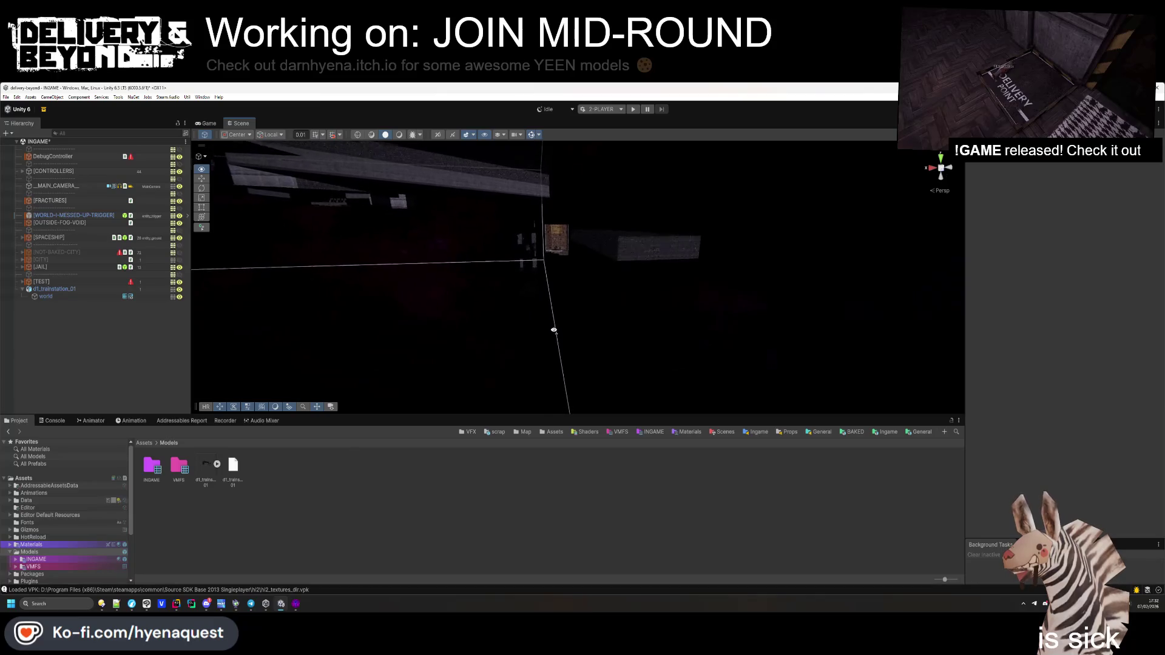
Delete the d1_trainstation_01 object from the scene Hierarchy
scroll(549, 301, "down", 3)
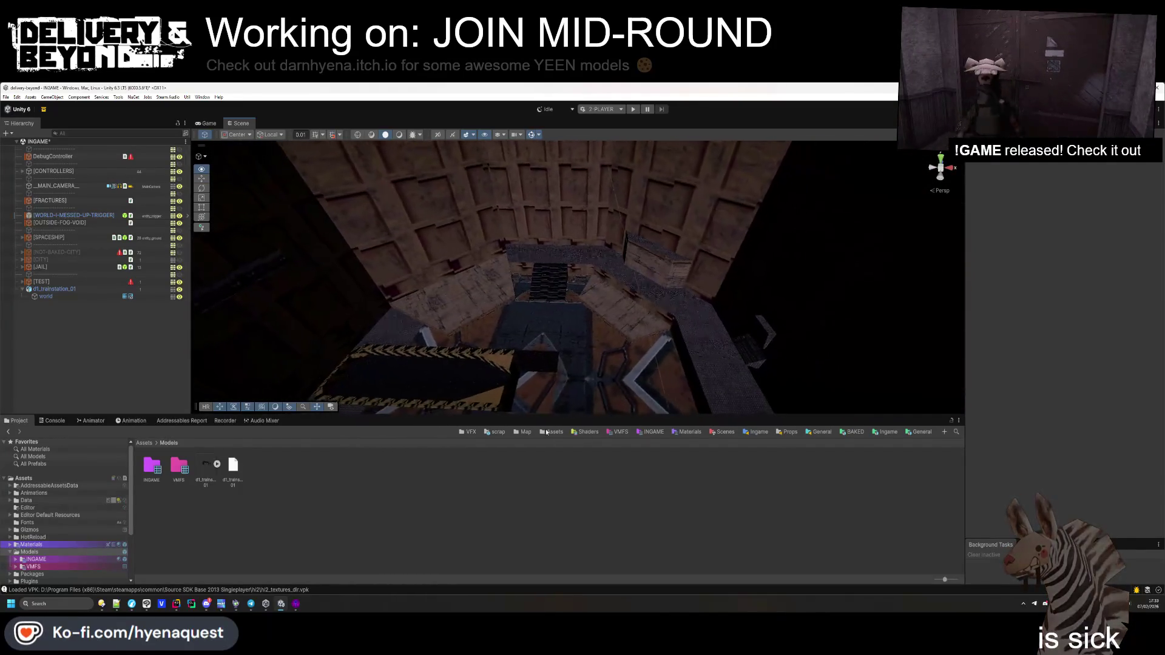
left_click(91, 290)
key("Delete")
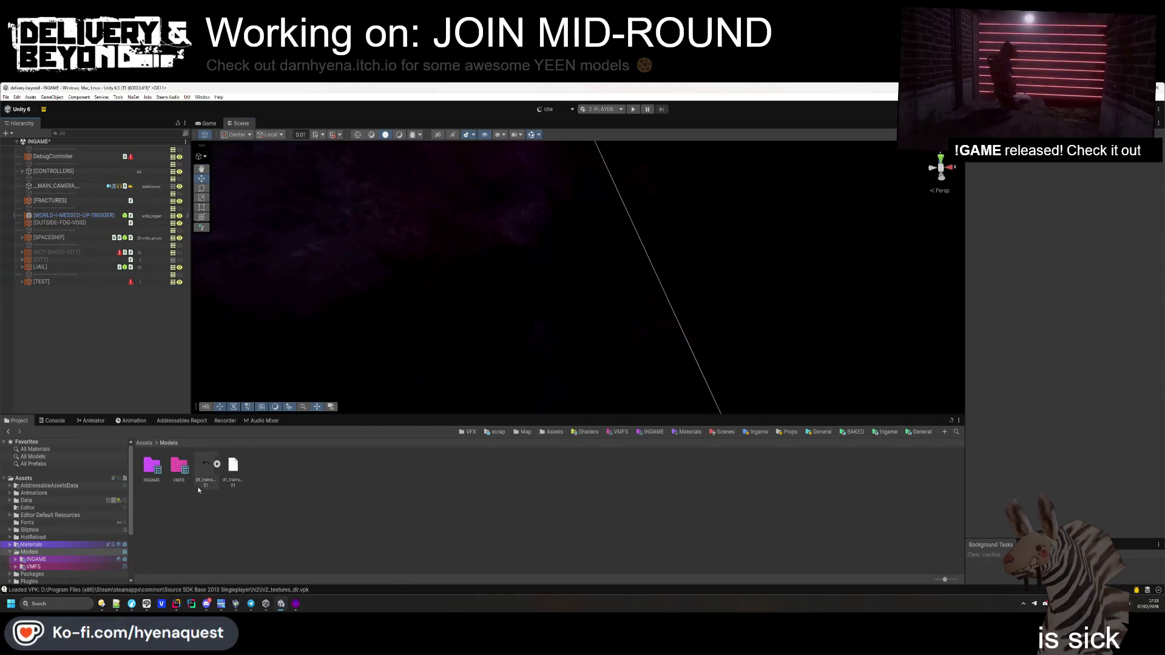
Delete the trainstation model files from Assets/Models, confirming the deletion
left_click(205, 469)
key("Delete")
key("Return")
left_click(205, 473)
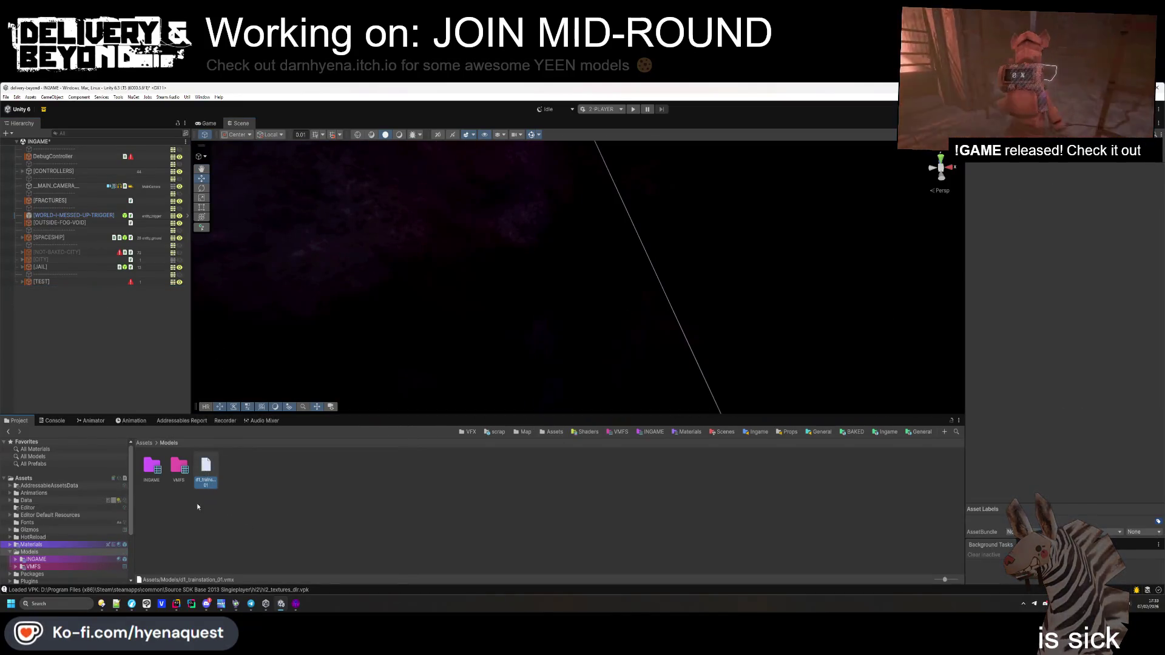
right_click(270, 544)
left_click(296, 520)
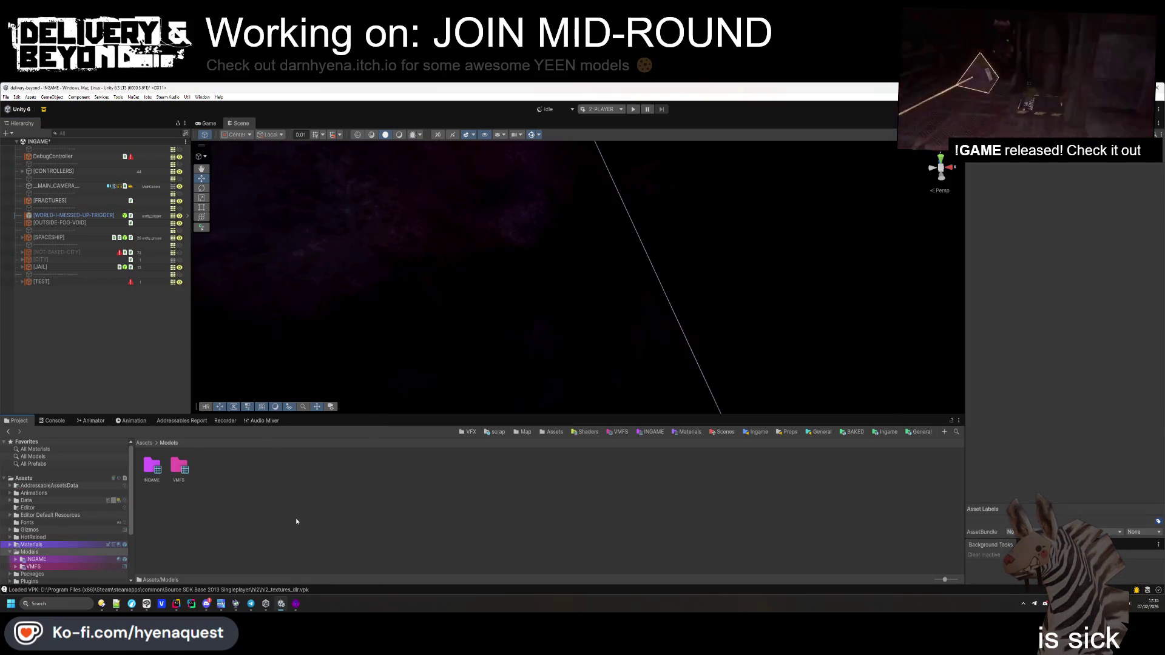
Switch to Rider and glance through the IngameController, MapController and DiscordController scripts
left_click(180, 604)
scroll(502, 359, "up", 4)
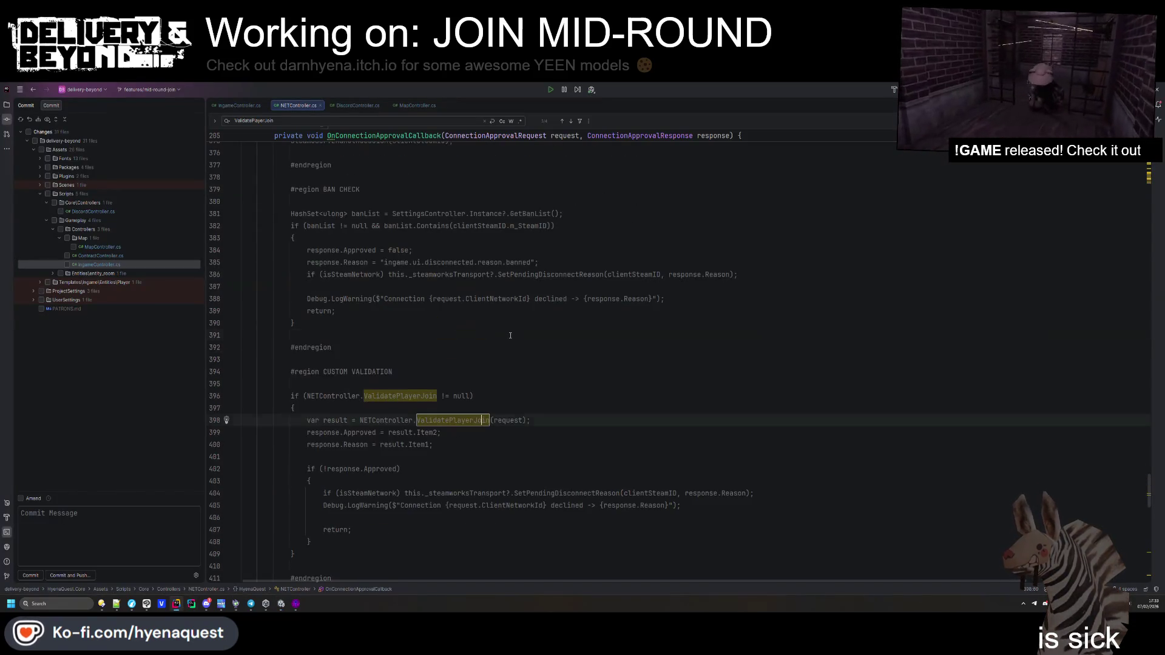
left_click(449, 420)
key("ctrl+Tab")
left_click(422, 106)
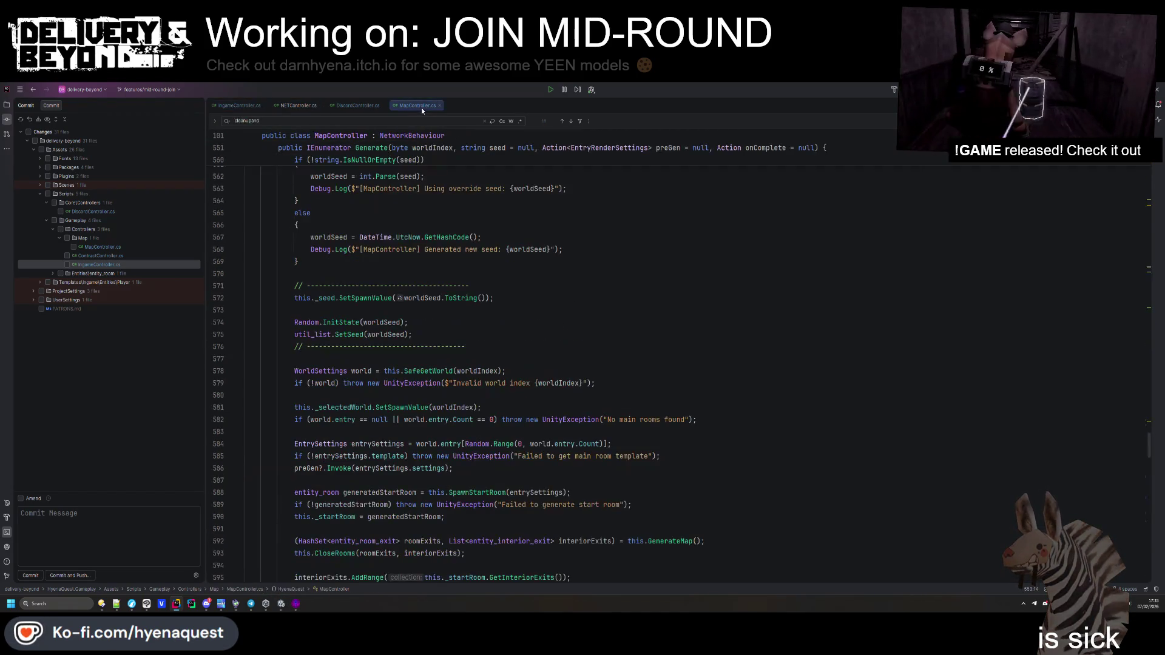
left_click(361, 105)
scroll(413, 171, "up", 12)
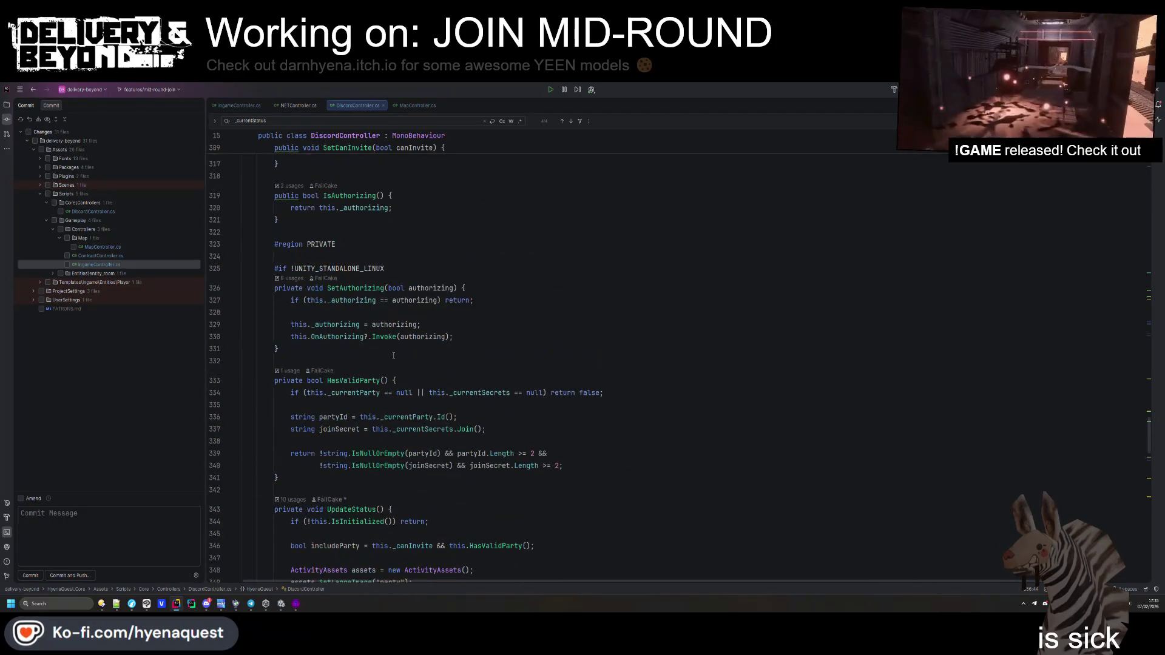
Review NETController.cs's ValidatePlayerJoin check around line 404
left_click(280, 108)
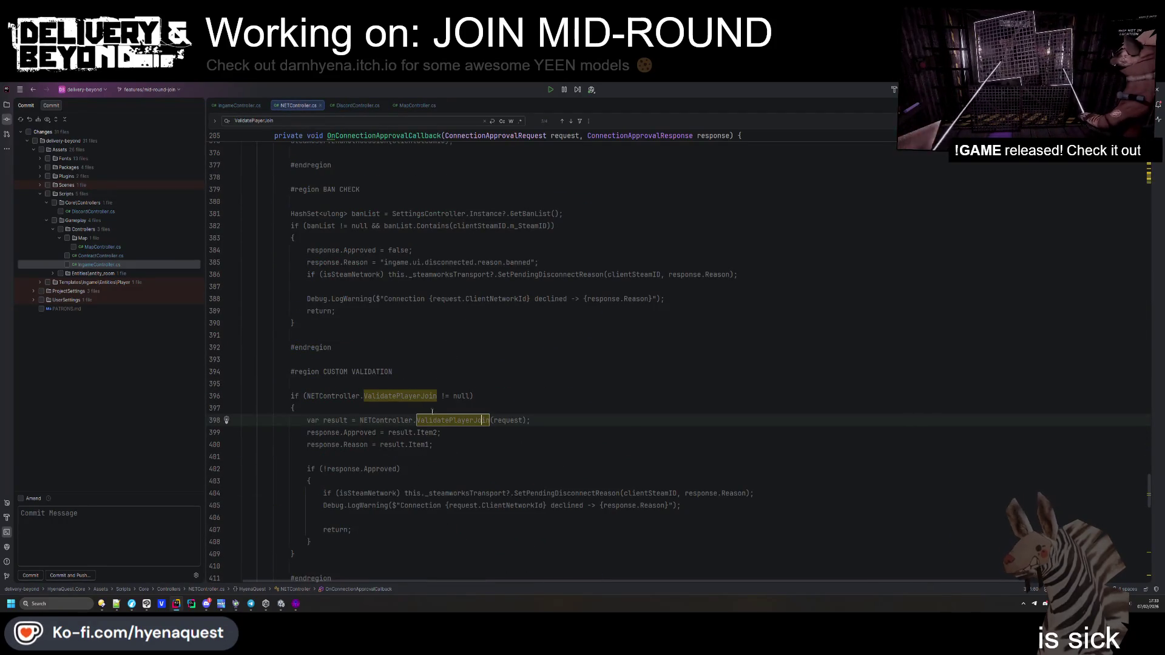
scroll(434, 415, "down", 4)
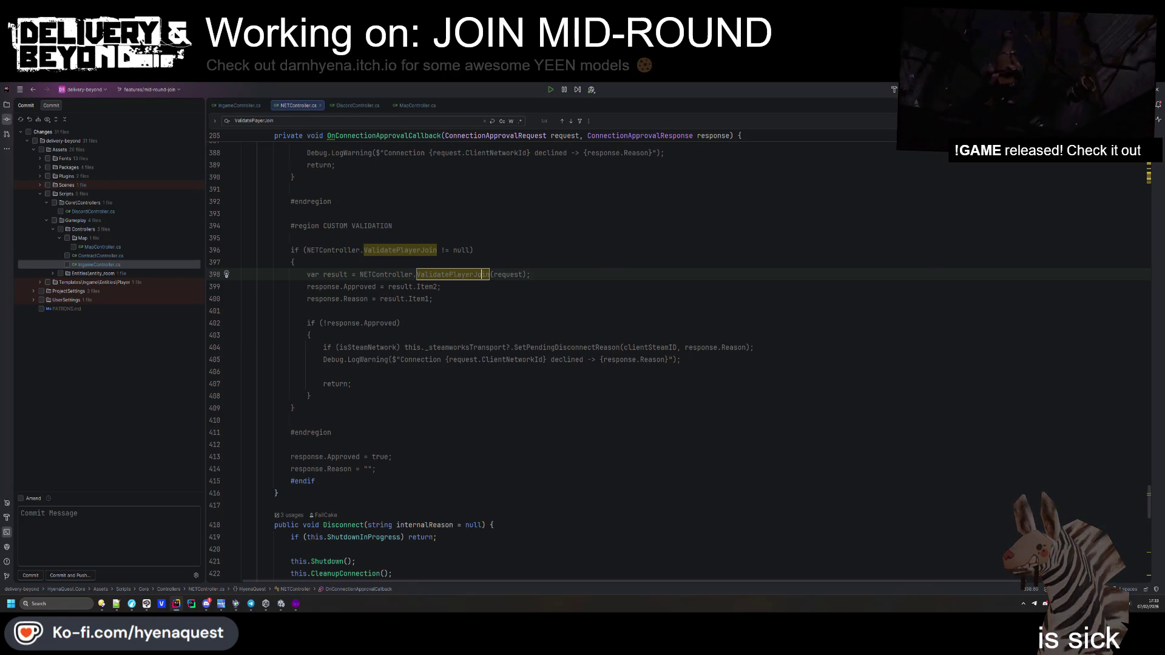
left_click(412, 347)
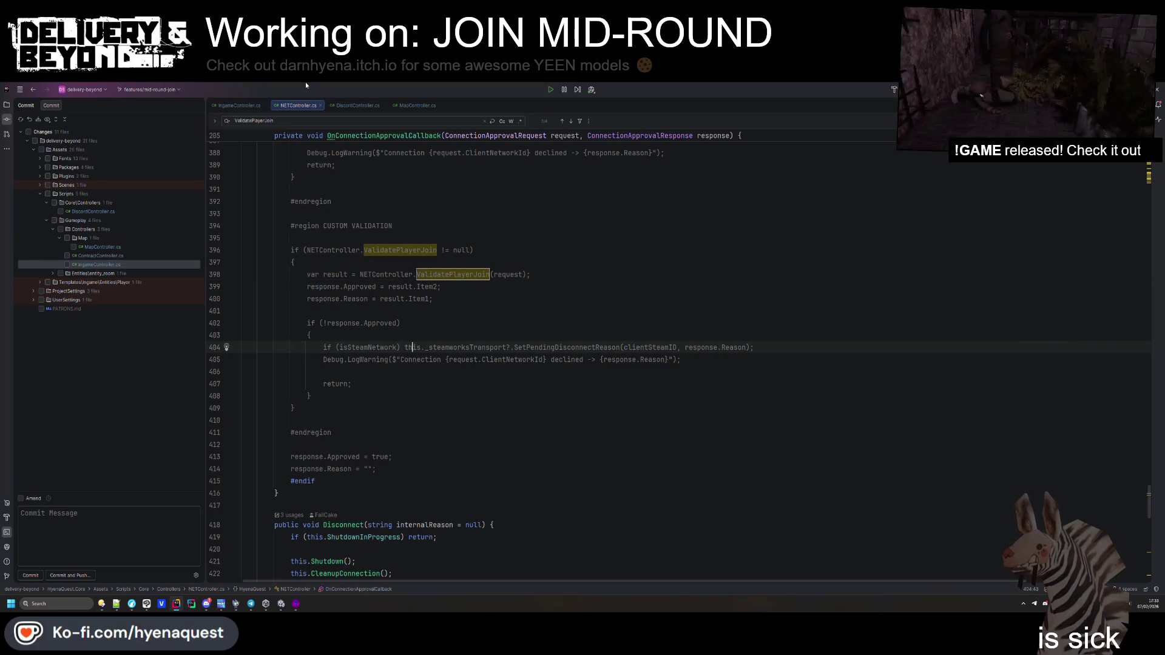
Return to IngameController.cs at its OnNetworkSpawn method
left_click(403, 108)
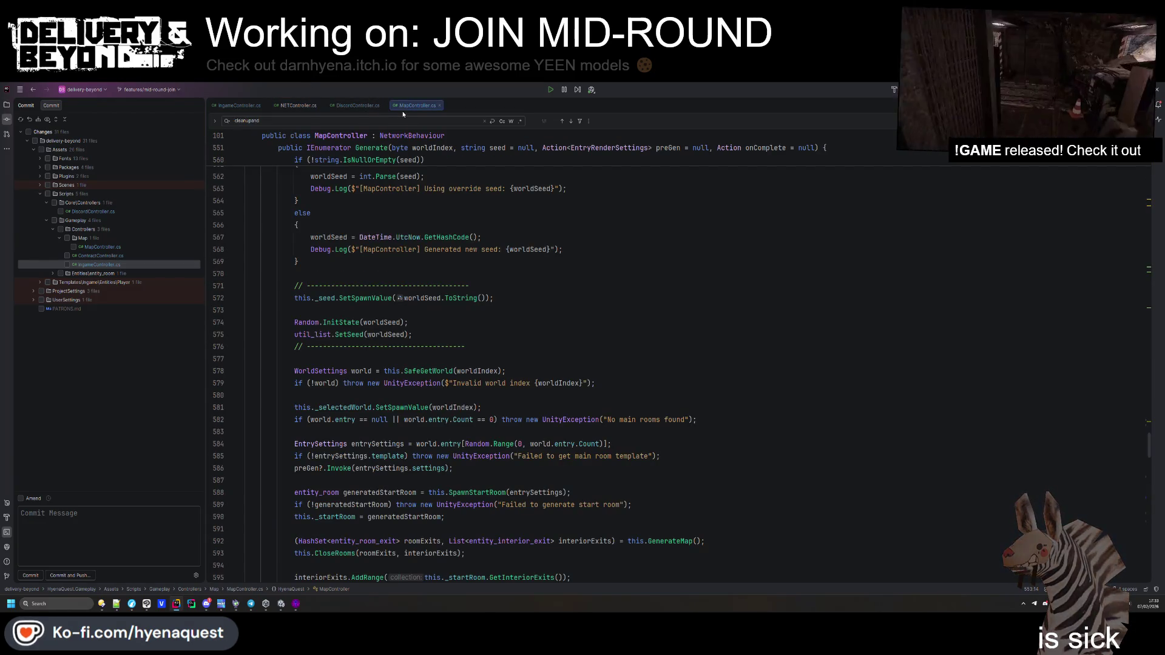
key("ctrl+shift+BackSpace")
left_click(607, 485)
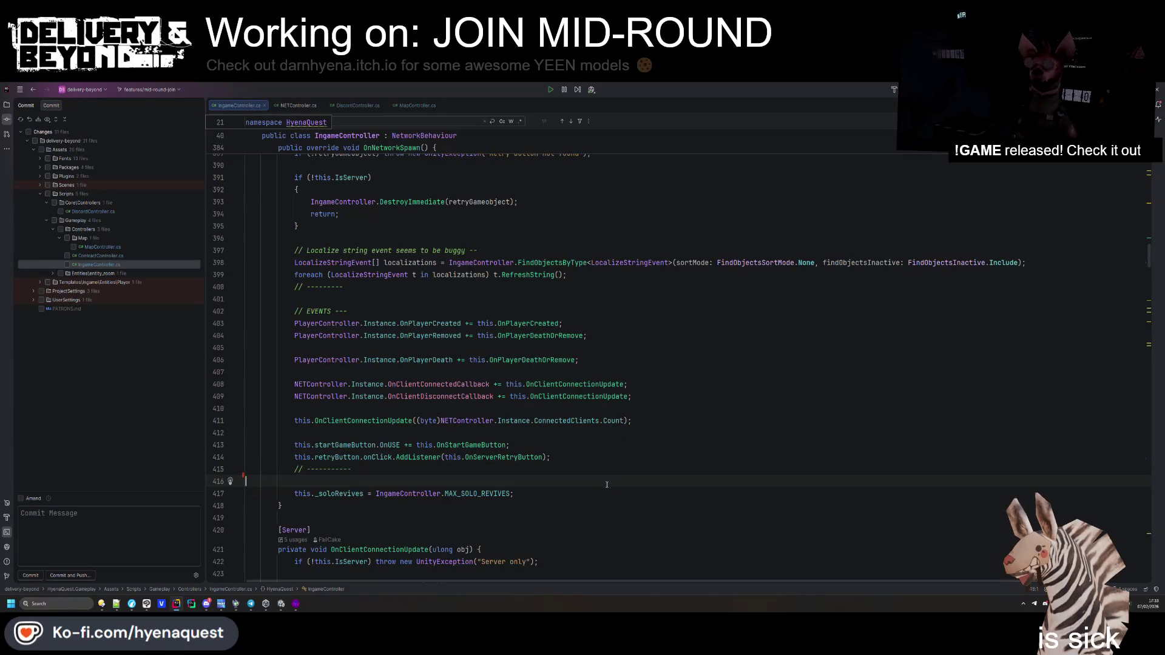
Search IngameController.cs for 'gameover' and step through the first matches
type("gameover")
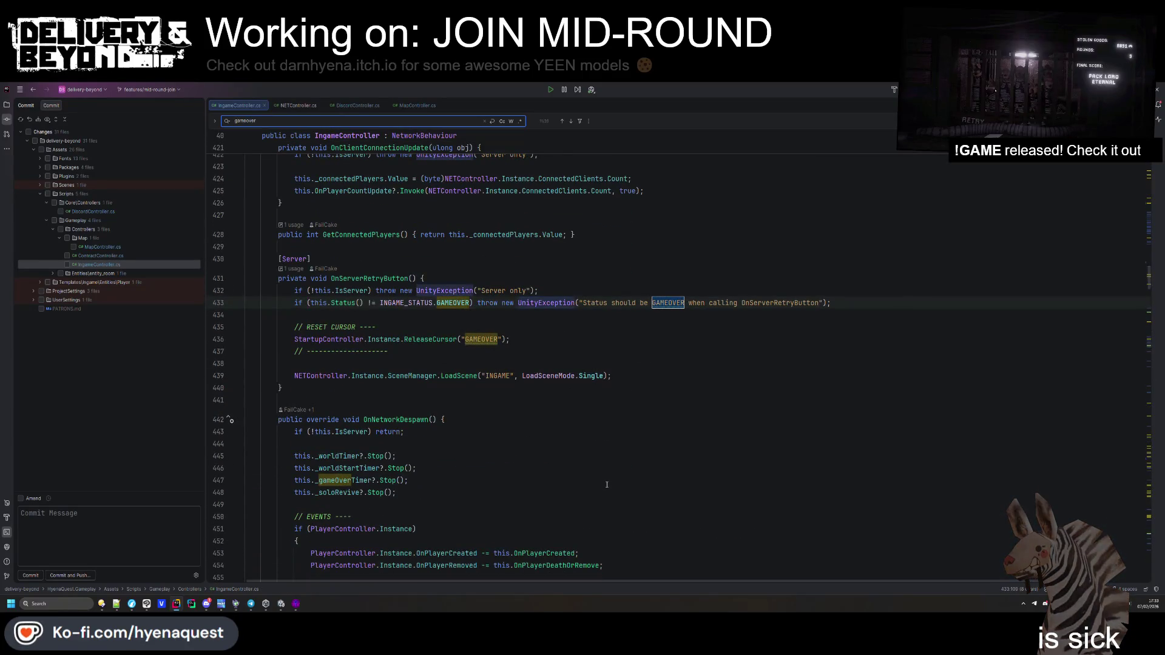
key("Return")
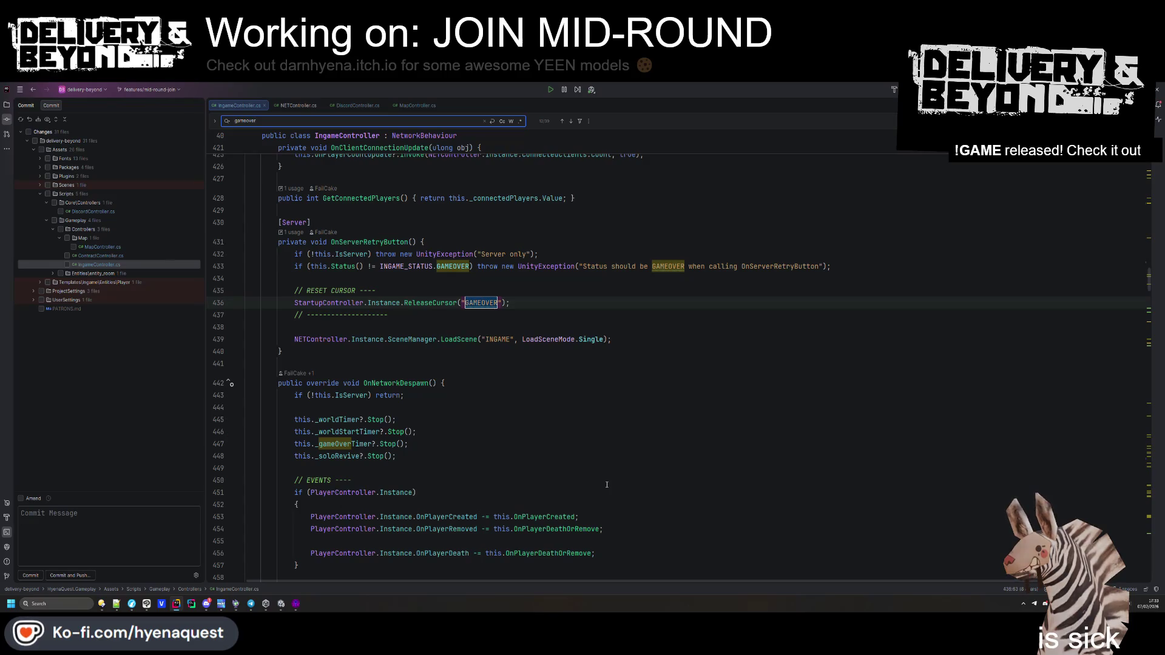
key("Return")
key("Return")
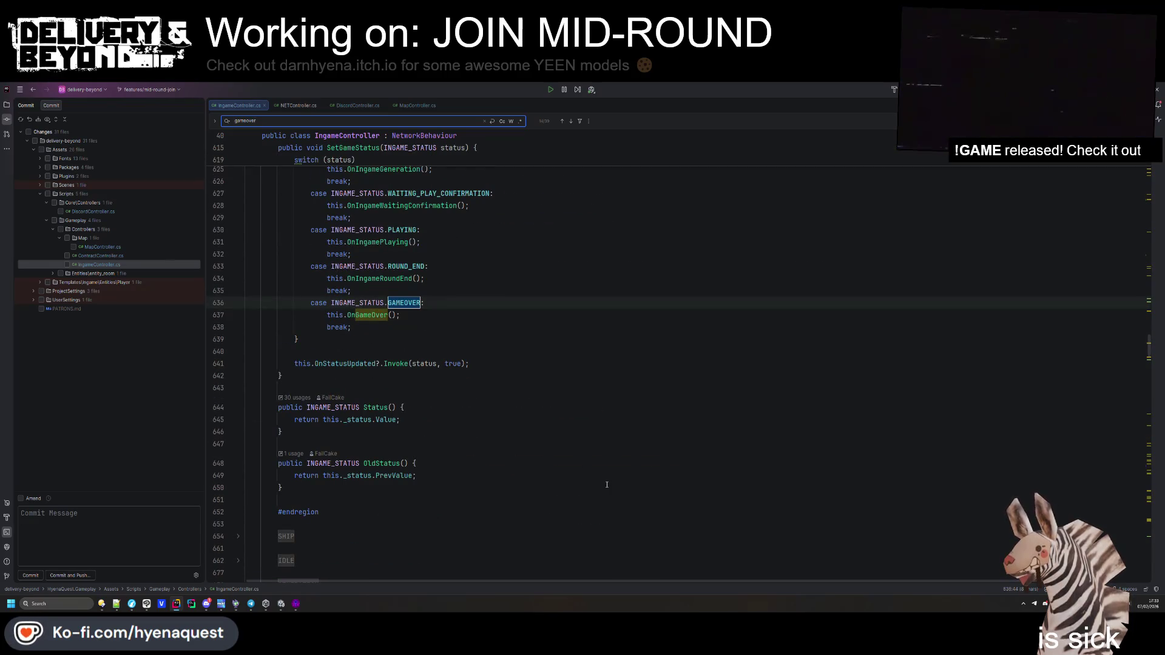
scroll(544, 468, "up", 3)
scroll(453, 451, "up", 2)
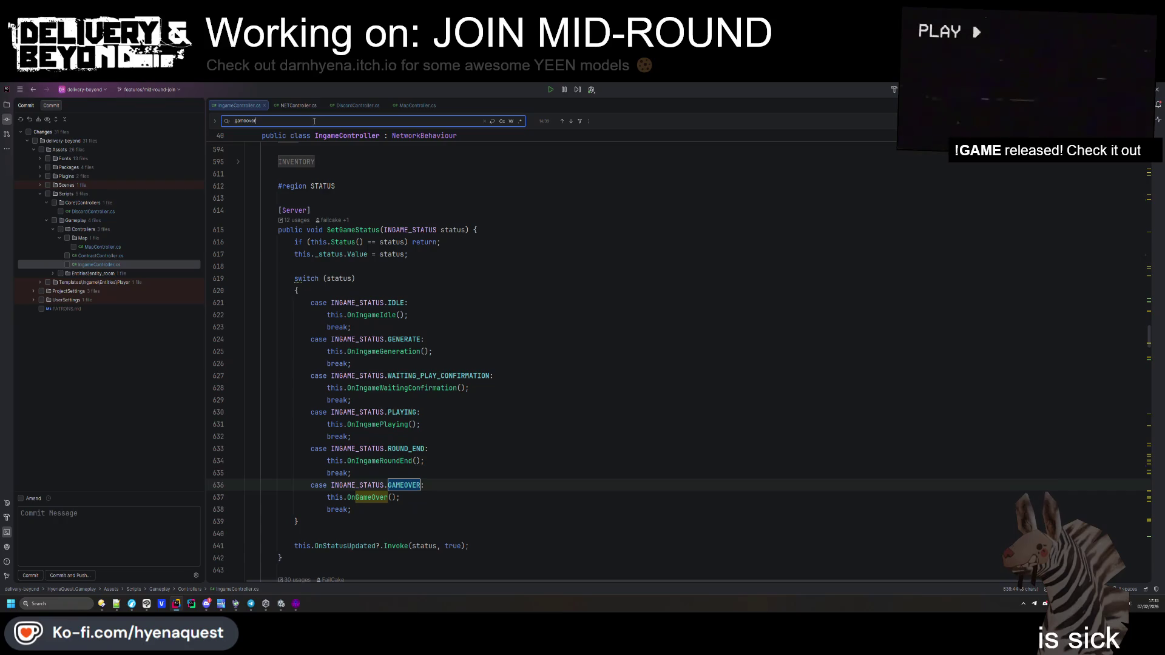
Step through INGAME_STATUS.GAMEOVER matches to lines 433 and 960, then go to OnGameOverCLIENT
key("ctrl+w")
key("ctrl+w")
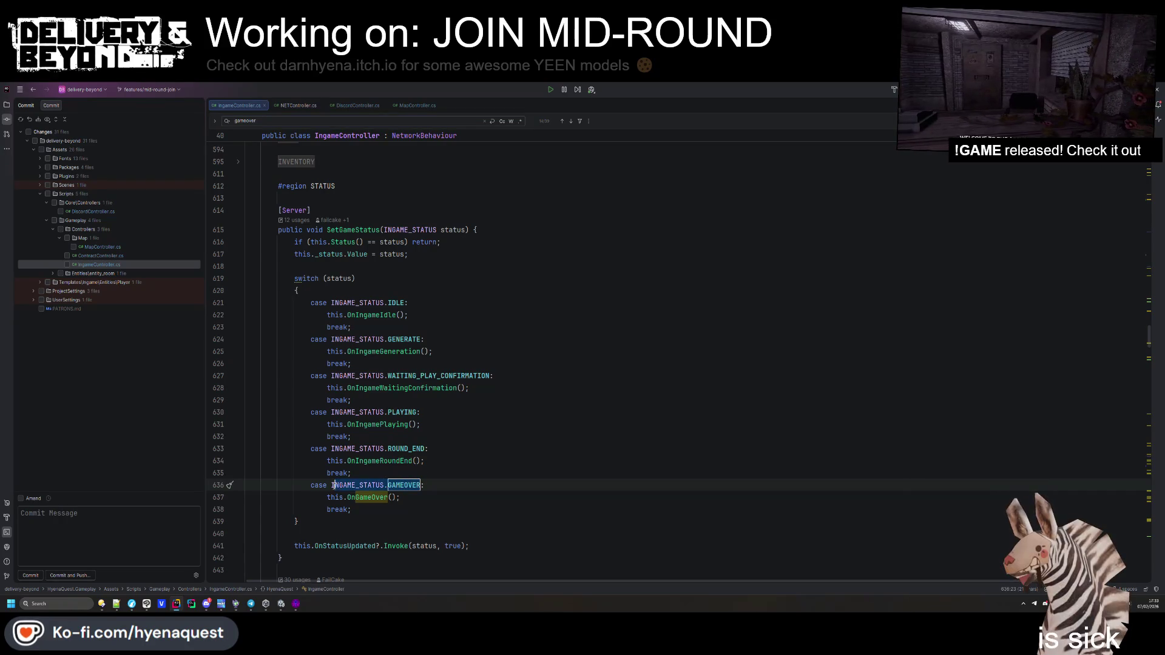
key("ctrl+f")
key("Return")
key("Return")
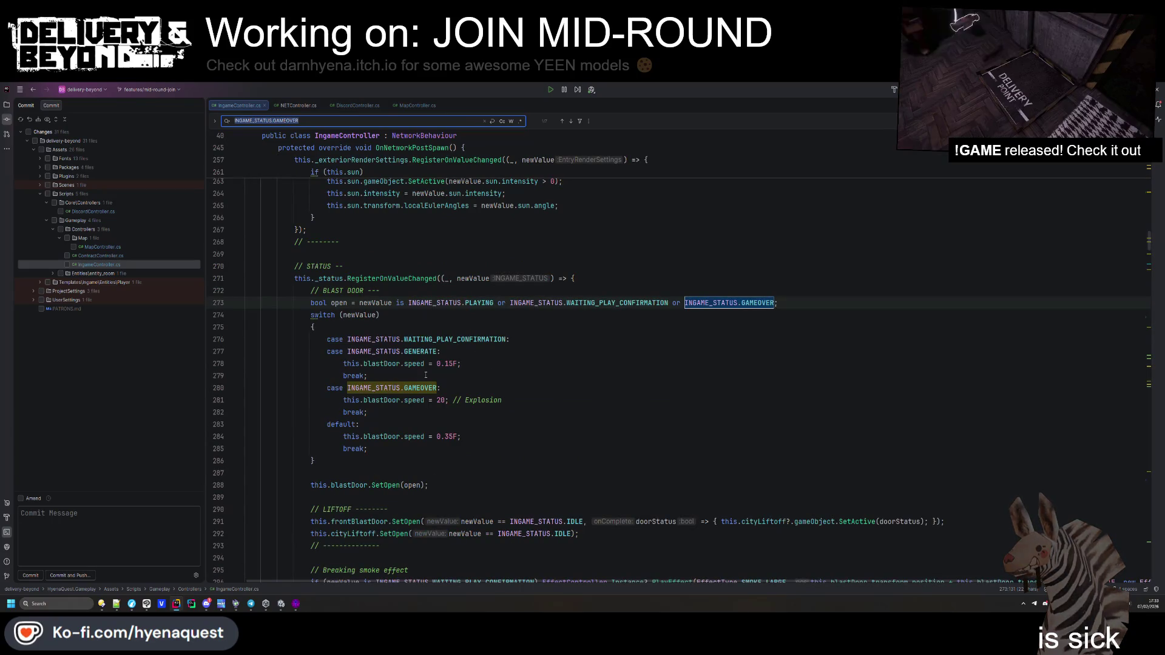
key("Return")
key("Return")
key("Return")
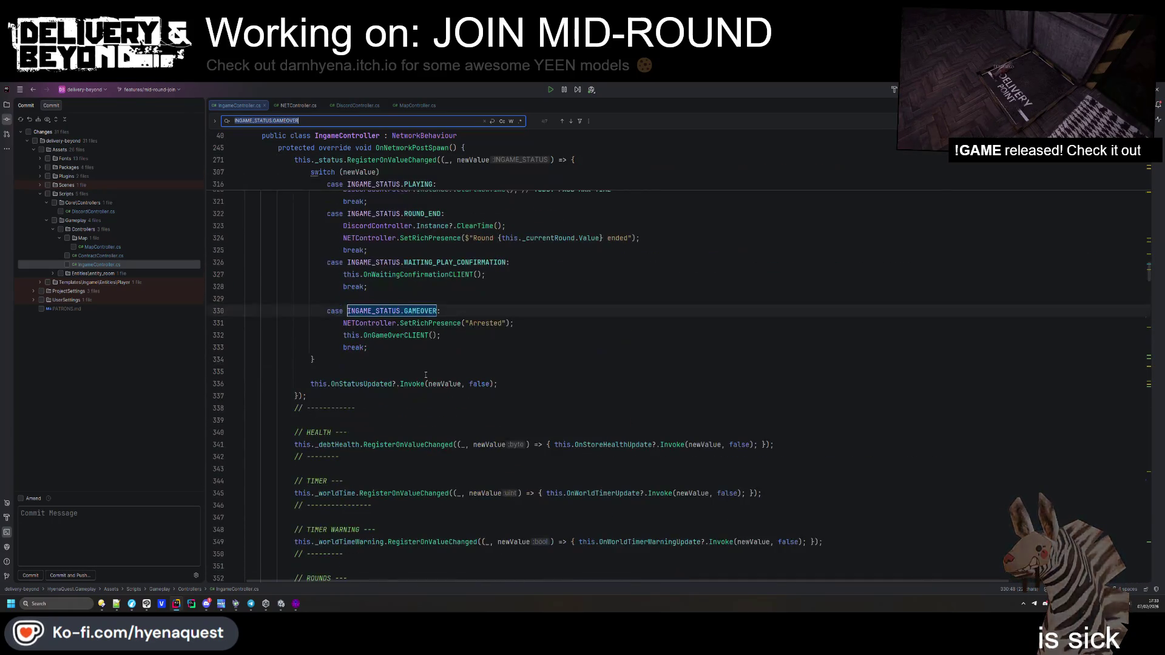
key("Return")
scroll(456, 392, "down", 5)
key("Return")
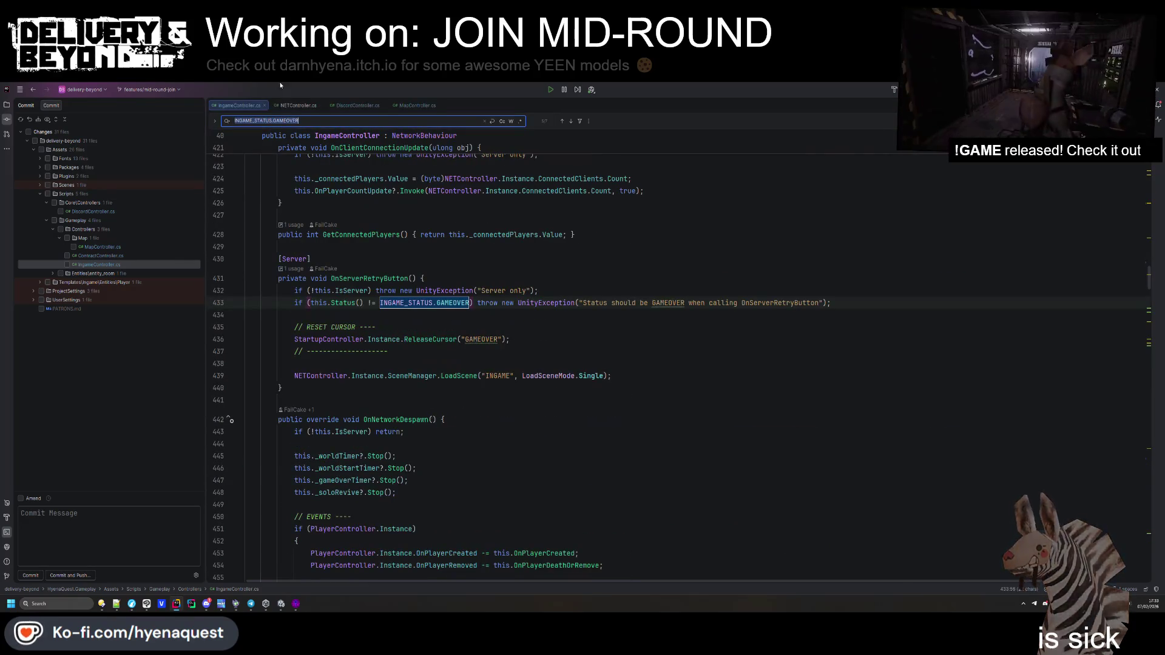
key("Return")
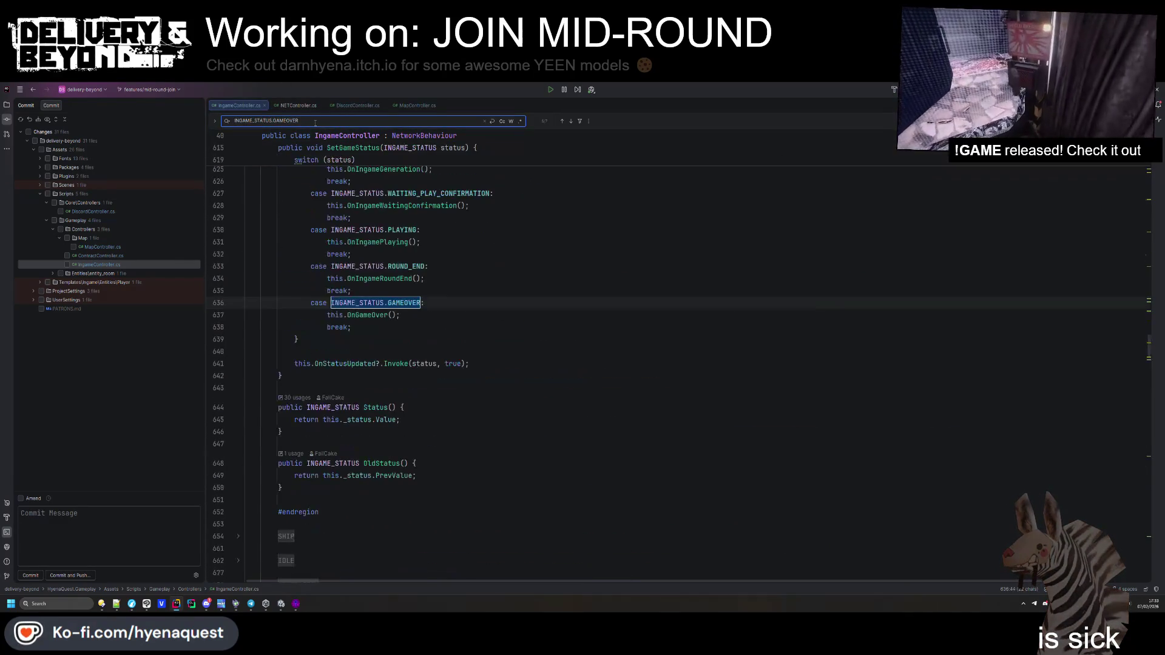
key("Return")
key("Return")
key("Return")
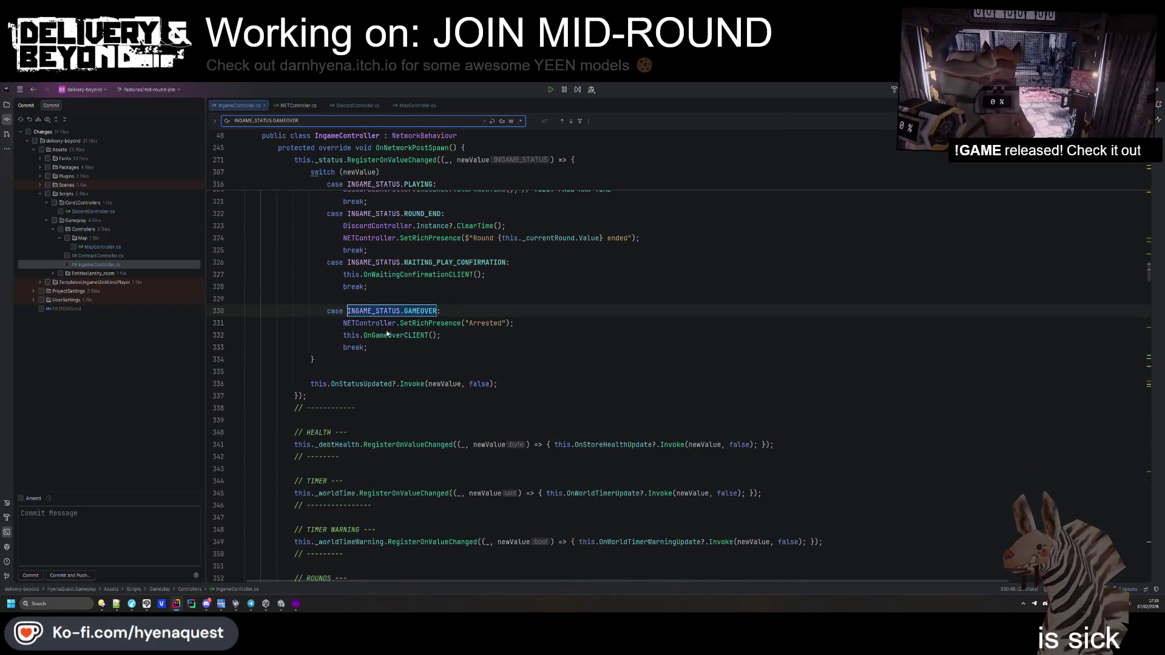
left_click(400, 335, "ctrl")
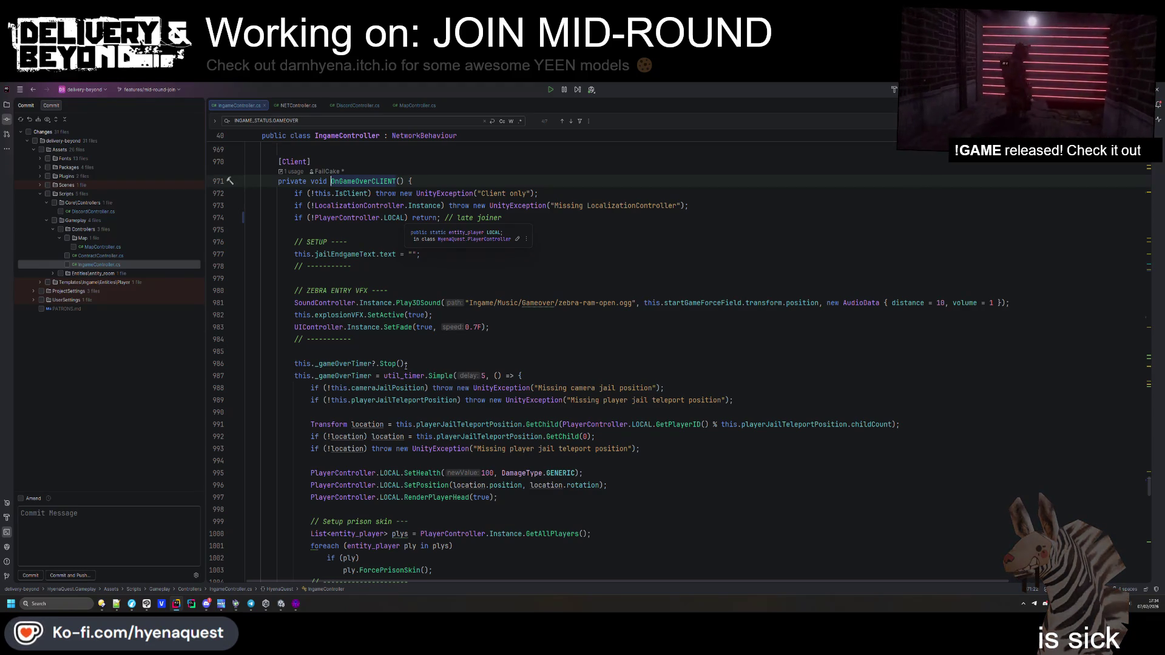
scroll(406, 364, "down", 3)
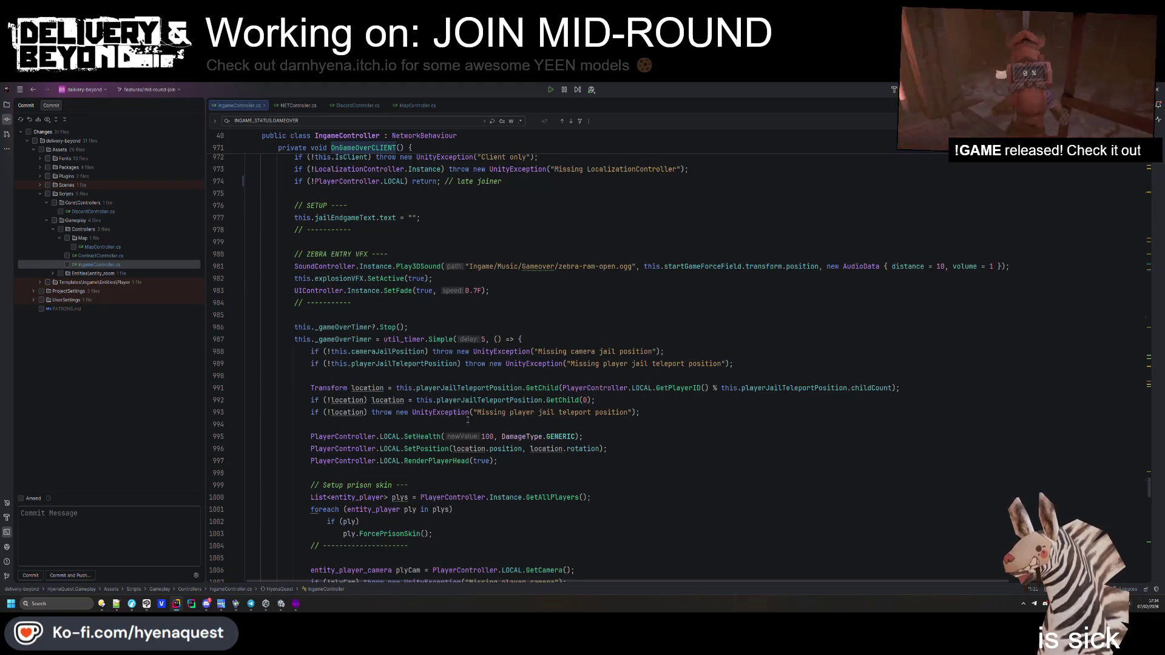
scroll(441, 320, "down", 2)
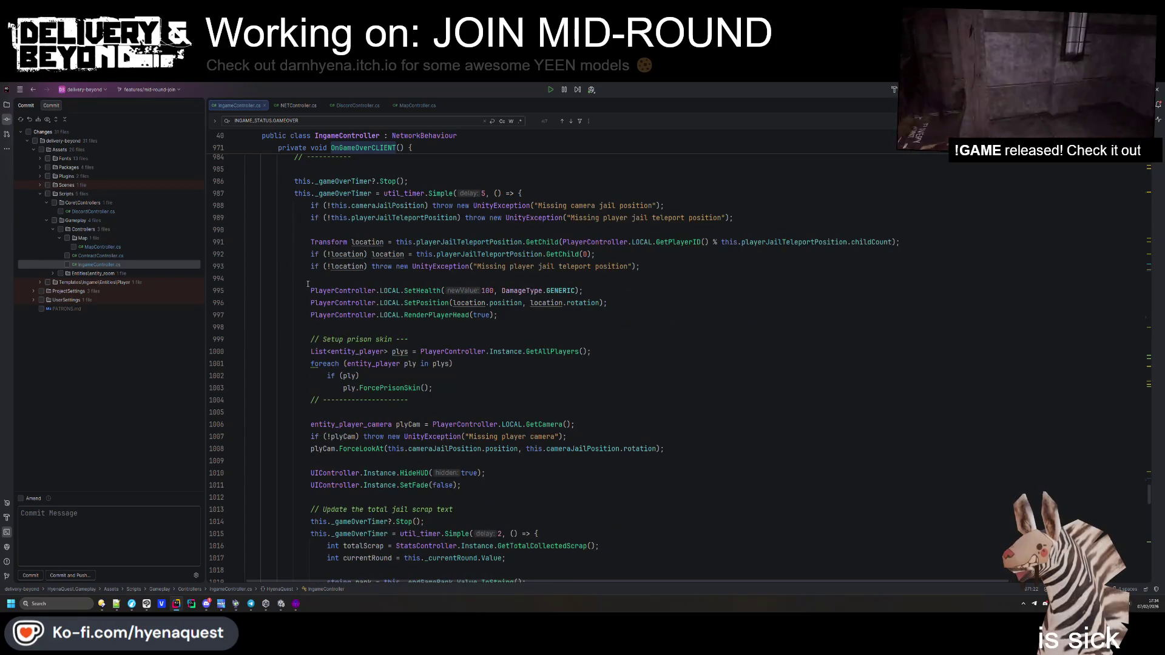
left_click_drag(311, 205, 403, 315)
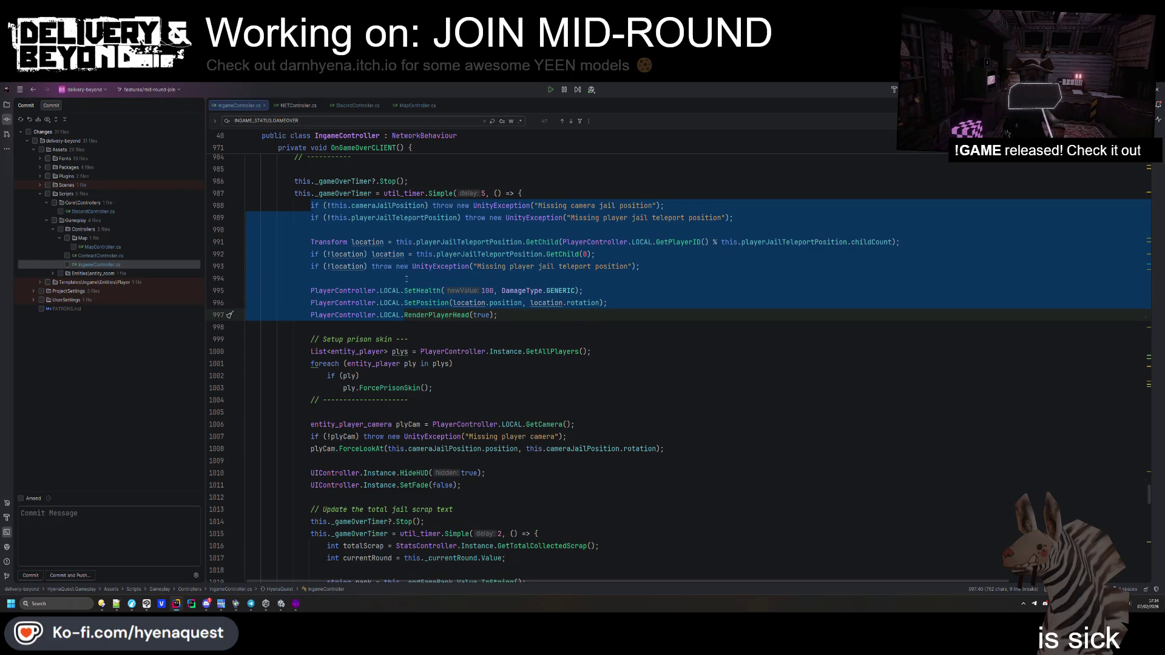
scroll(406, 278, "down", 7)
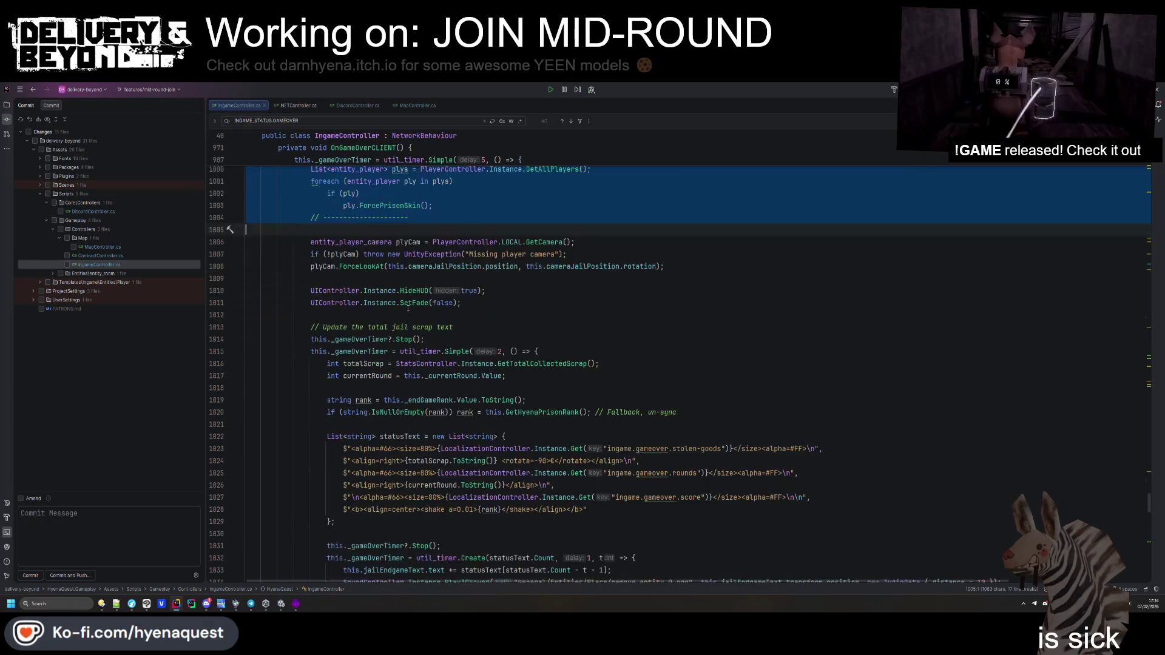
left_click(417, 302, "shift")
scroll(419, 302, "down", 3)
left_click(419, 303, "shift")
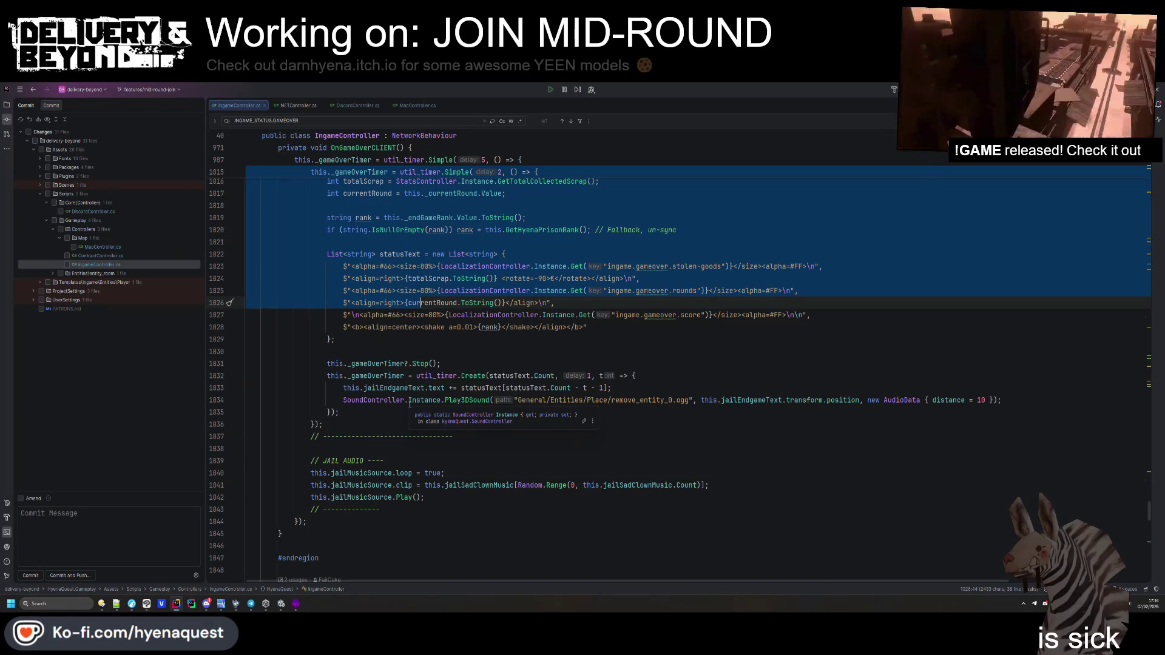
left_click(410, 402)
scroll(404, 397, "up", 18)
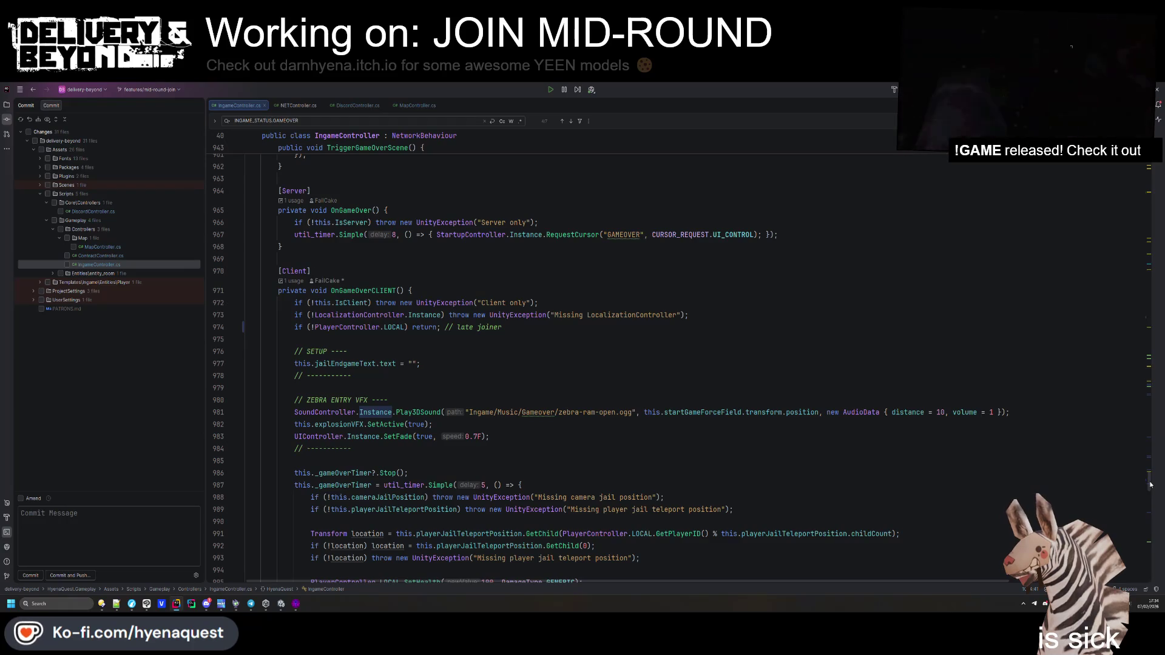
Step to the next INGAME_STATUS.GAMEOVER match in the blast door status check
mouse_move(1151, 485)
left_mouse_down()
mouse_move(1147, 173)
mouse_move(1150, 219)
mouse_move(1163, 226)
left_mouse_up()
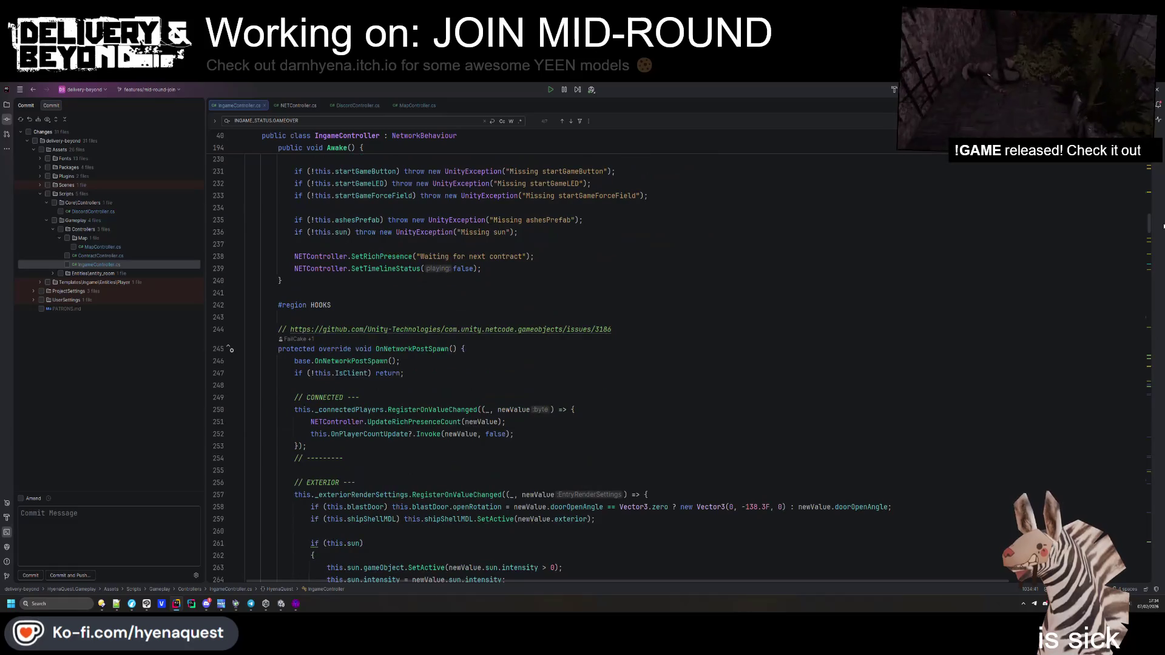
key("Return")
key("Return")
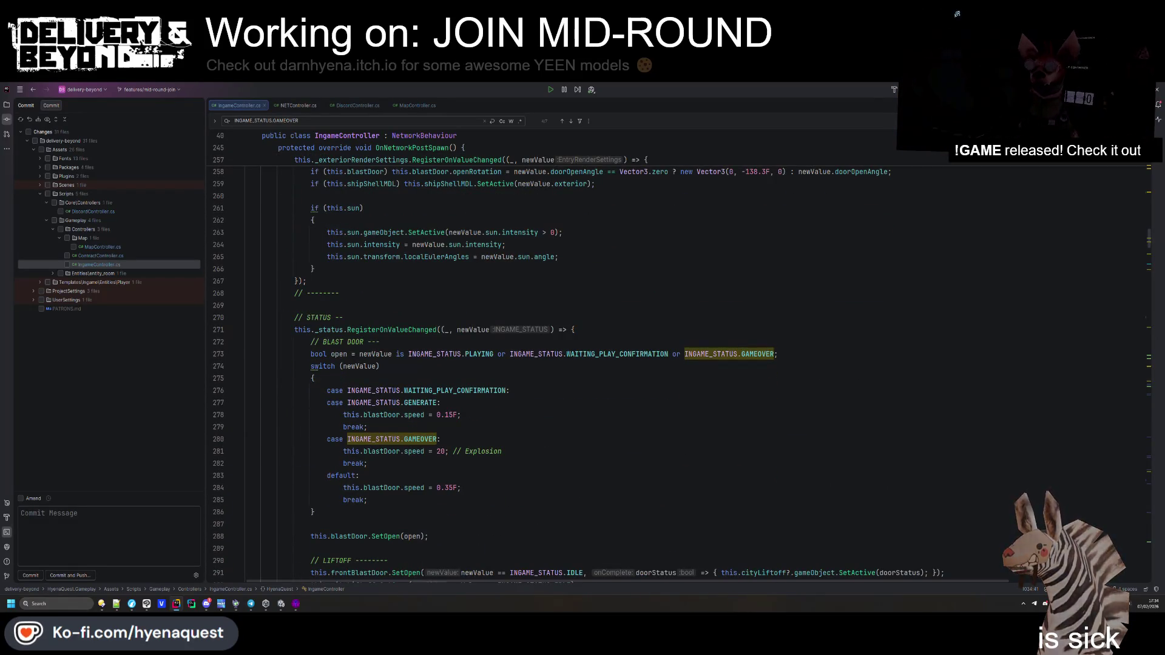
scroll(665, 208, "down", 4)
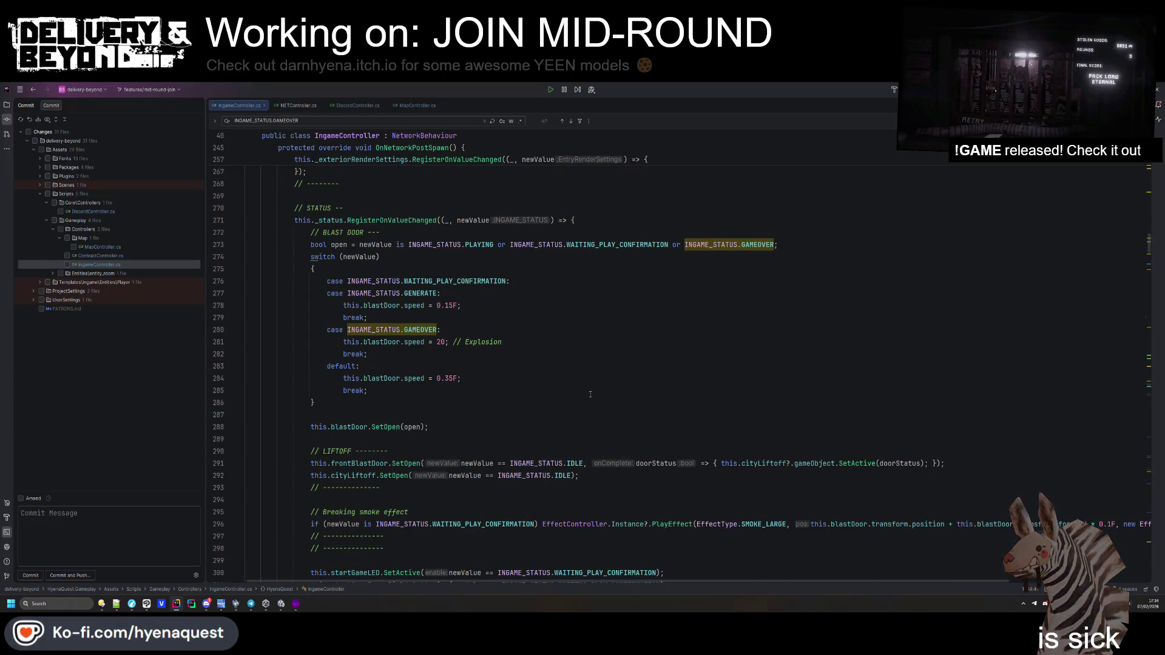
left_click(665, 209)
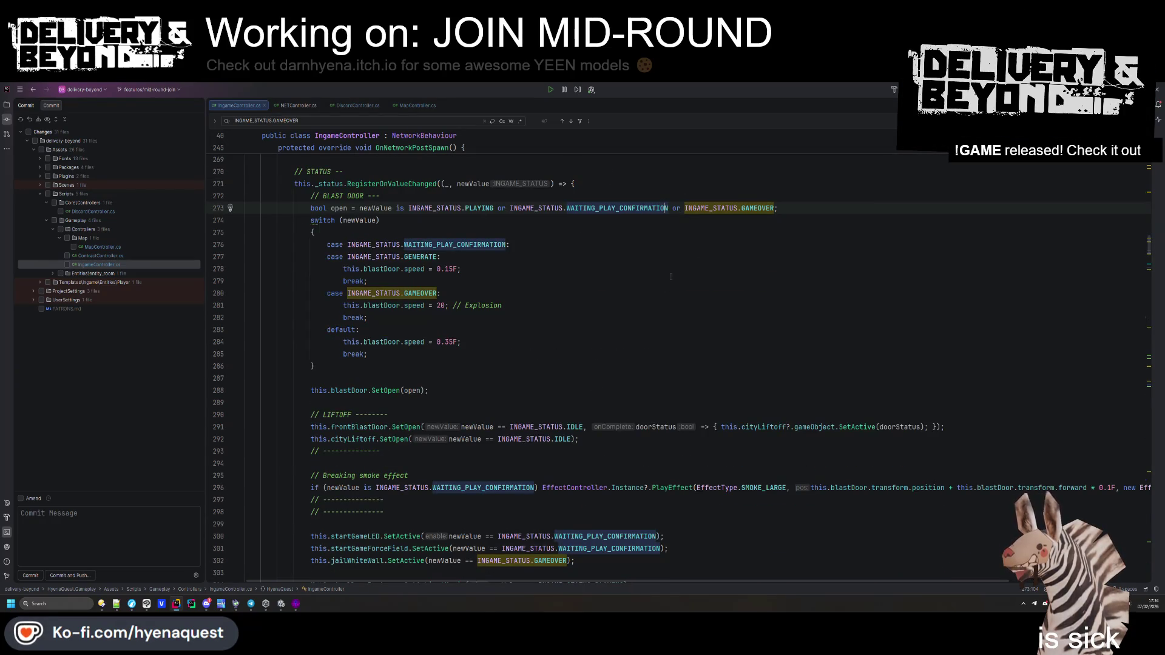
scroll(684, 264, "up", 8)
Search 'netcontroller.val' to find OnDestroy's ValidatePlayerJoin reset, then diff IngameController.cs against the last commit
left_click(232, 114)
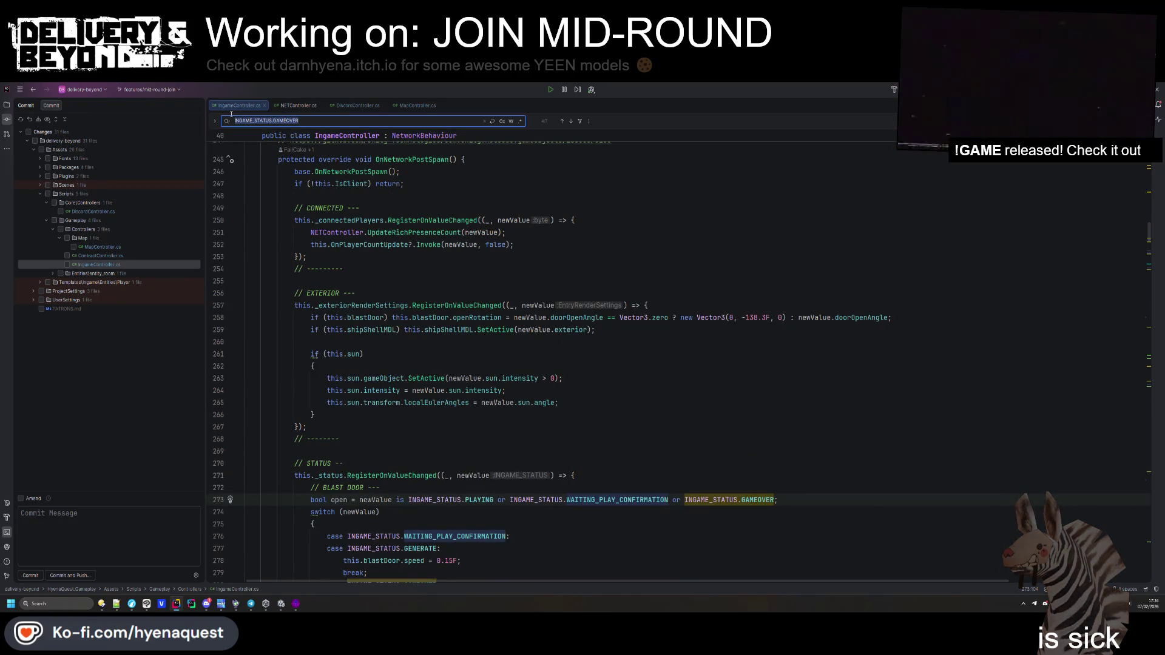
scroll(498, 363, "up", 20)
scroll(486, 370, "down", 15)
scroll(480, 372, "down", 2)
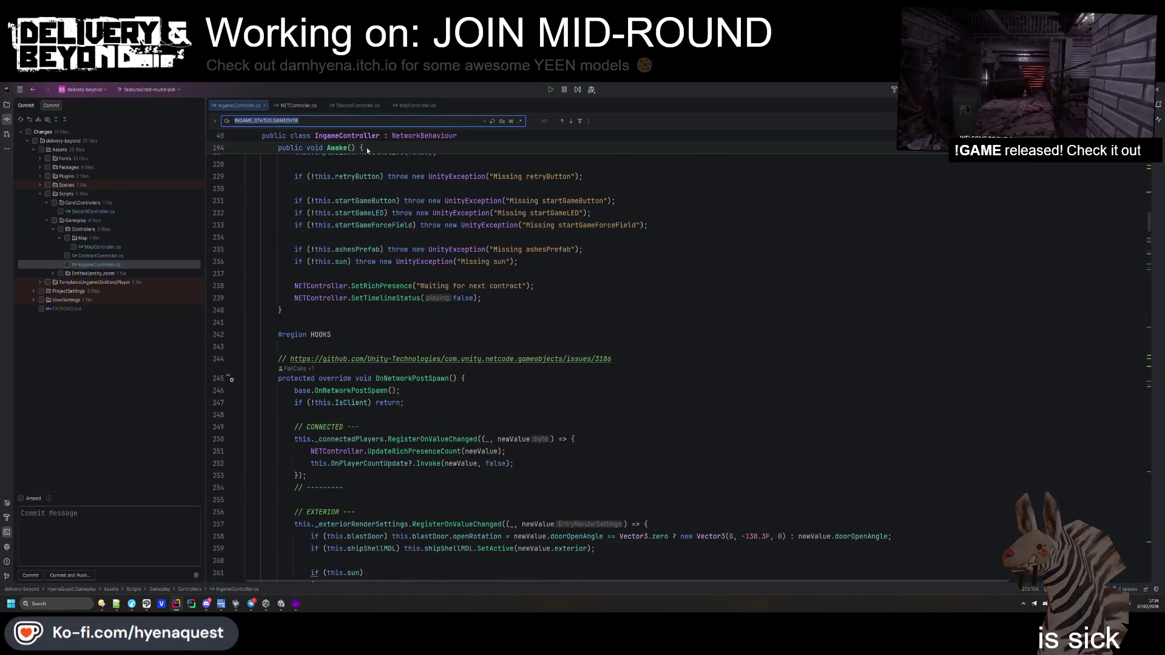
type("netcontr")
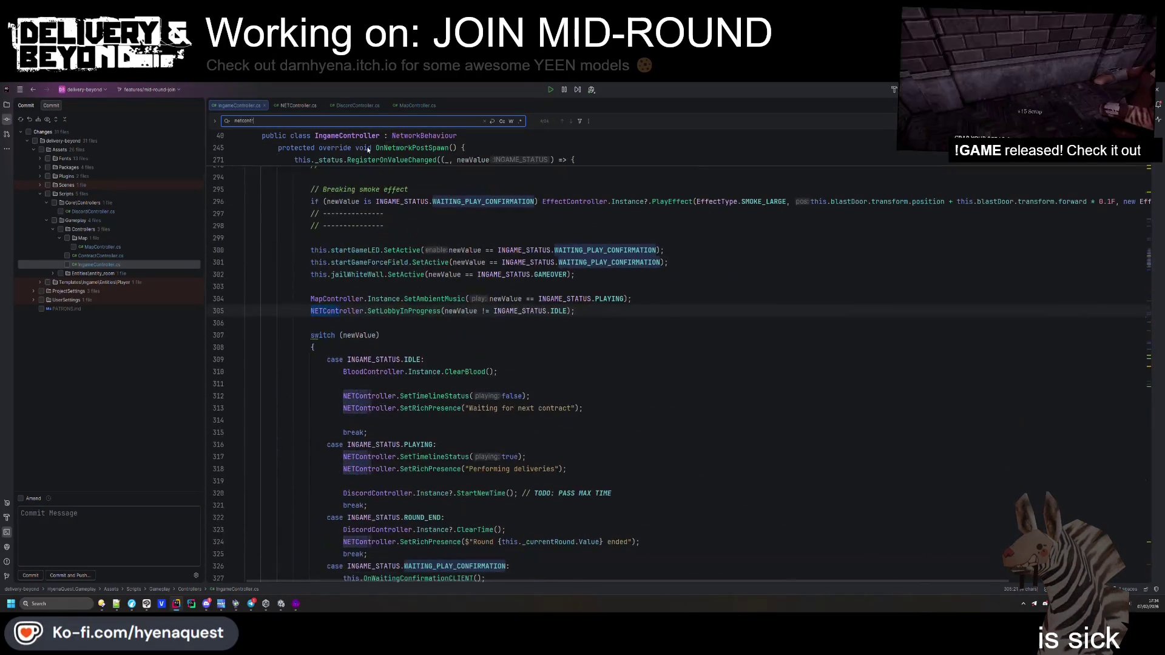
type("oller.val")
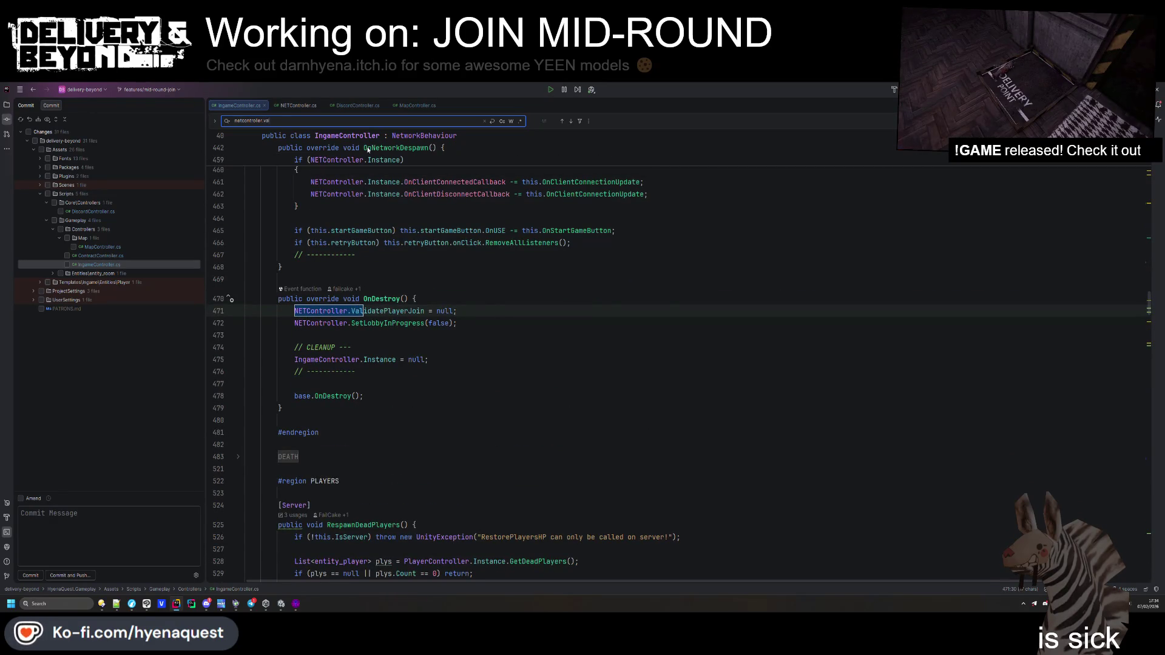
left_click_drag(460, 311, 475, 301)
left_click(87, 267)
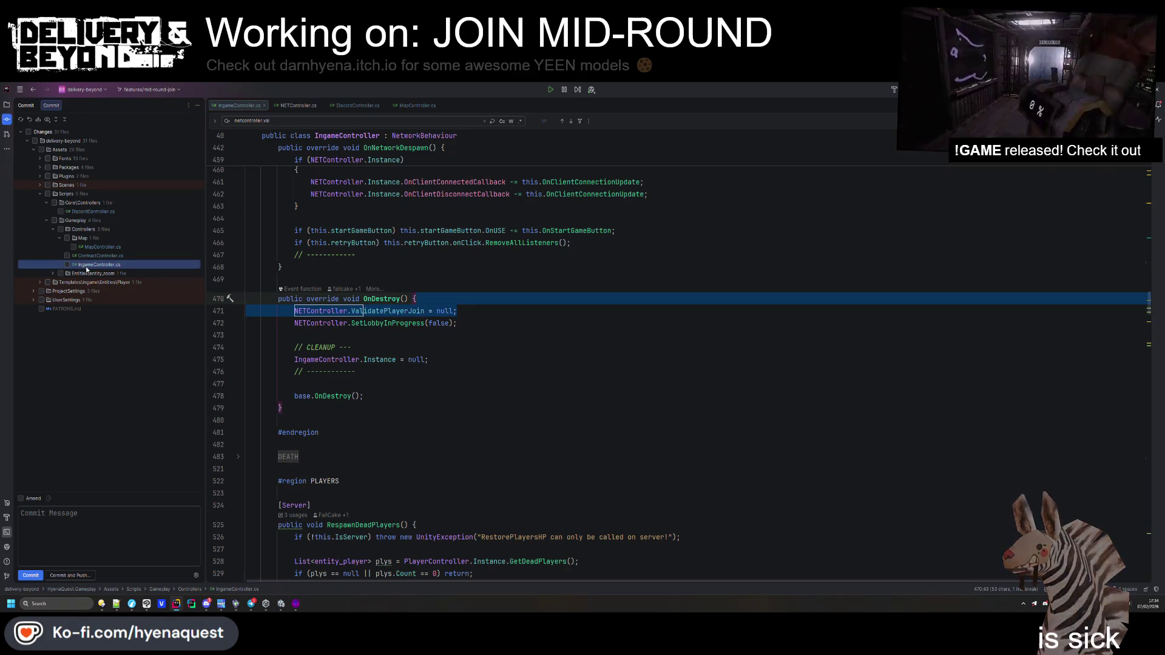
double_click(87, 267)
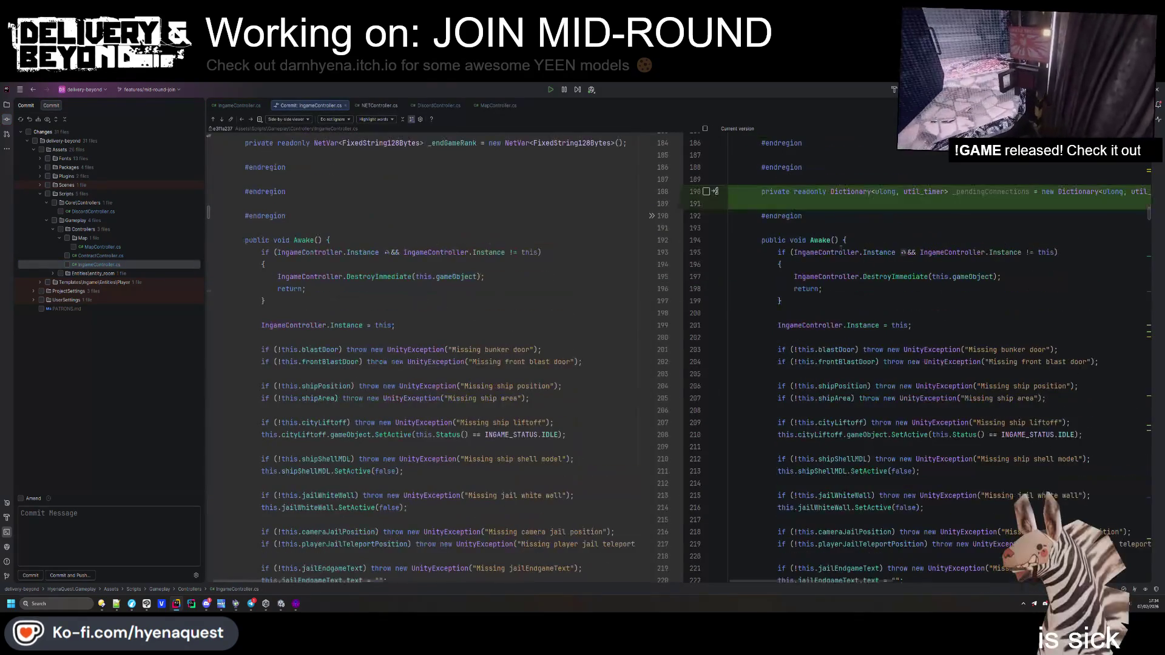
Copy the old CUSTOM AUTH block from the committed version into the current file
scroll(850, 255, "down", 10)
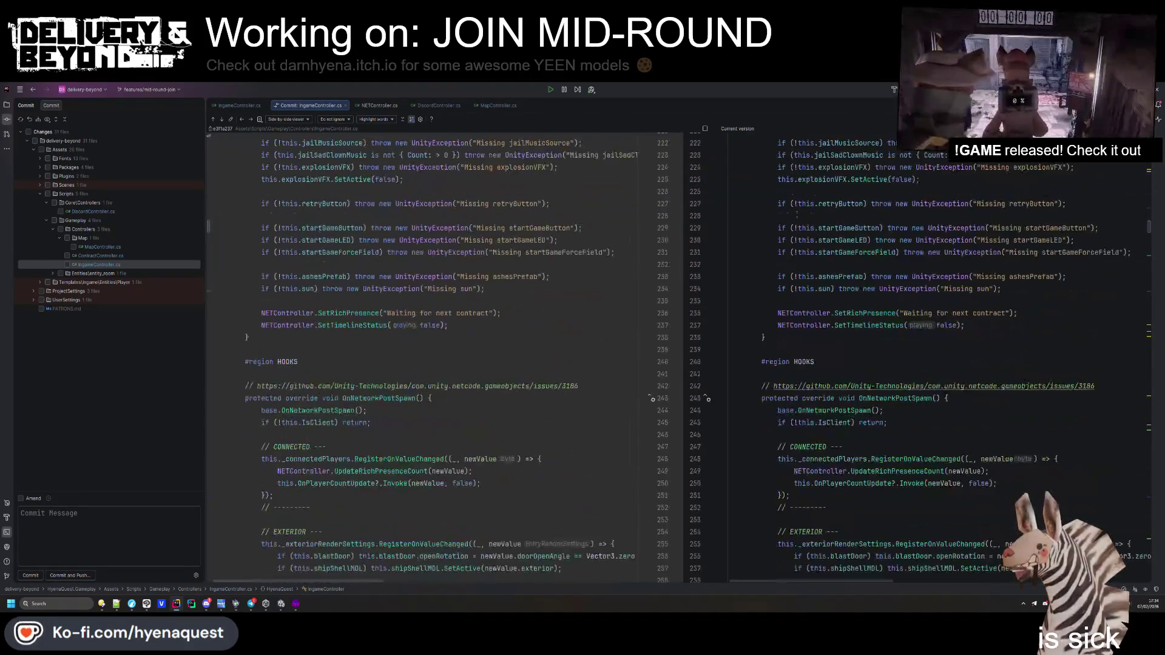
scroll(797, 213, "down", 20)
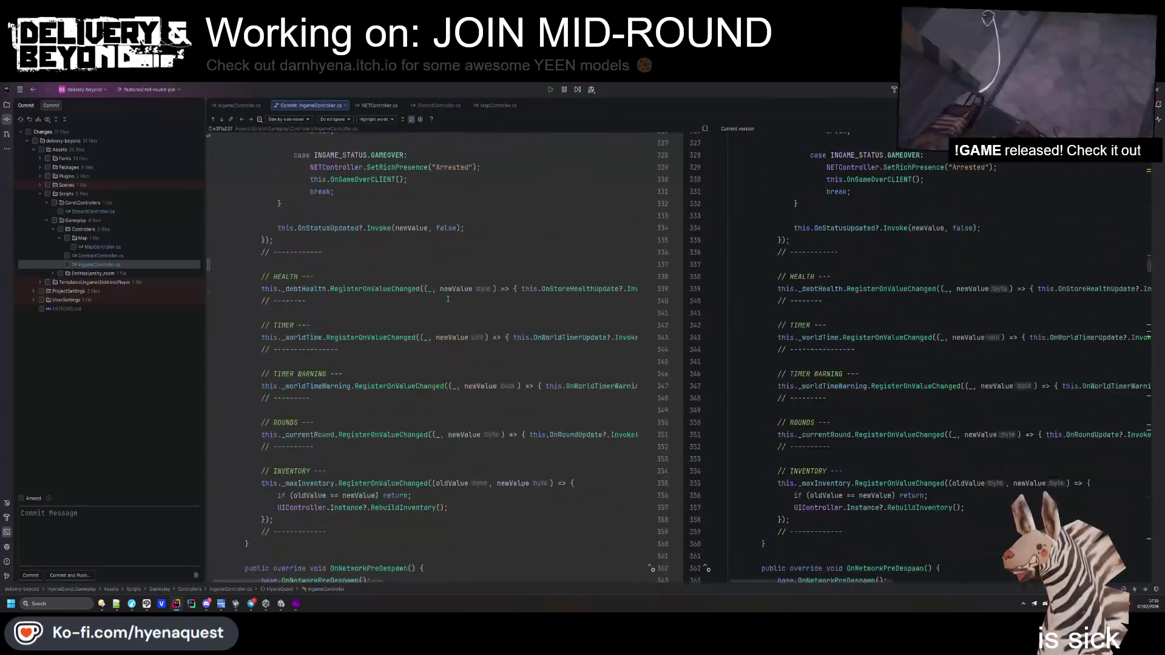
scroll(448, 299, "down", 20)
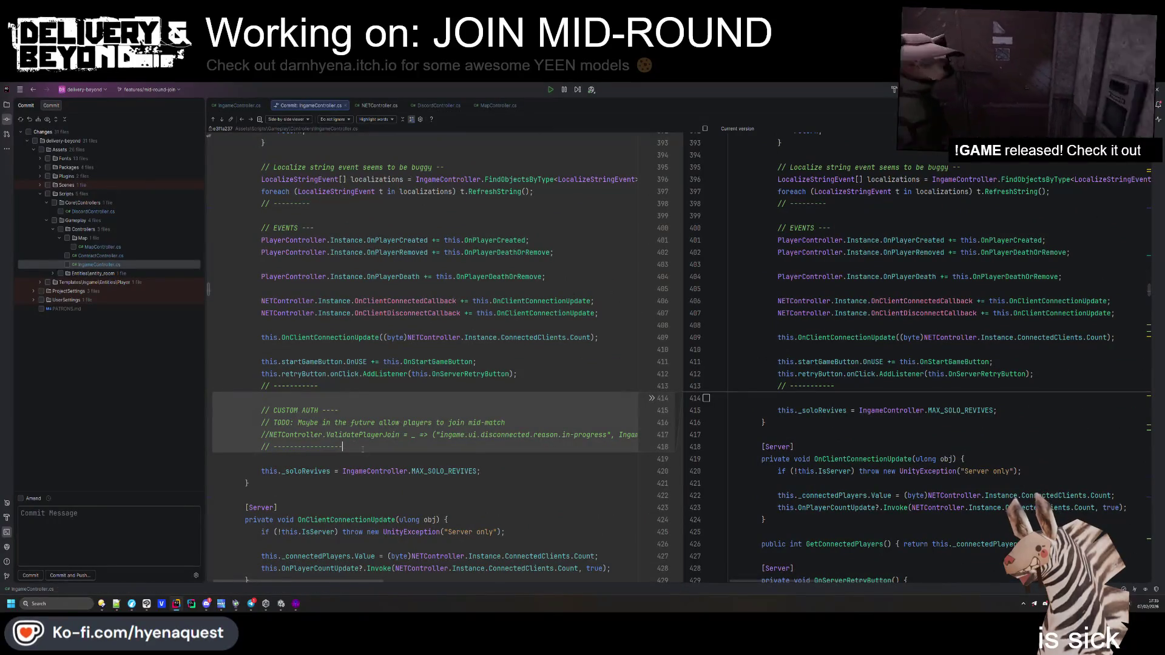
left_click_drag(341, 447, 246, 411)
key("ctrl+c")
left_click(919, 400)
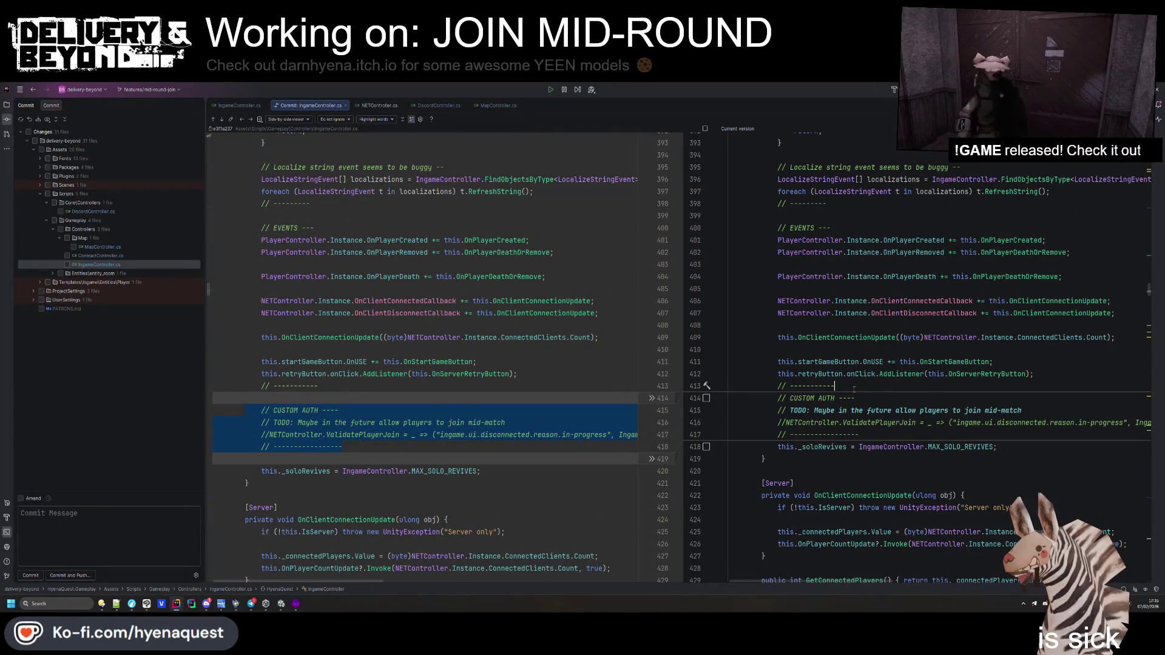
key("ctrl+v")
Remove the TODO line and uncomment the ValidatePlayerJoin line
left_click(786, 434)
key("ctrl+slash")
key("Up")
key("Up")
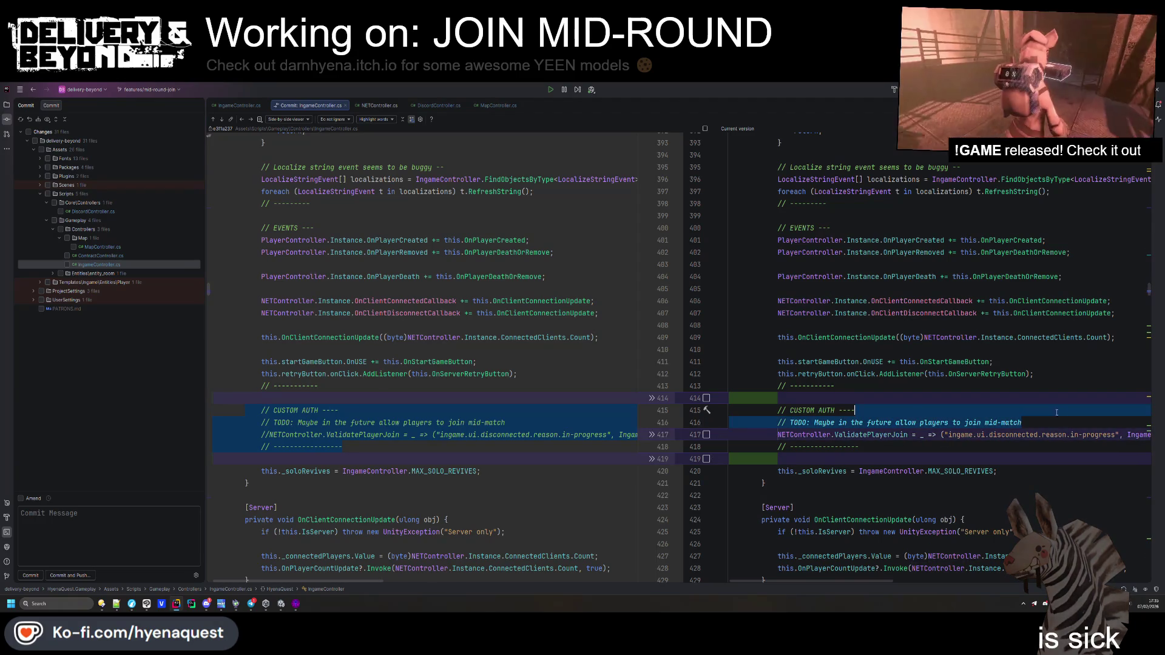
key("ctrl+y")
Change the check to Status() != INGAME_STATUS.GAMEOVER and optimize the using directives
left_click(952, 471)
scroll(796, 584, "right", 5)
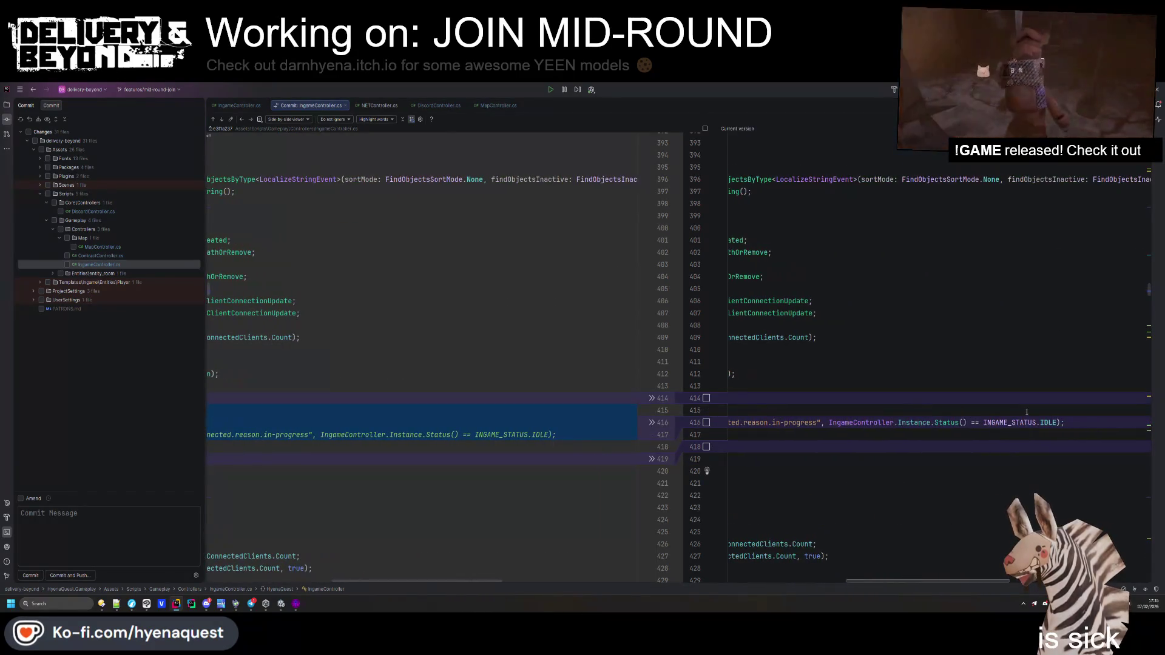
type("G")
key("Return")
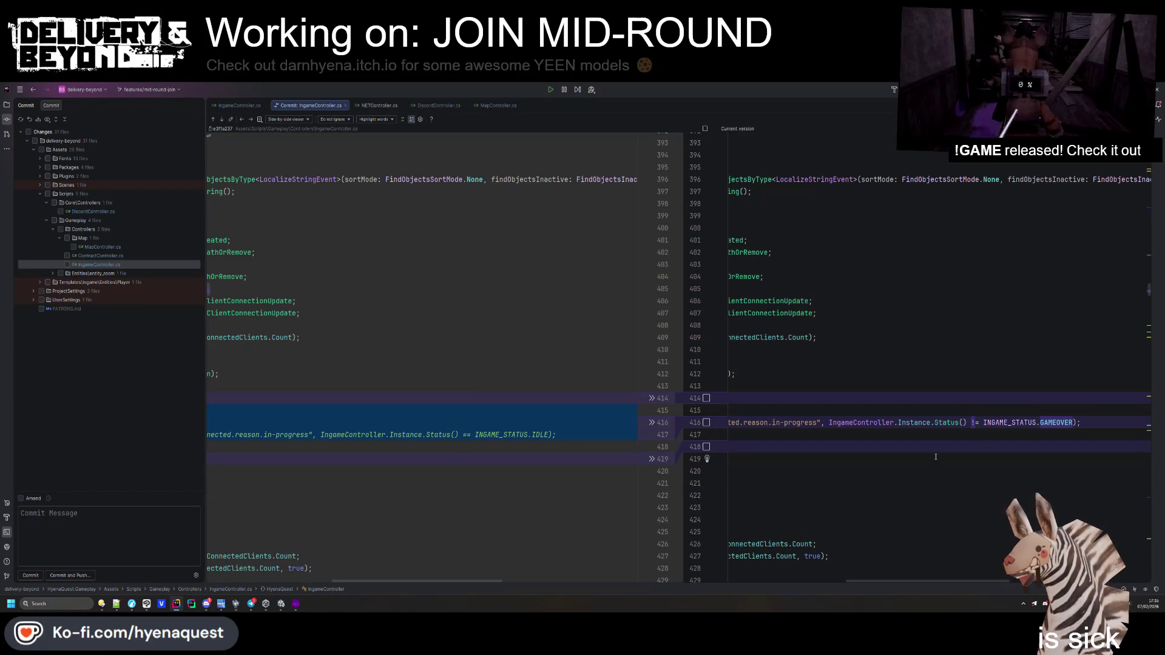
left_click_drag(899, 581, 764, 588)
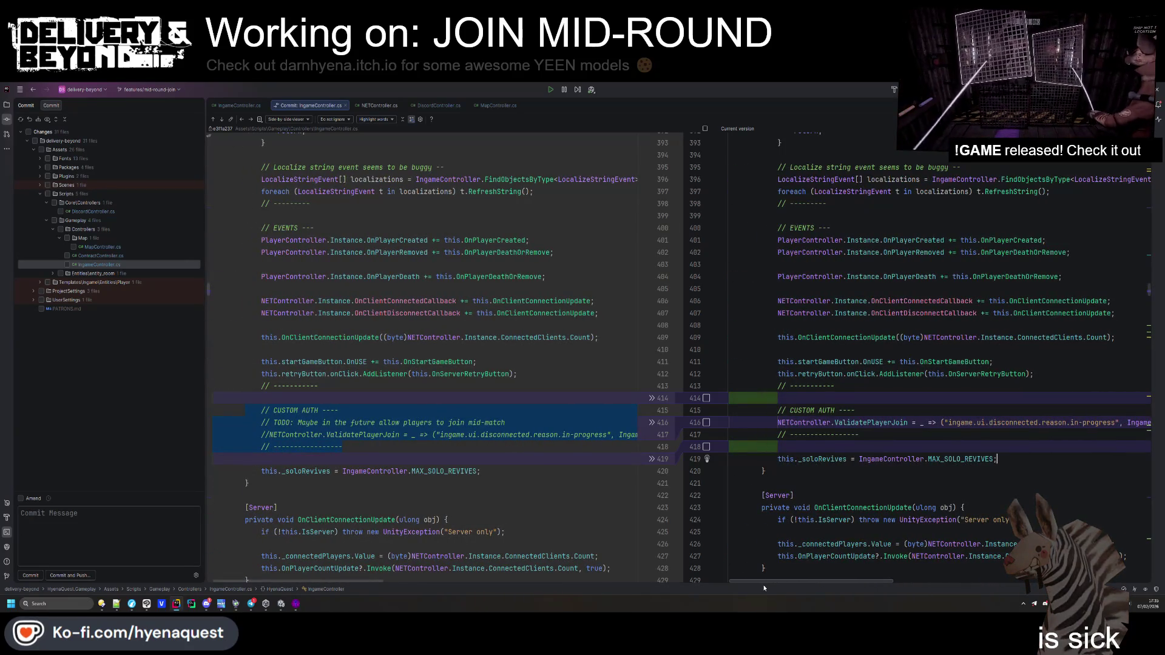
mouse_move(764, 588)
left_mouse_down()
mouse_move(837, 576)
mouse_move(765, 576)
mouse_move(911, 564)
mouse_move(880, 547)
left_mouse_up()
scroll(880, 548, "left", 5)
key("ctrl+s")
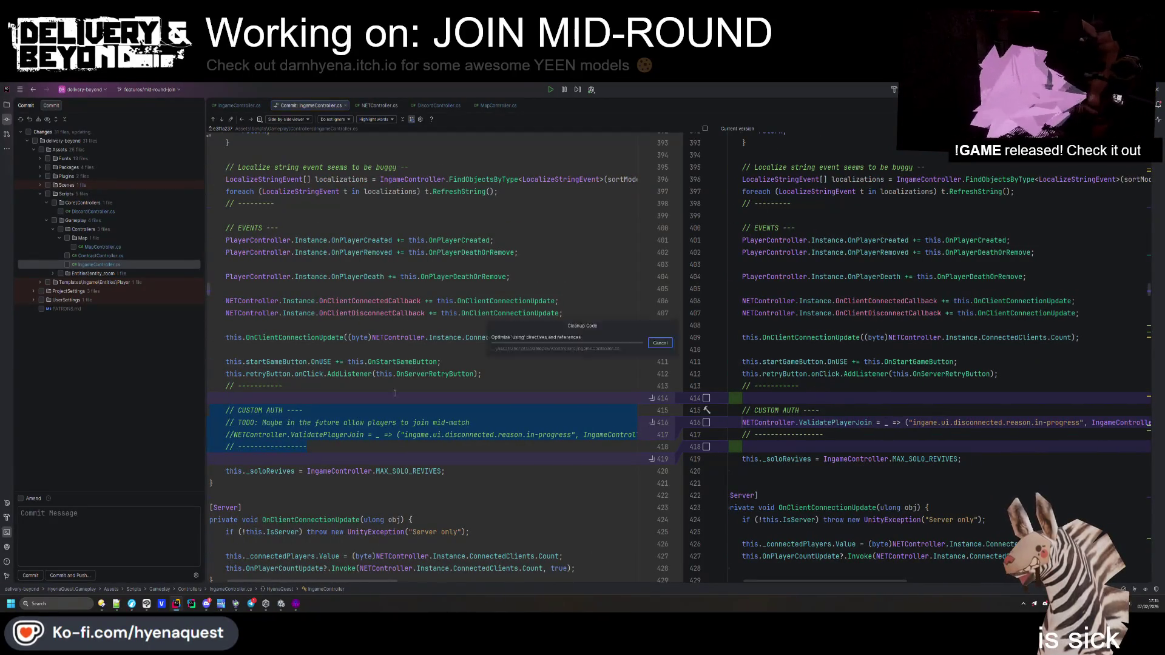
scroll(837, 424, "down", 10)
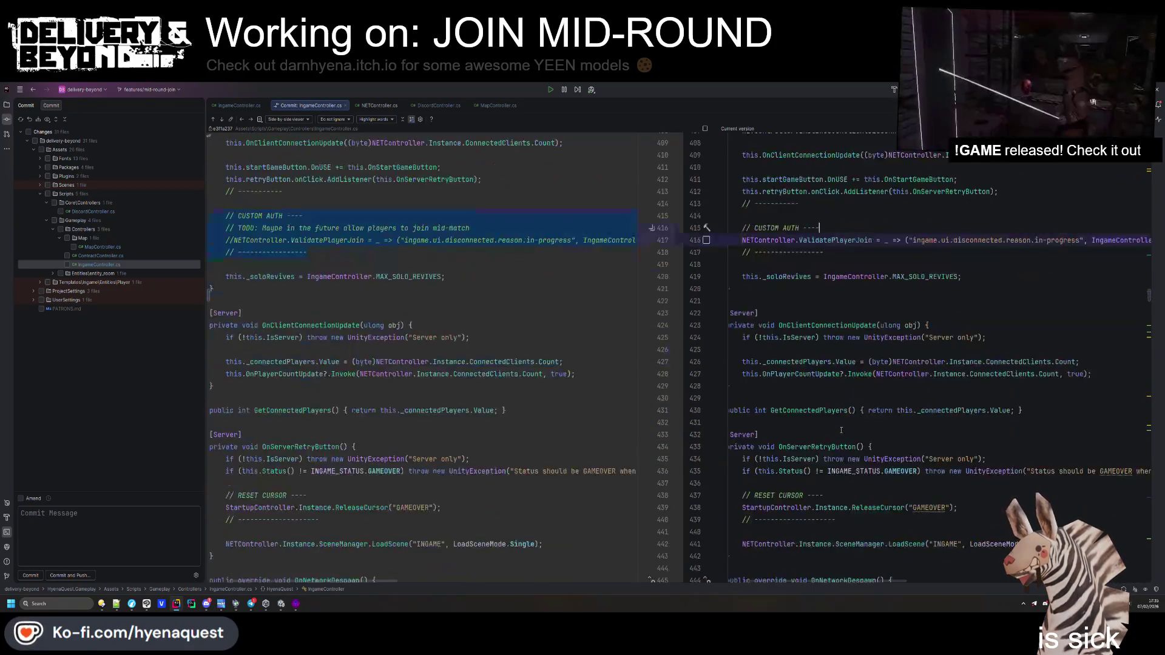
scroll(841, 431, "down", 1)
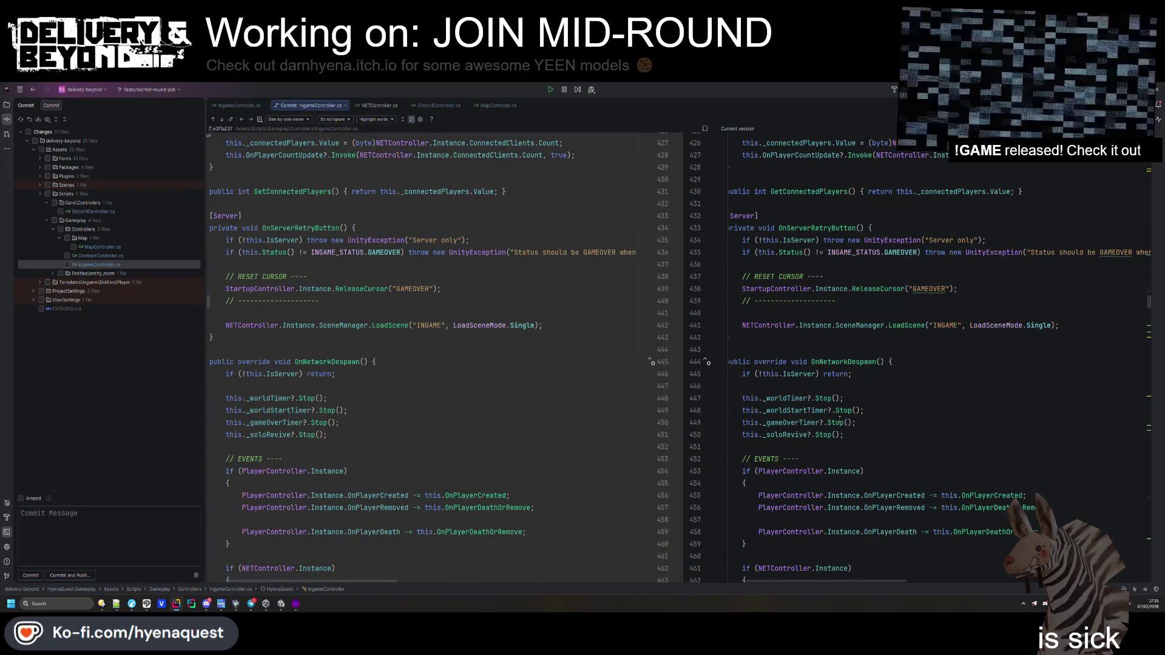
scroll(836, 406, "down", 20)
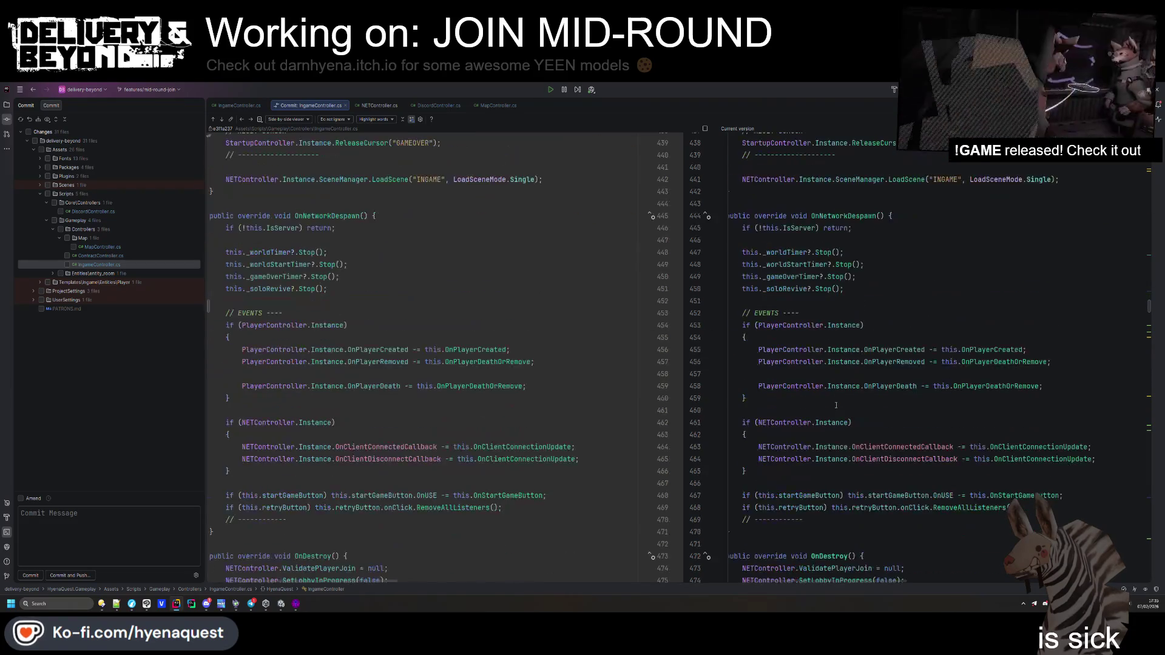
scroll(835, 411, "down", 6)
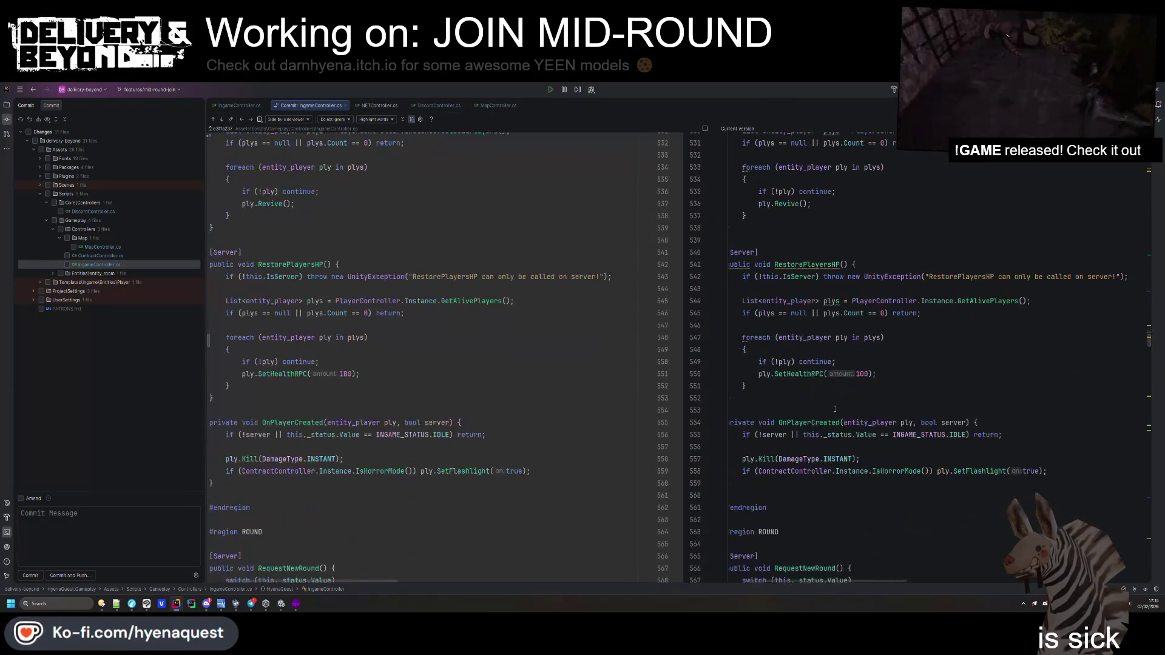
scroll(644, 233, "left", 2)
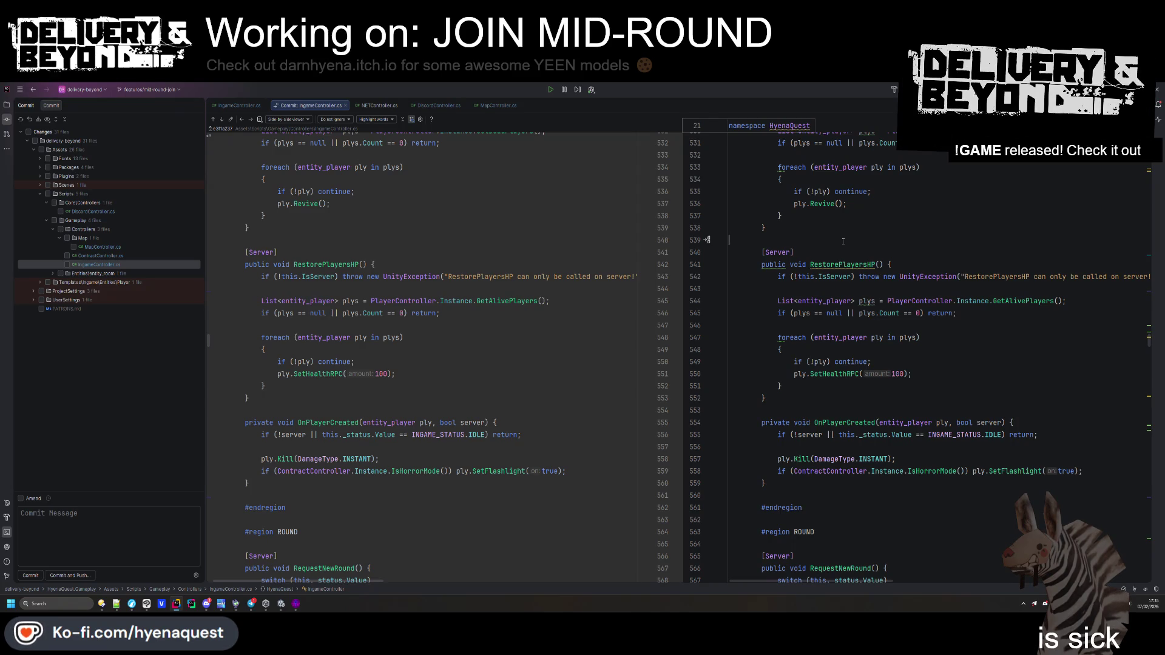
scroll(843, 241, "down", 5)
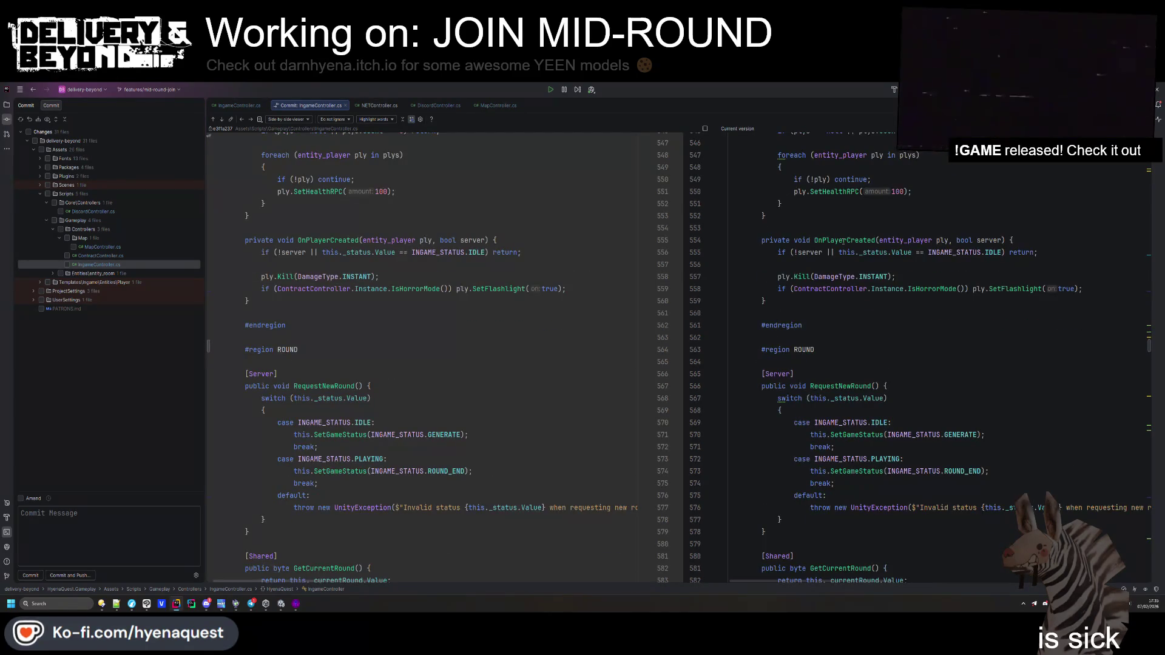
scroll(846, 252, "down", 20)
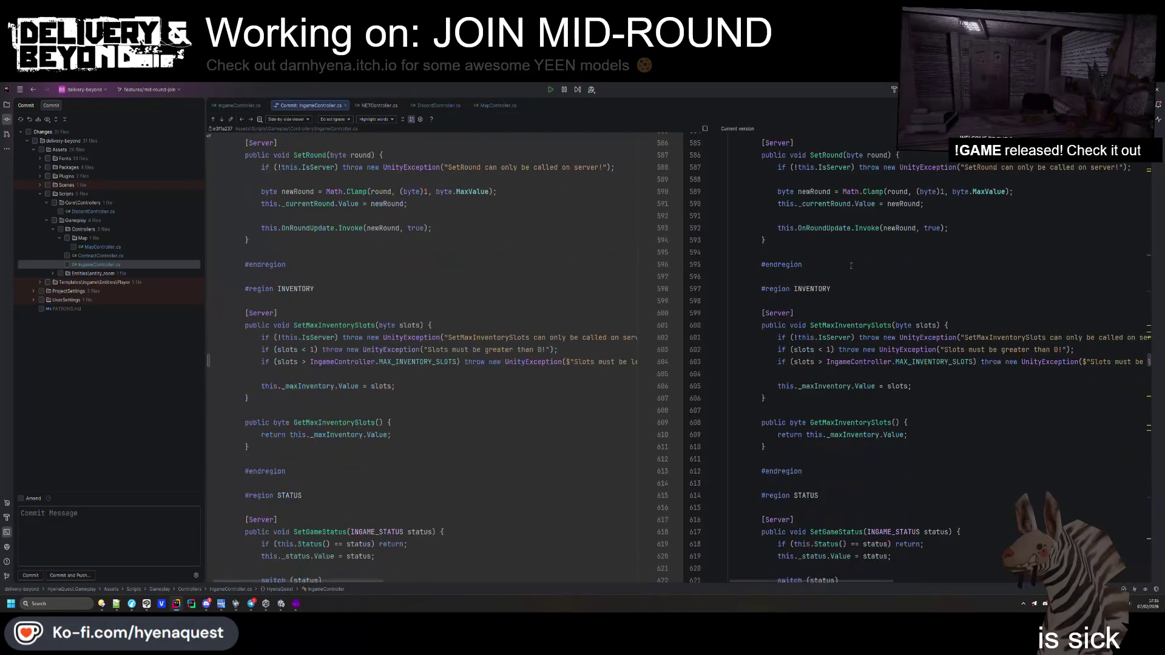
scroll(851, 267, "down", 20)
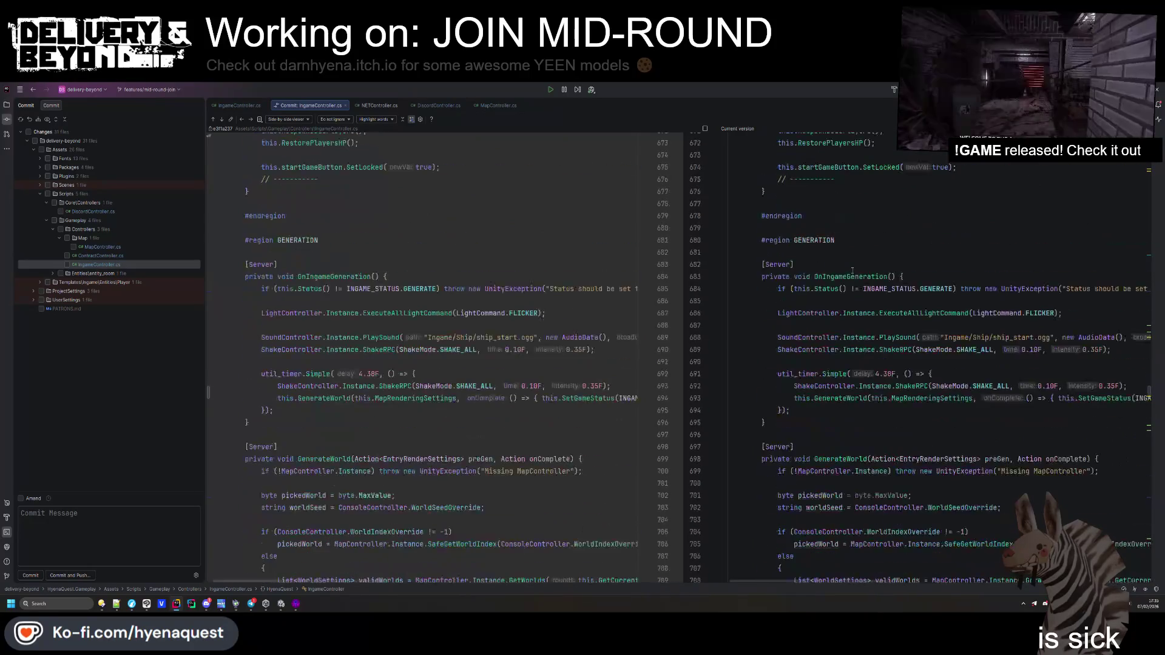
scroll(852, 272, "down", 18)
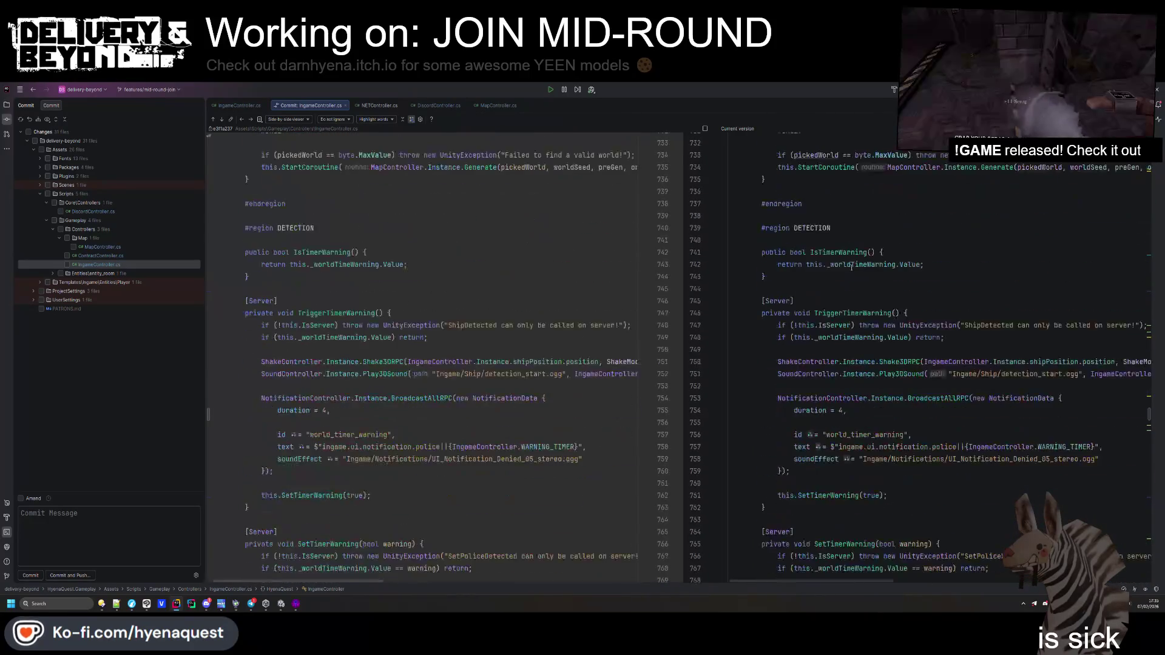
scroll(852, 268, "down", 20)
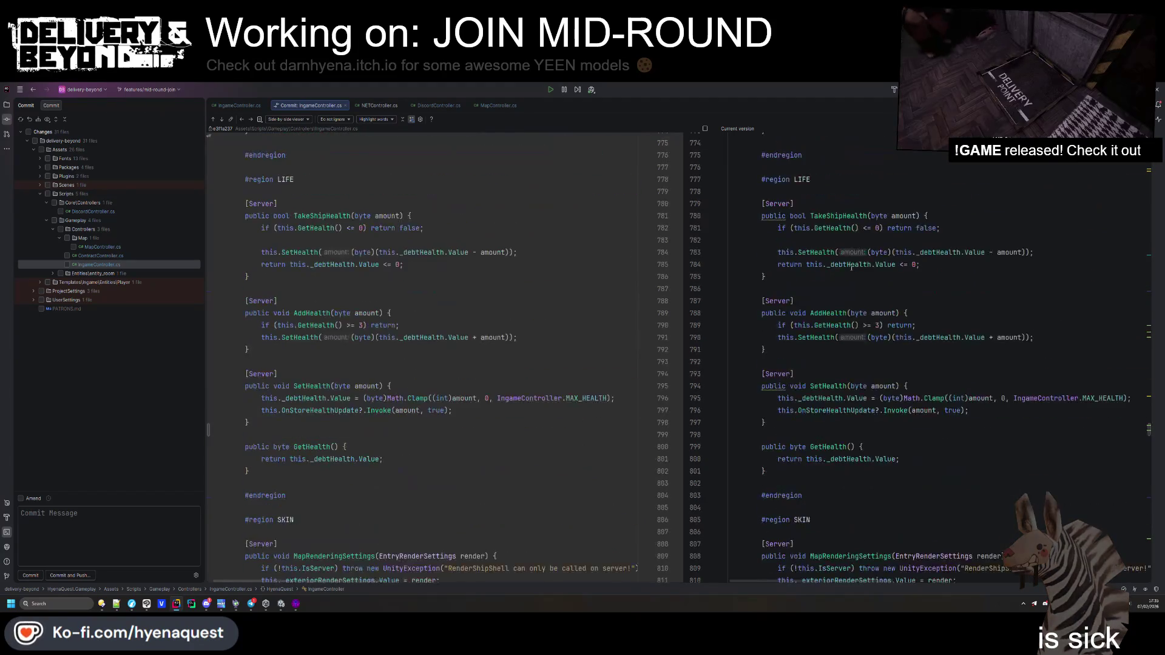
Switch to NETController.cs, browse to line 452 and search the file for 'setlobby'
left_click(376, 105)
scroll(449, 362, "down", 5)
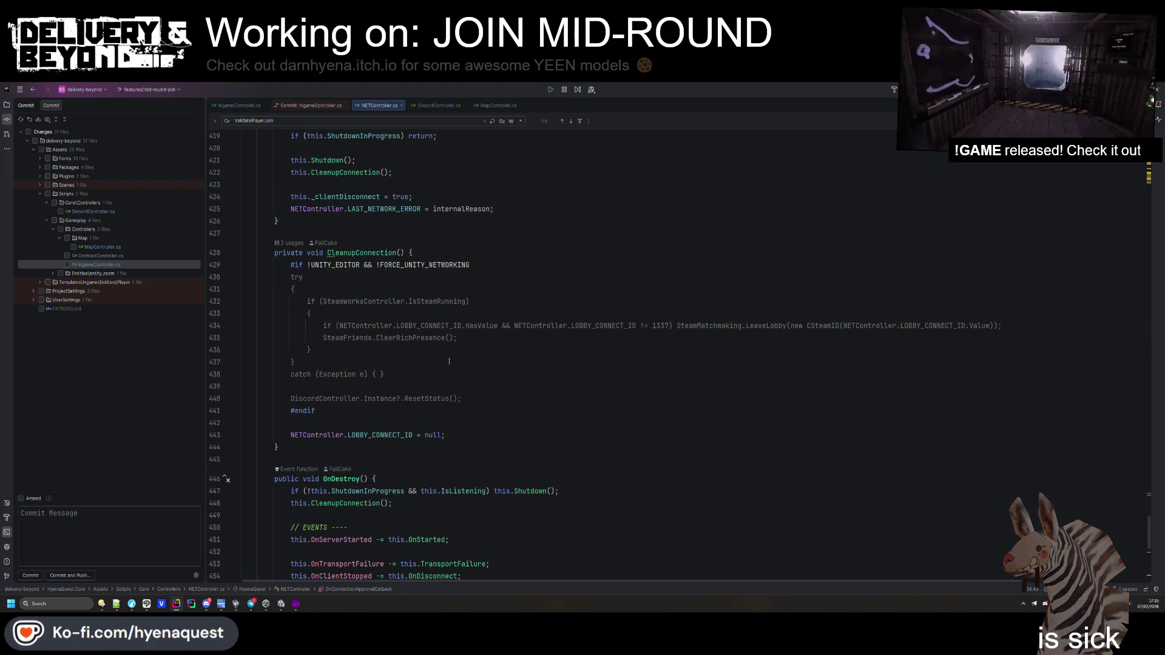
scroll(449, 361, "down", 7)
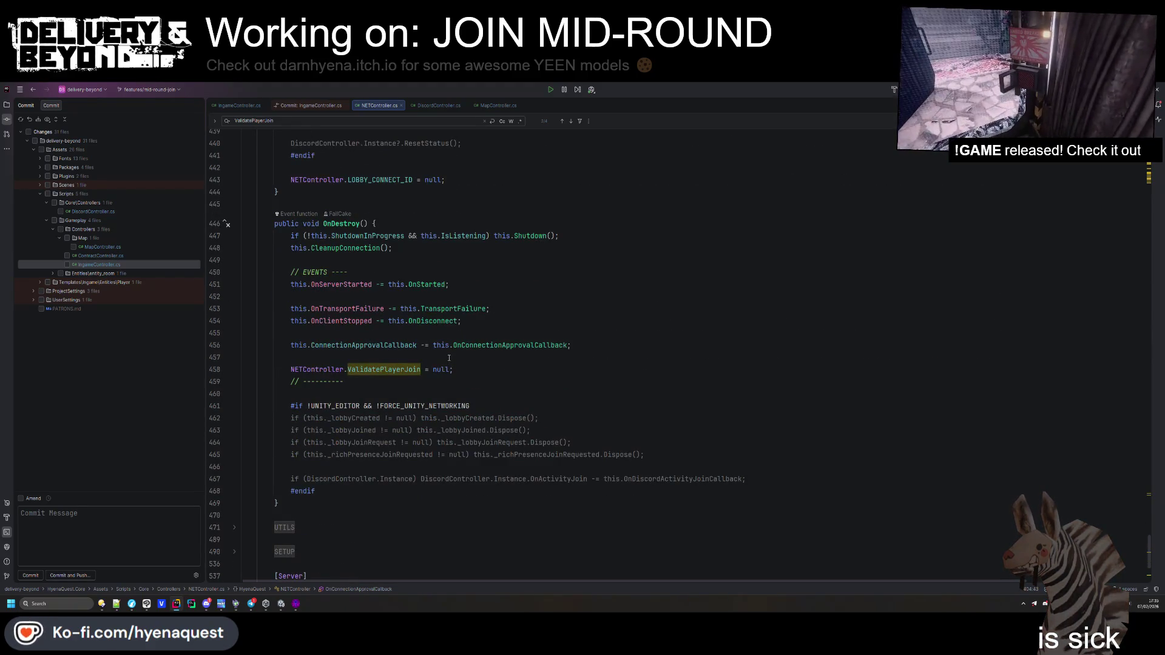
scroll(449, 358, "down", 3)
scroll(449, 358, "down", 2)
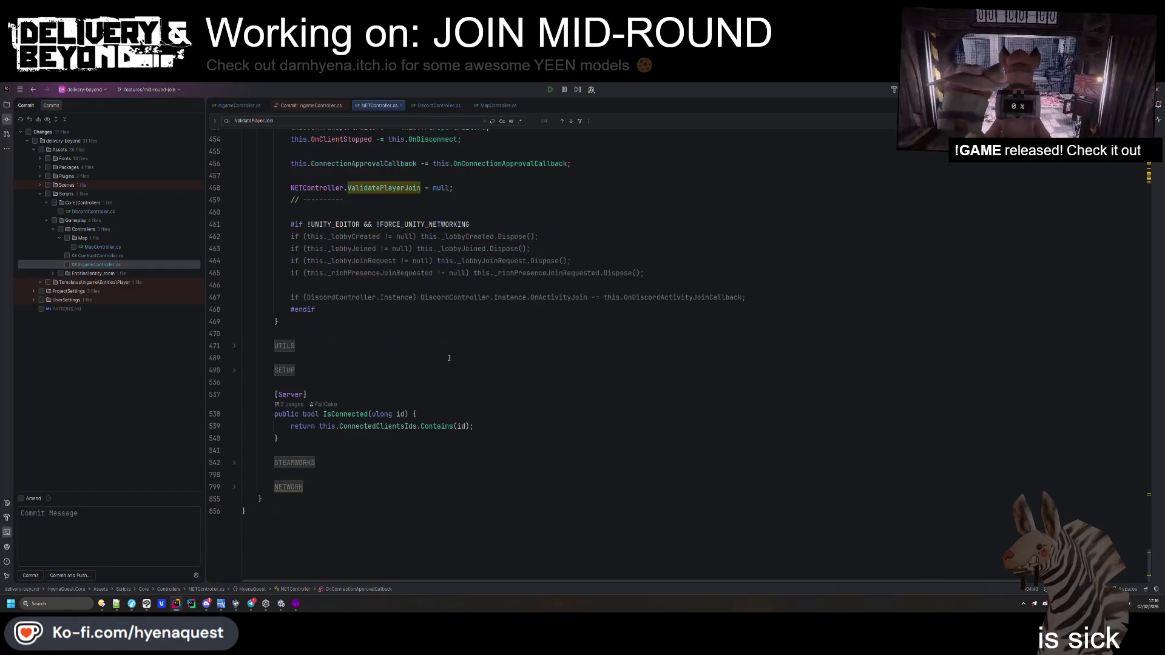
scroll(449, 358, "up", 5)
left_click(589, 296)
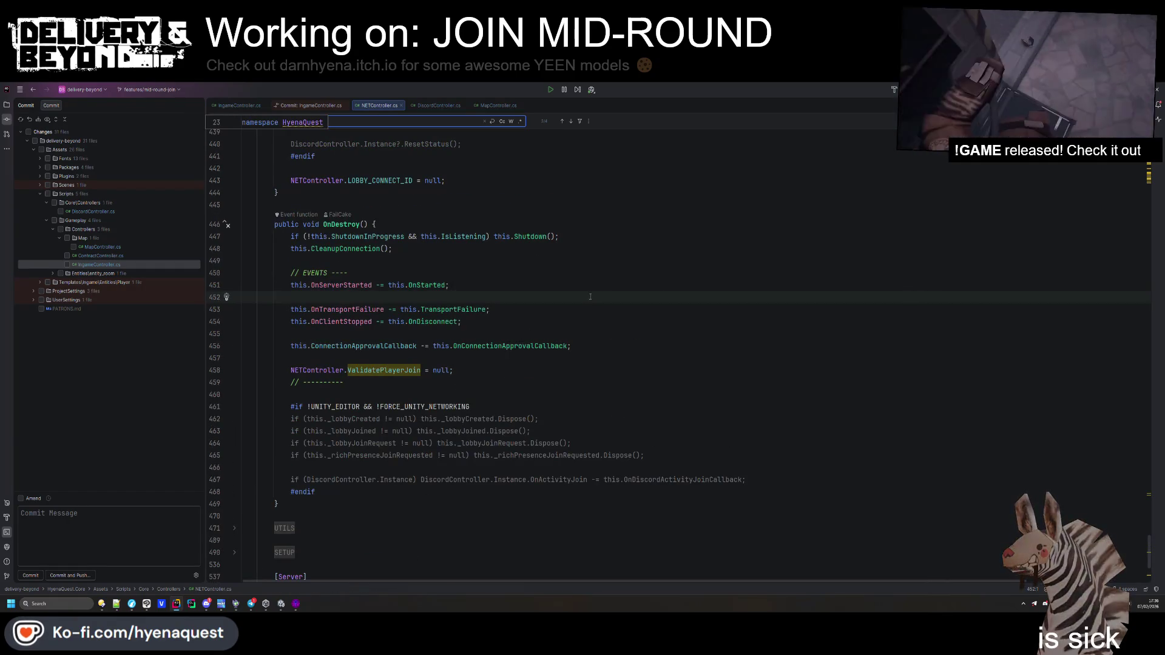
key("ctrl+f")
type("setlobby")
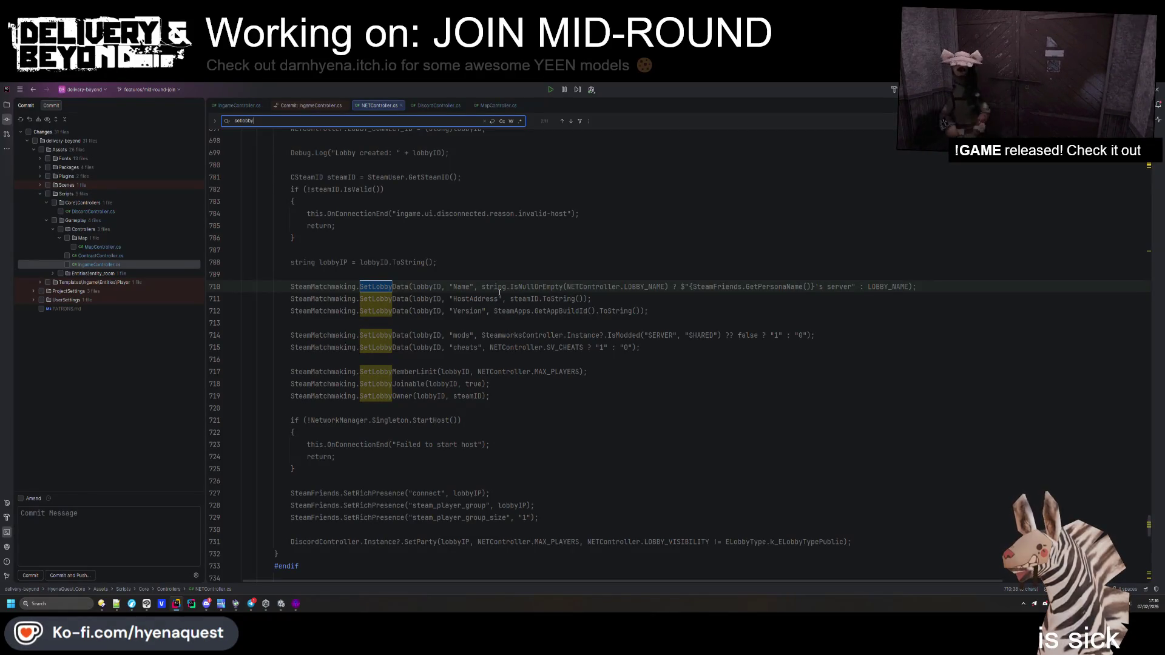
Search all files for 'in-progress' and review the NETController.cs match and its isOver parameter
key("ctrl+shift+f")
type("in-progress")
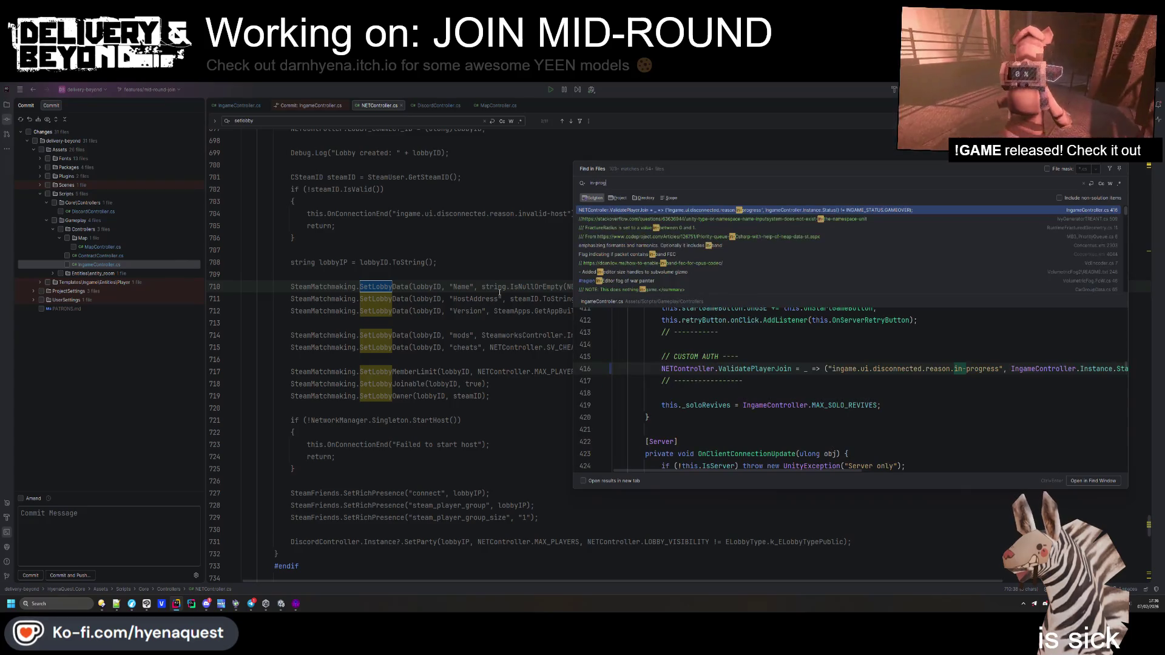
left_click(925, 381)
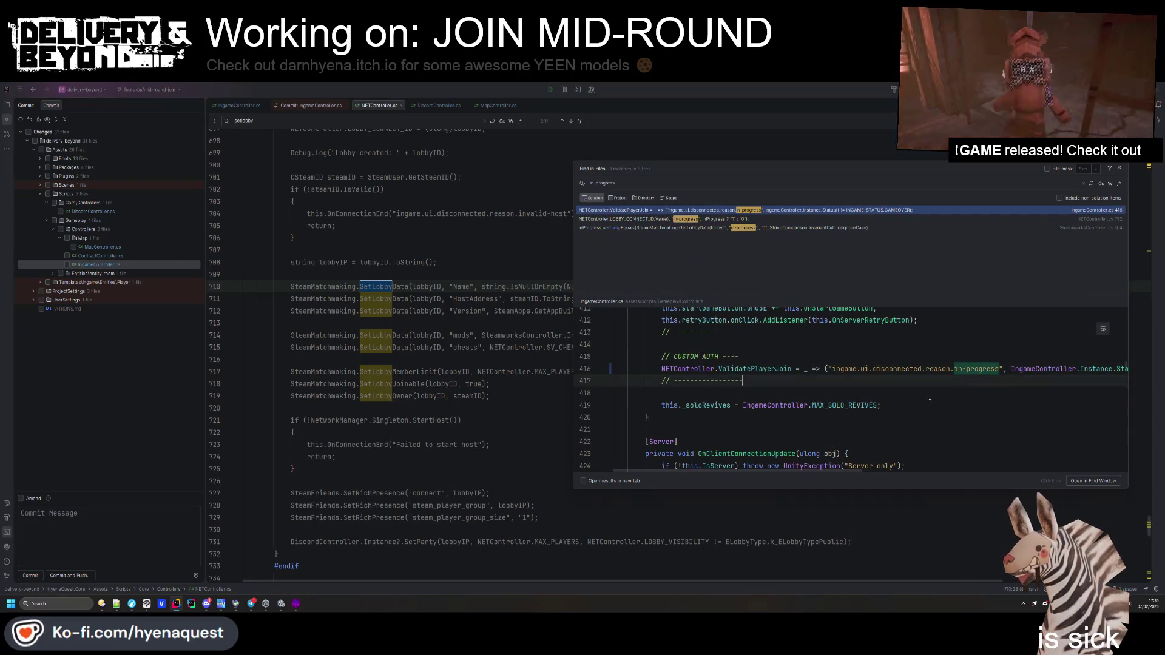
left_click(724, 219)
left_click_drag(876, 472, 978, 471)
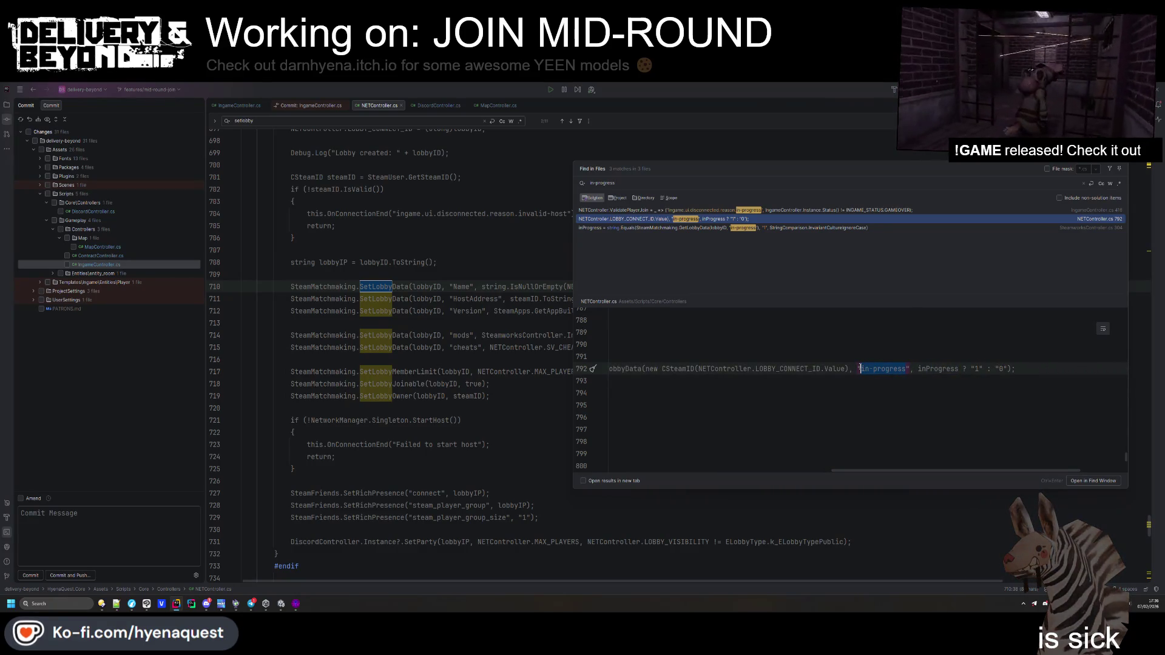
type("is-over\", ")
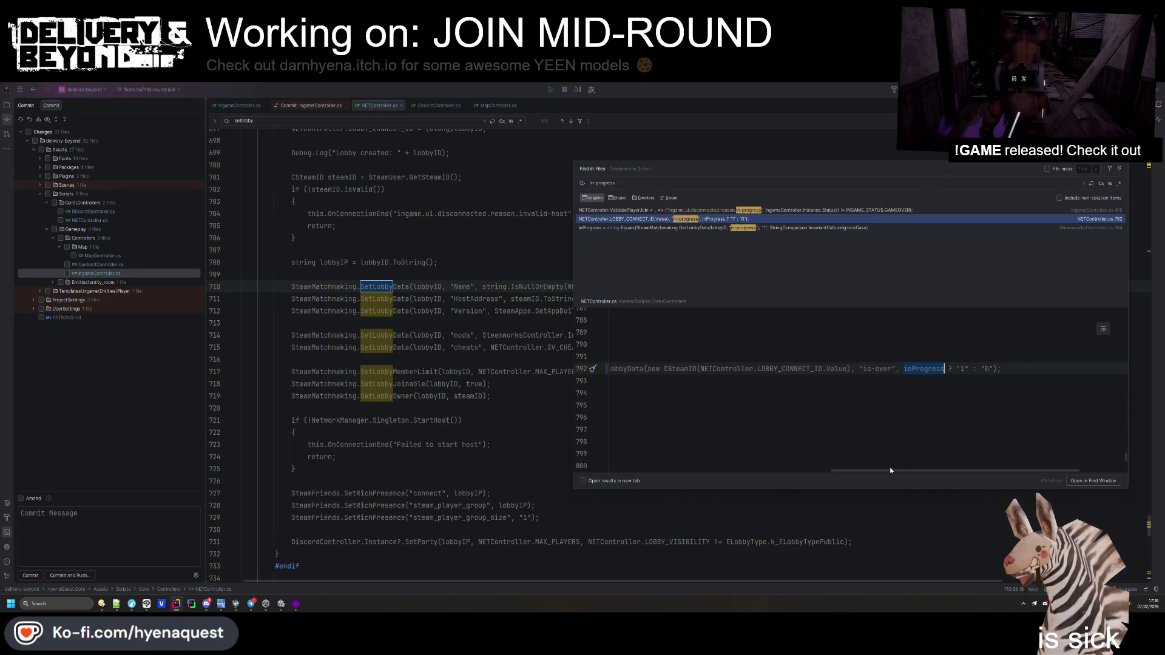
type("i")
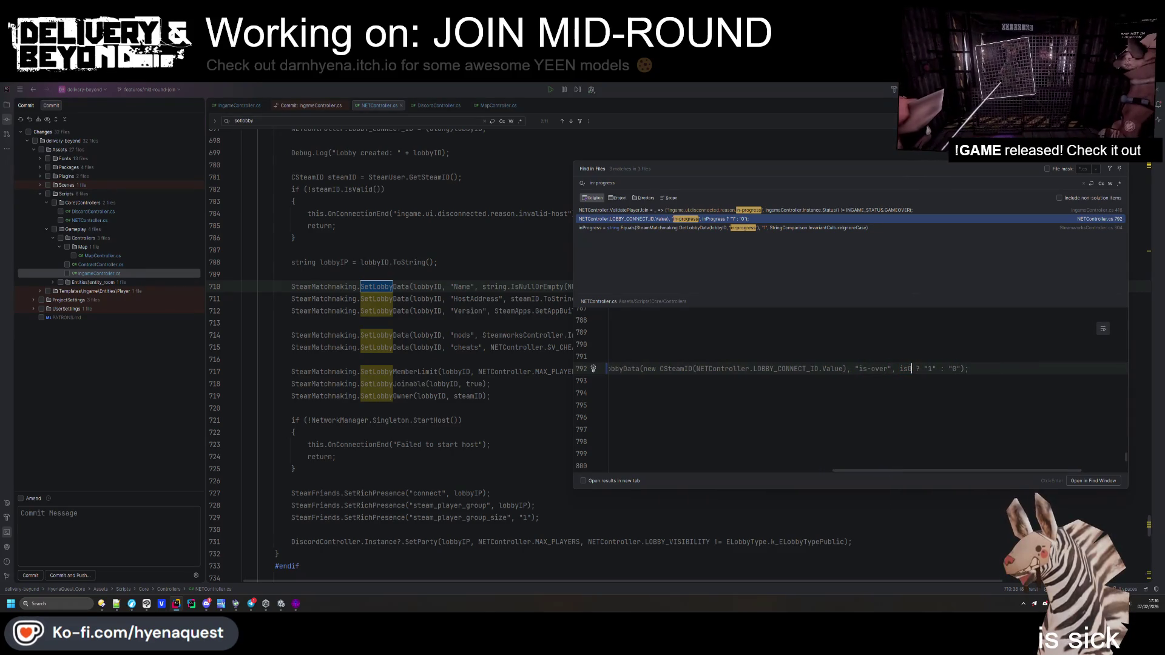
type("Over")
double_click(914, 368)
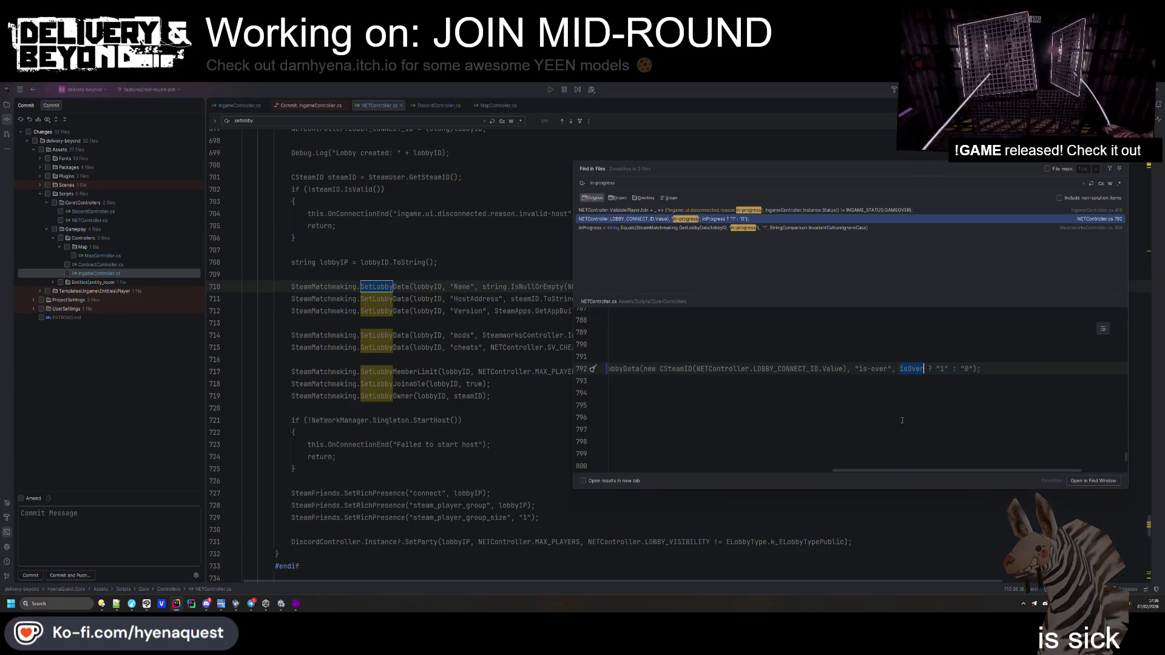
left_click_drag(882, 471, 660, 472)
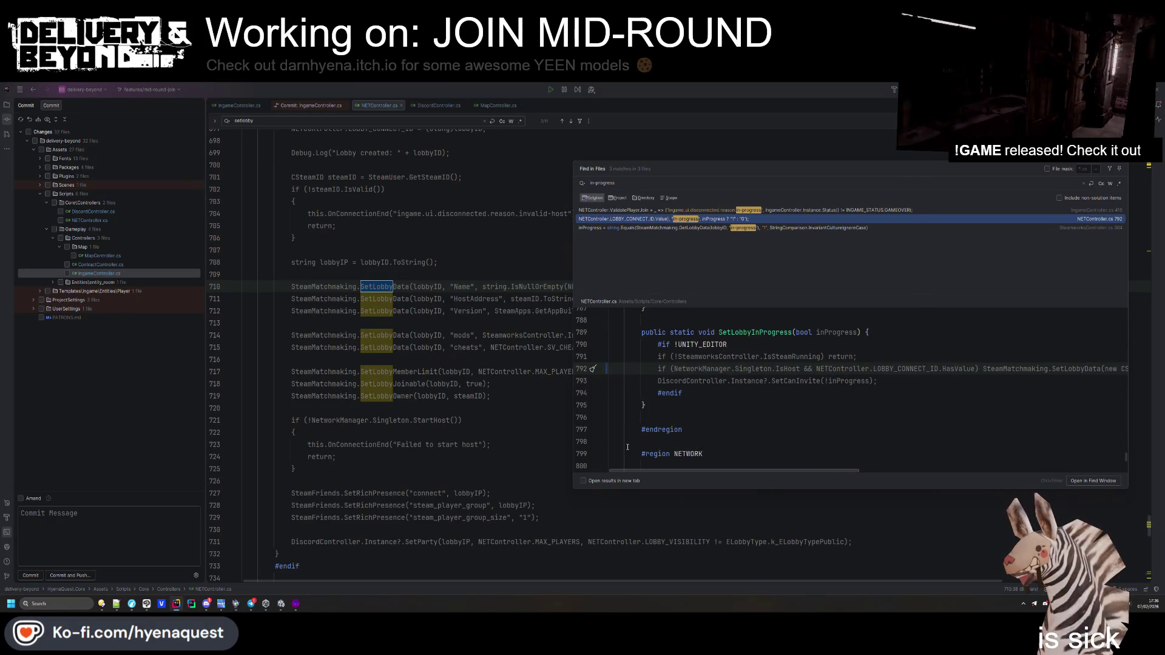
Delete the SetLobbyInProgress method and open the IngameController.cs ValidatePlayerJoin result
double_click(775, 333)
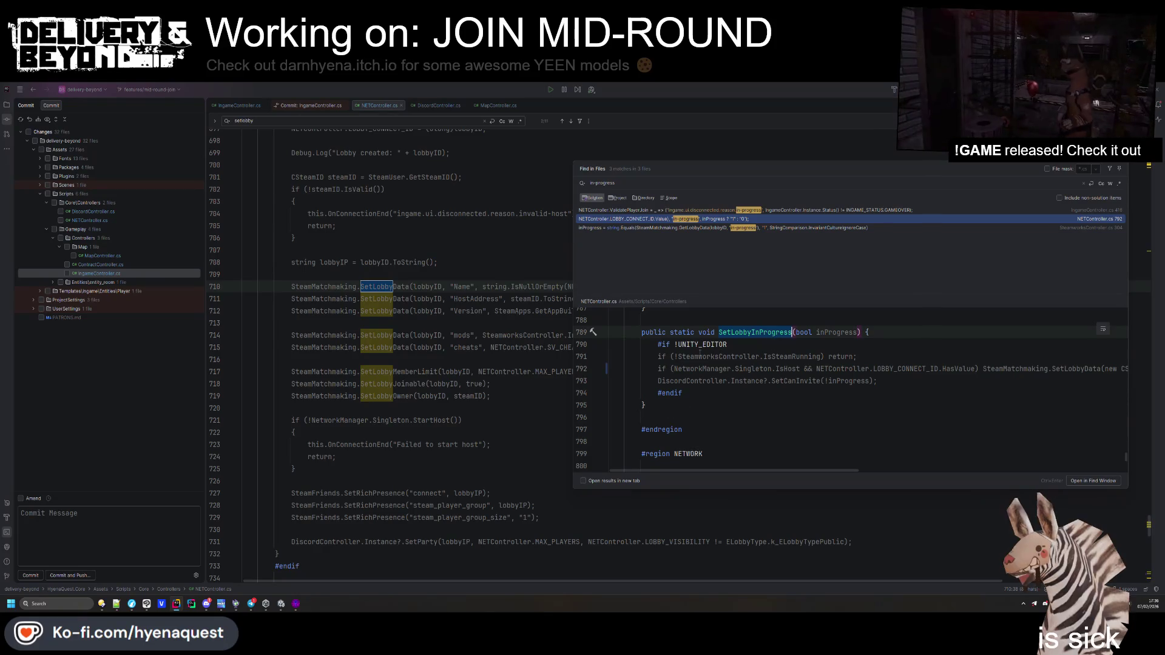
key("ctrl+w")
key("ctrl+w")
key("ctrl+w")
key("Delete")
key("BackSpace")
key("BackSpace")
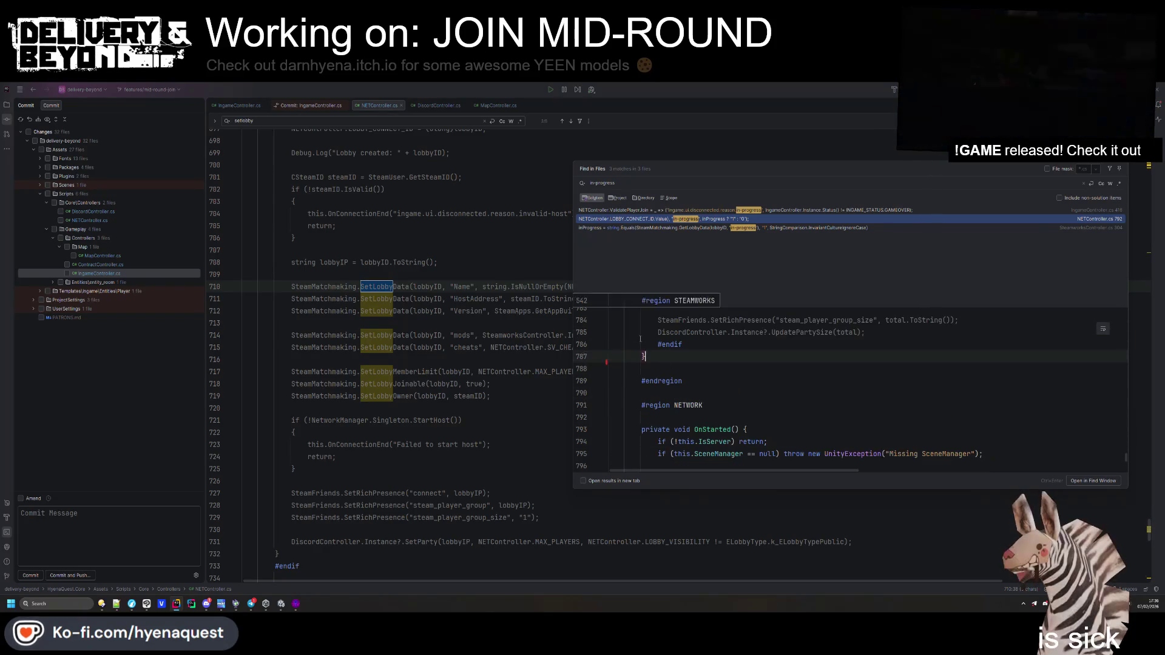
key("Up")
key("Return")
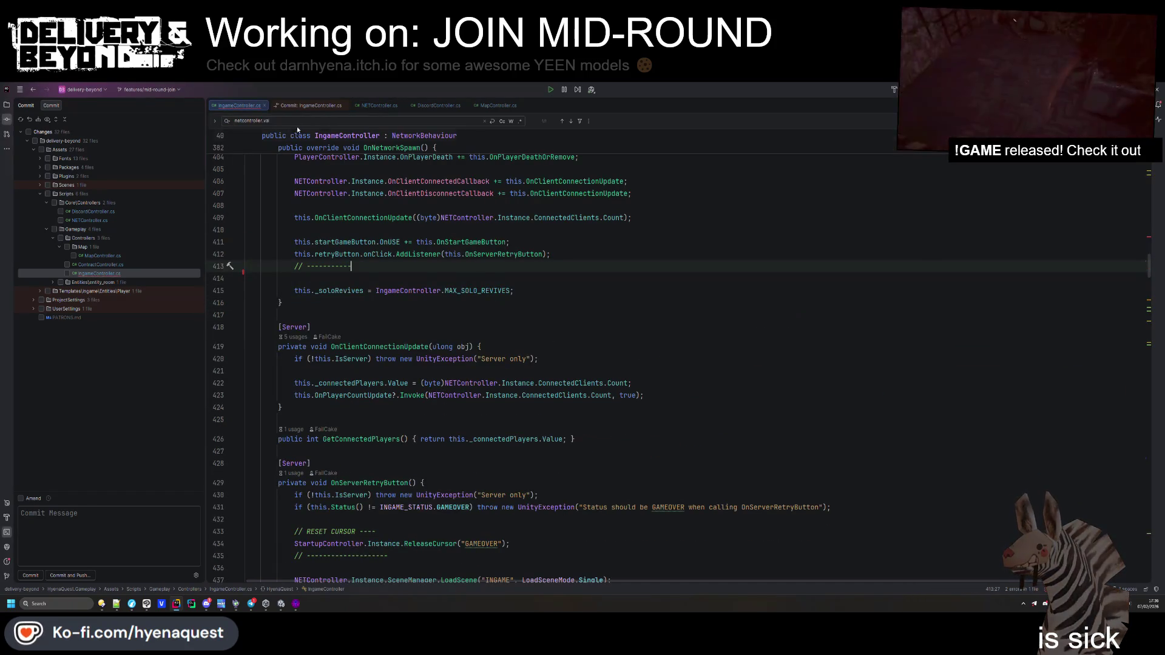
Return to IngameController.cs, expand the HOOKS region and locate the SetLobbyInProgress call
key("alt+Right")
left_click(240, 105)
scroll(288, 275, "up", 5)
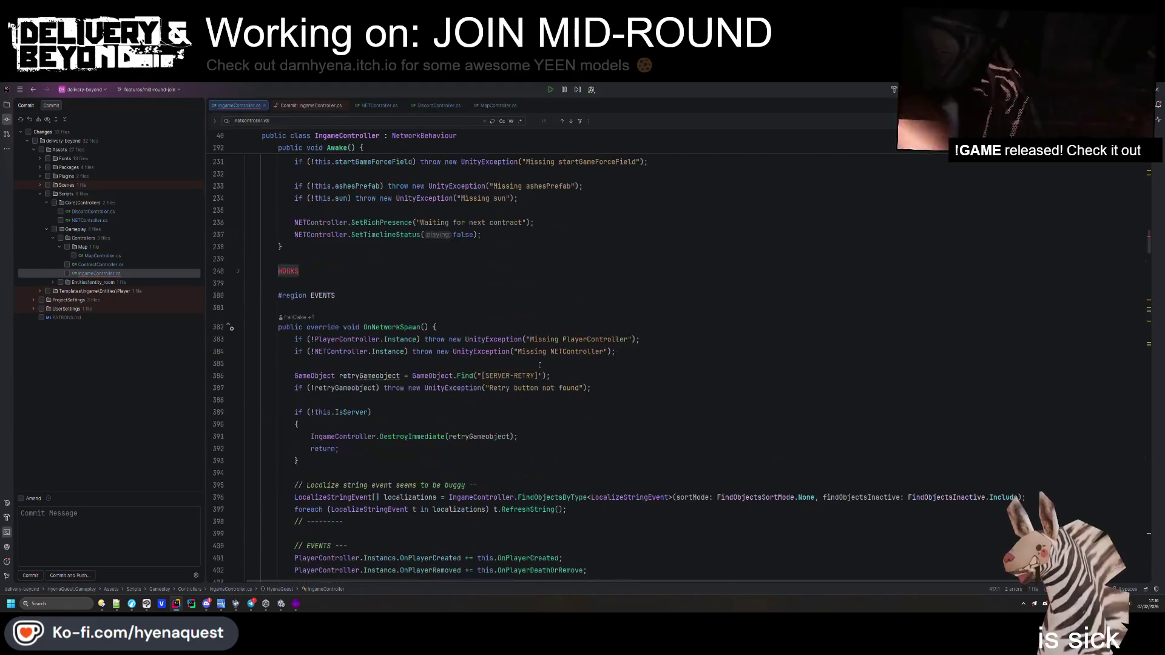
left_click(288, 271)
scroll(288, 275, "down", 10)
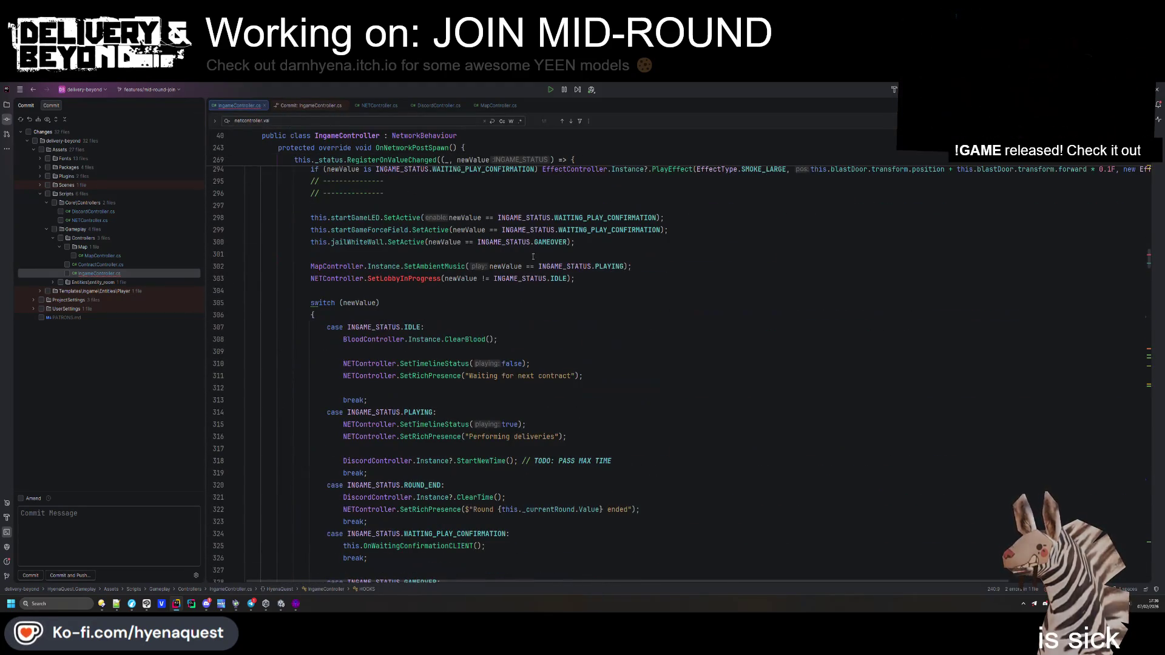
left_click(635, 278)
key("shift+Up")
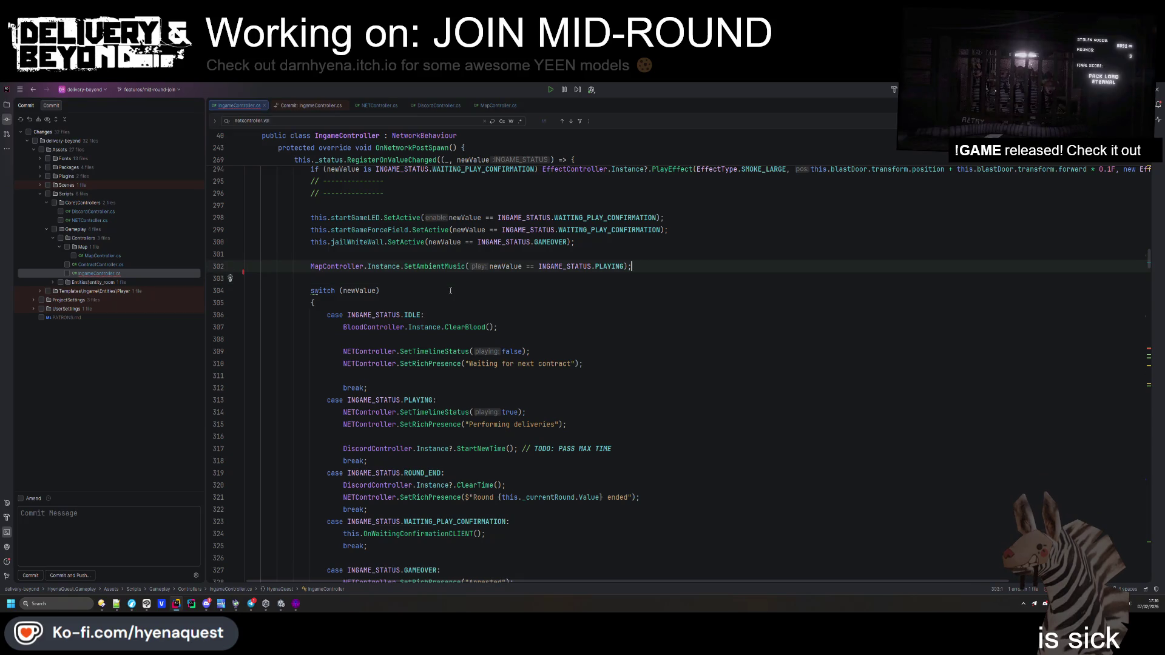
type("NETController.SetLobbyInProgress(newValue != INGAME_STATUS.IDLE);")
double_click(435, 281)
Find usages of SetLobbyInProgress and delete the call on line 303
key("ctrl+shift+f")
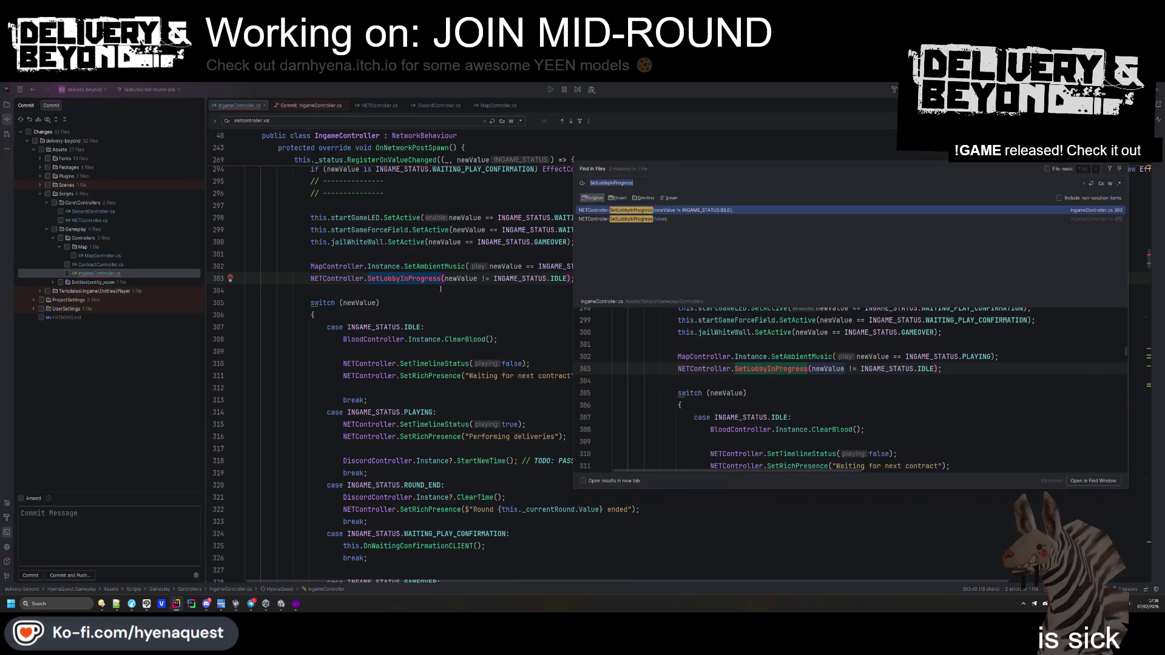
left_click(682, 219)
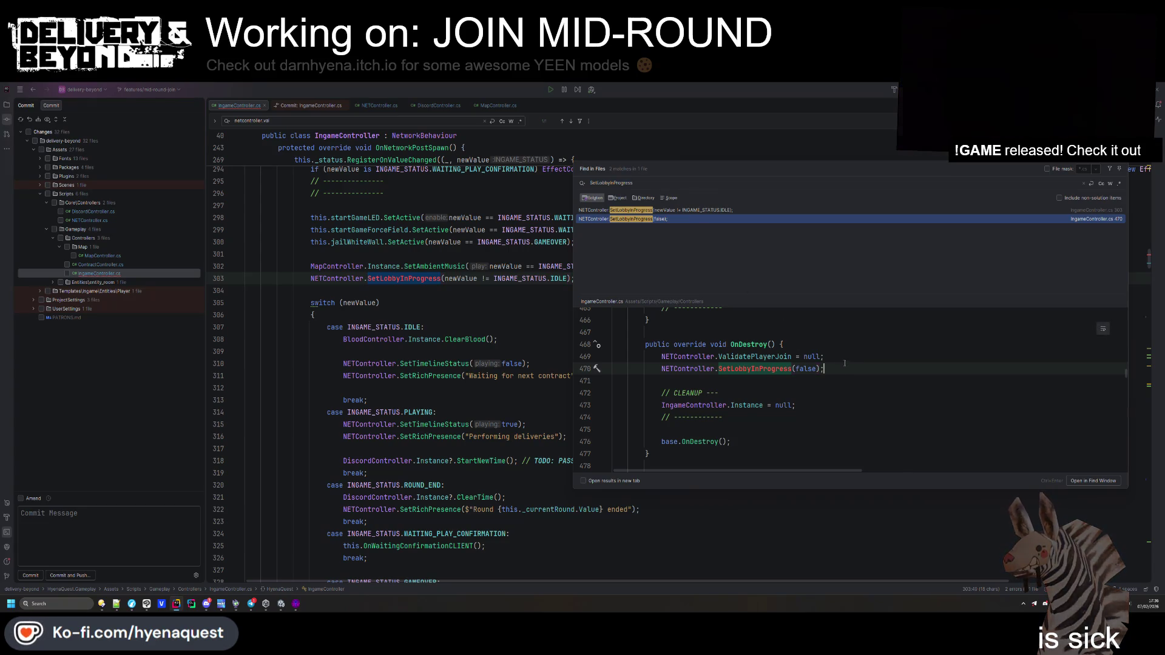
key("Up")
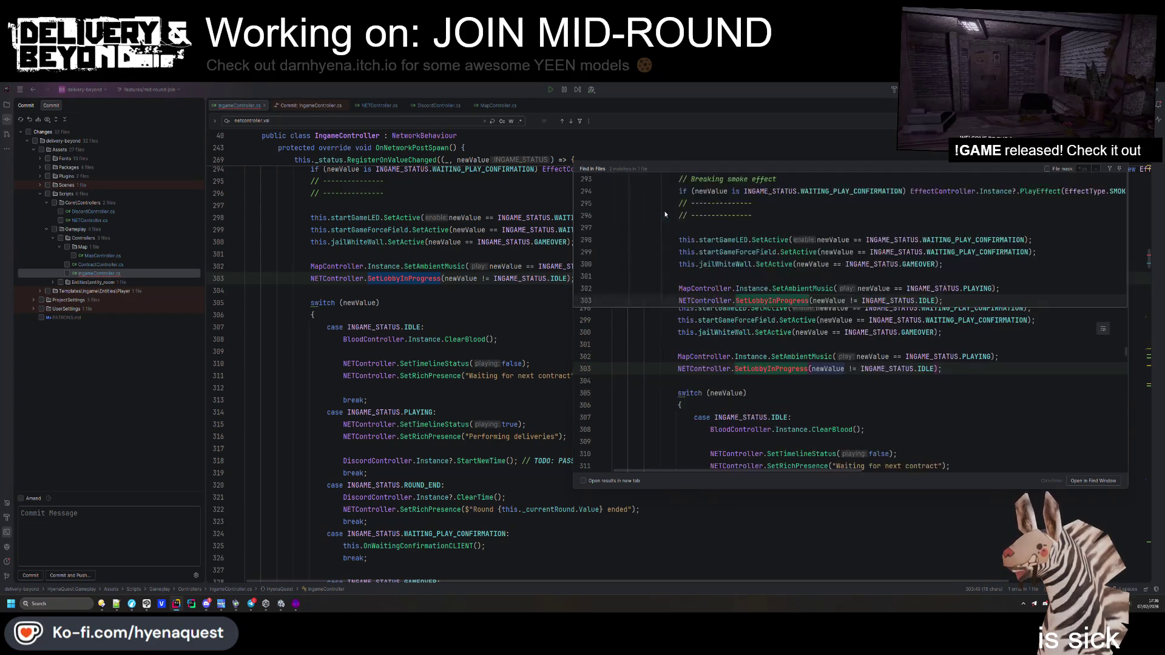
key("Return")
left_click(654, 310)
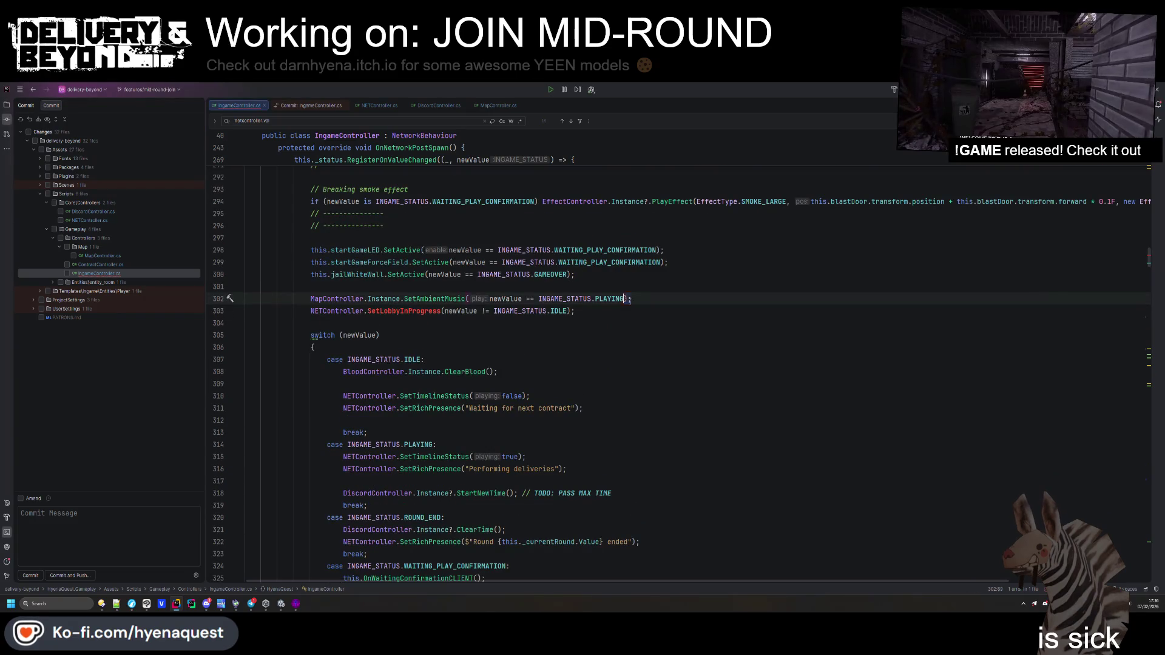
key("ctrl+y")
key("ctrl+y")
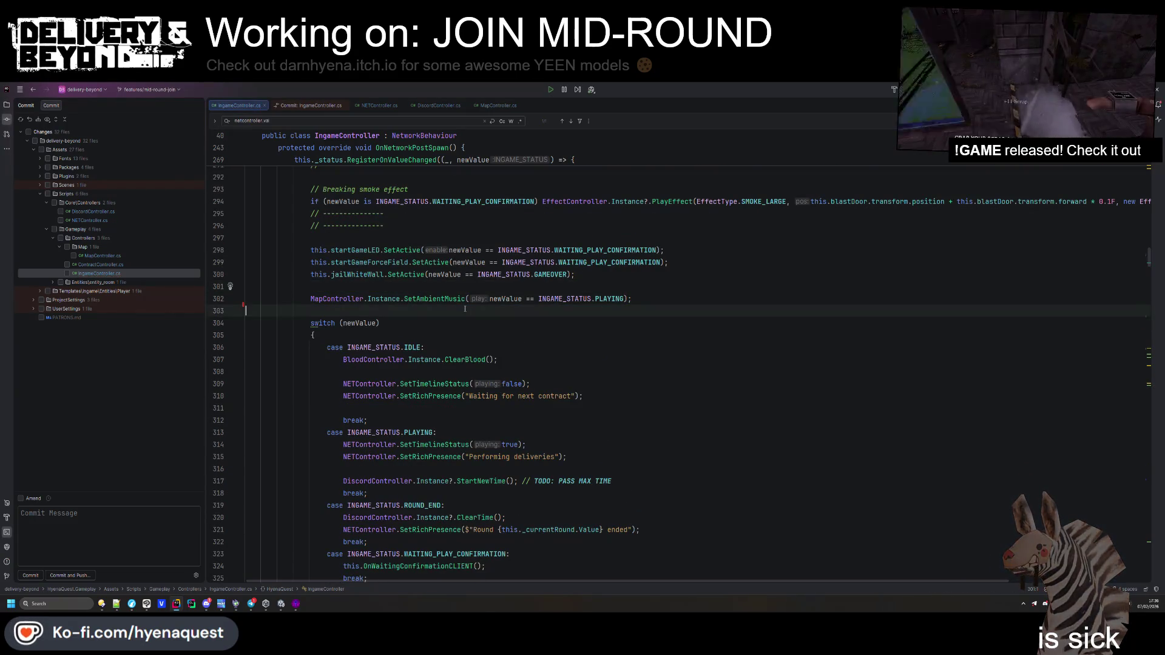
Run Code Cleanup around the switch (newValue) block, then switch to Unity
left_click(708, 325)
key("ctrl+e")
key("c")
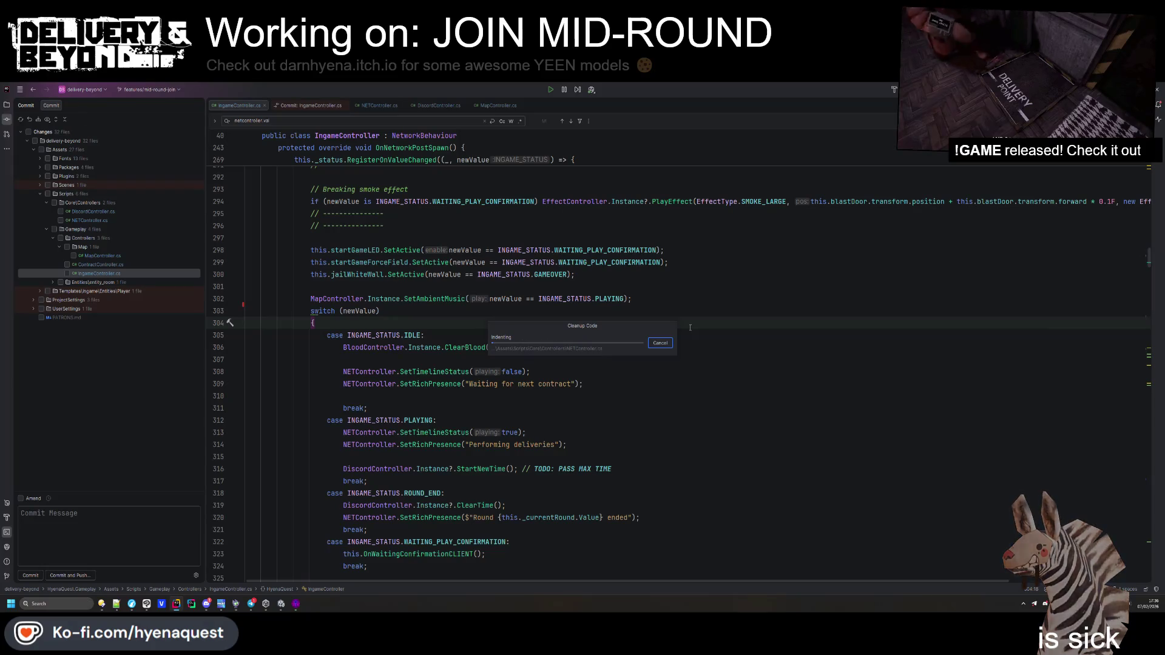
left_click(675, 307)
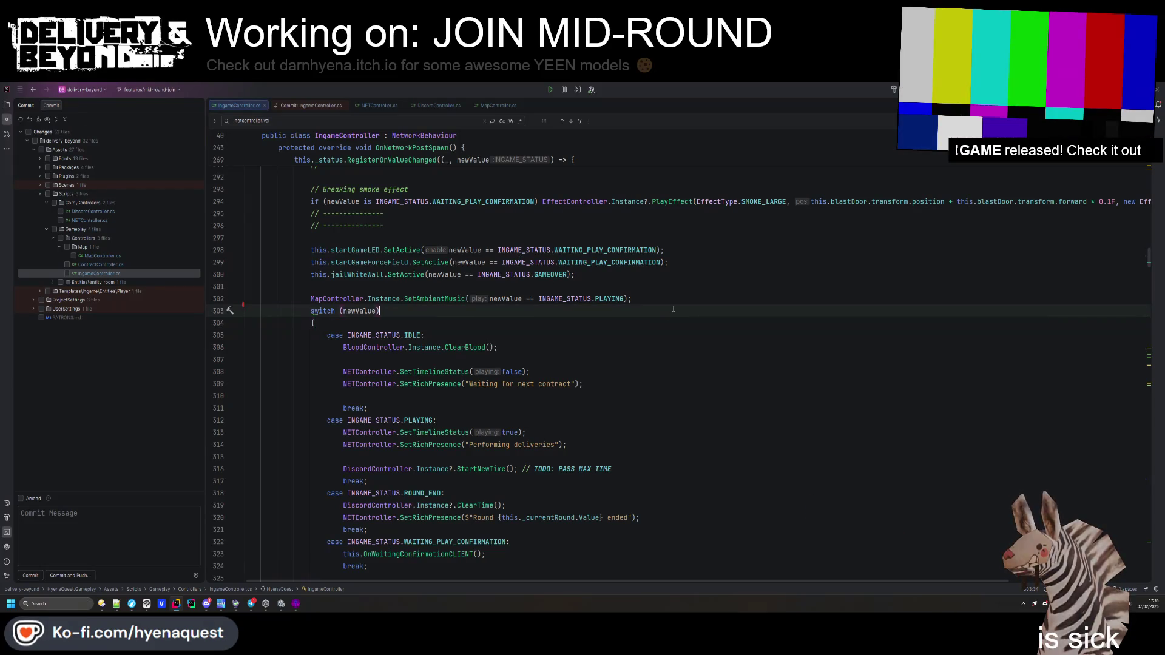
key("ctrl+z")
key("ctrl+e")
key("c")
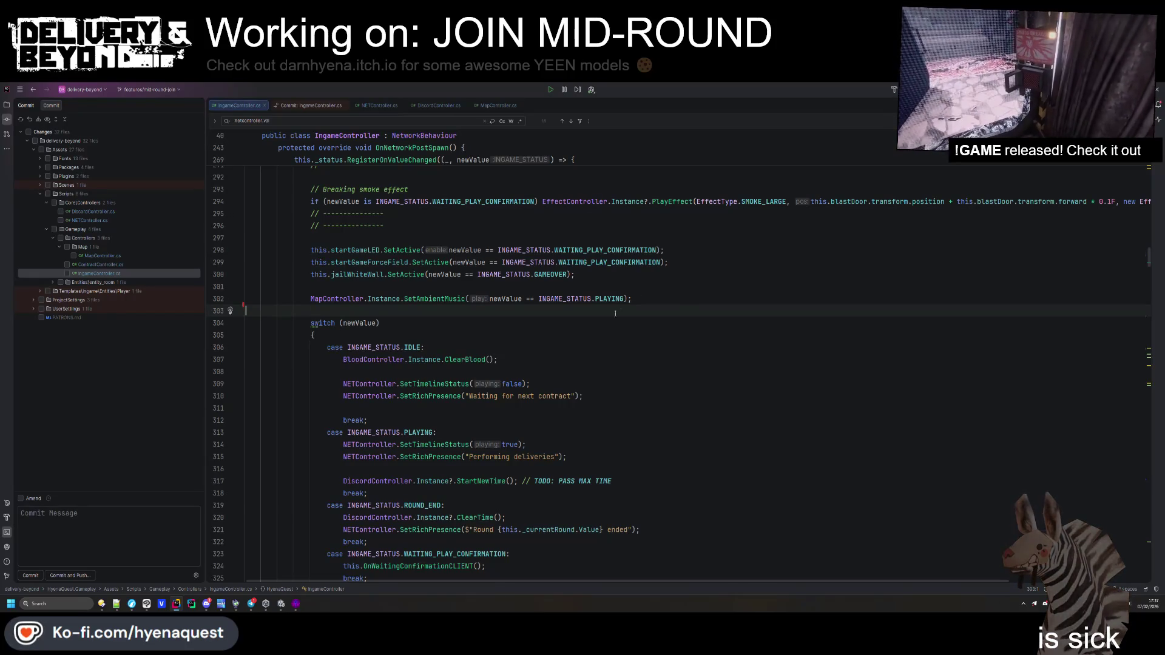
left_click(281, 604)
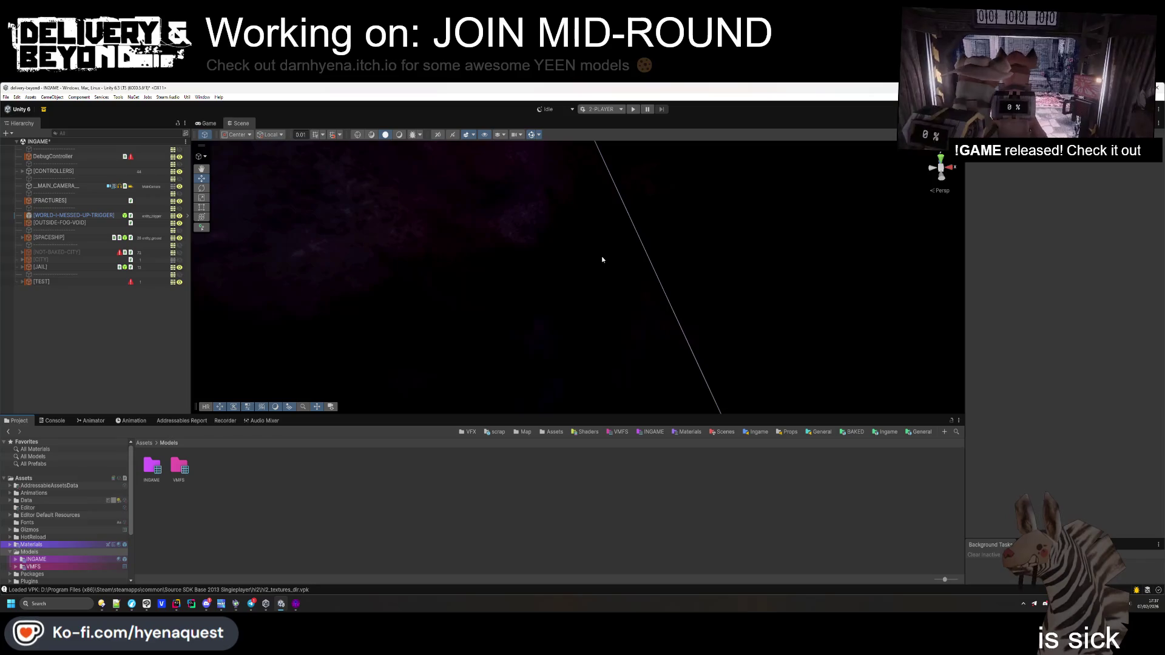
Refresh the Unity project, save the modified scene and enter Play mode, then switch to Hammer
right_click(333, 517)
left_click(346, 402)
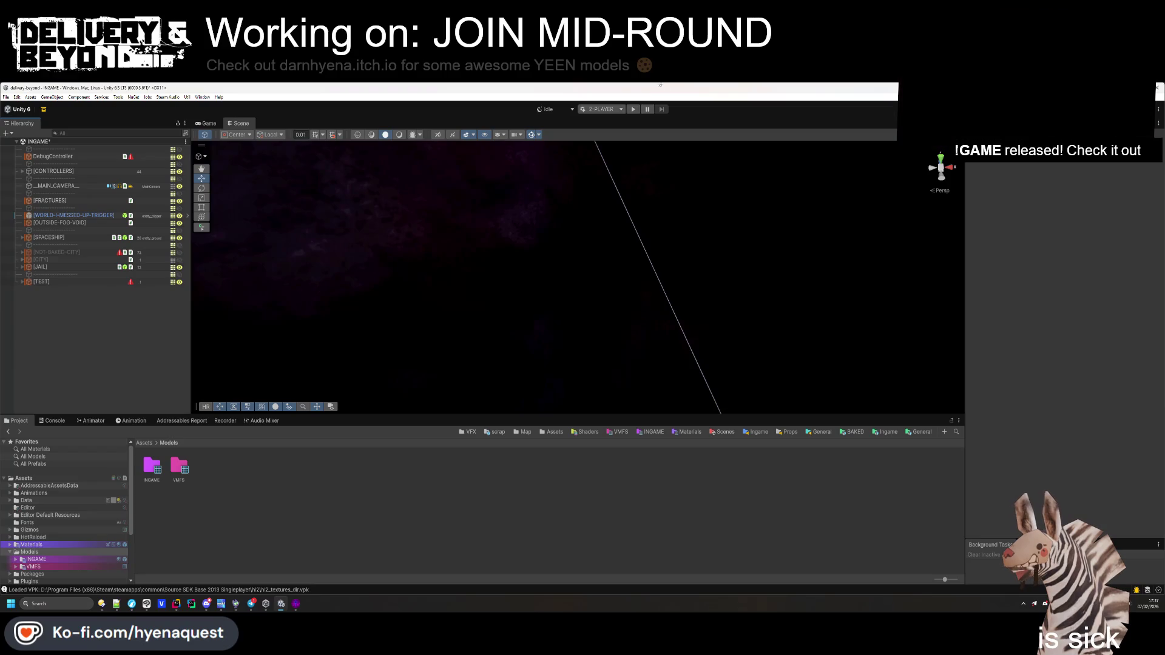
left_click(633, 109)
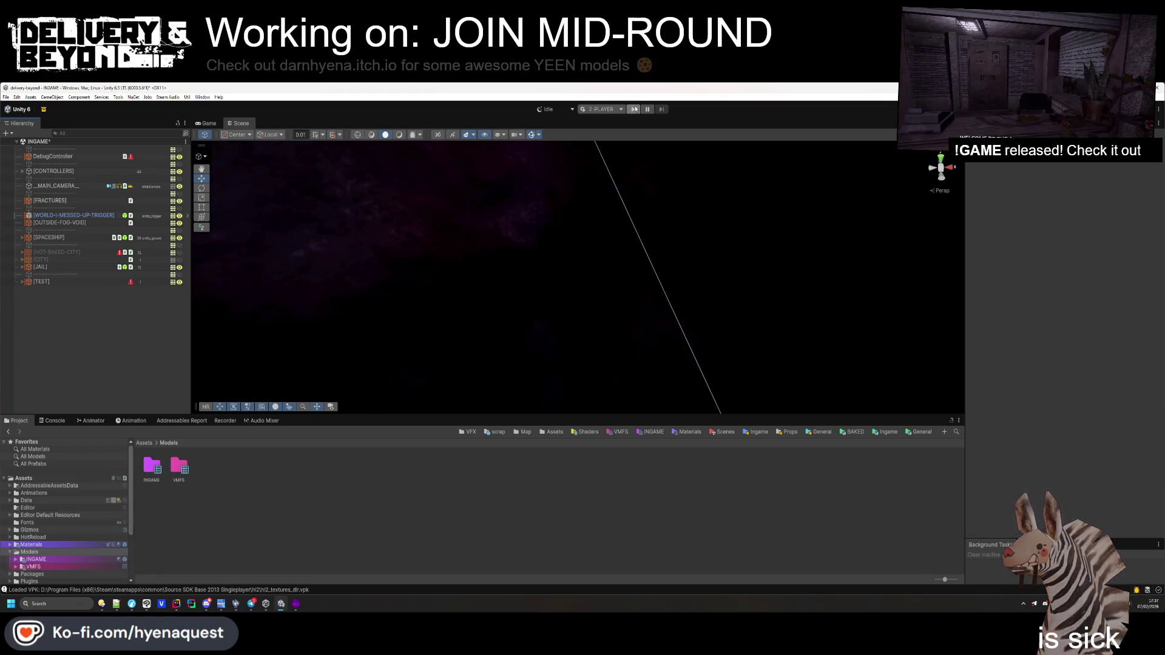
left_click(567, 359)
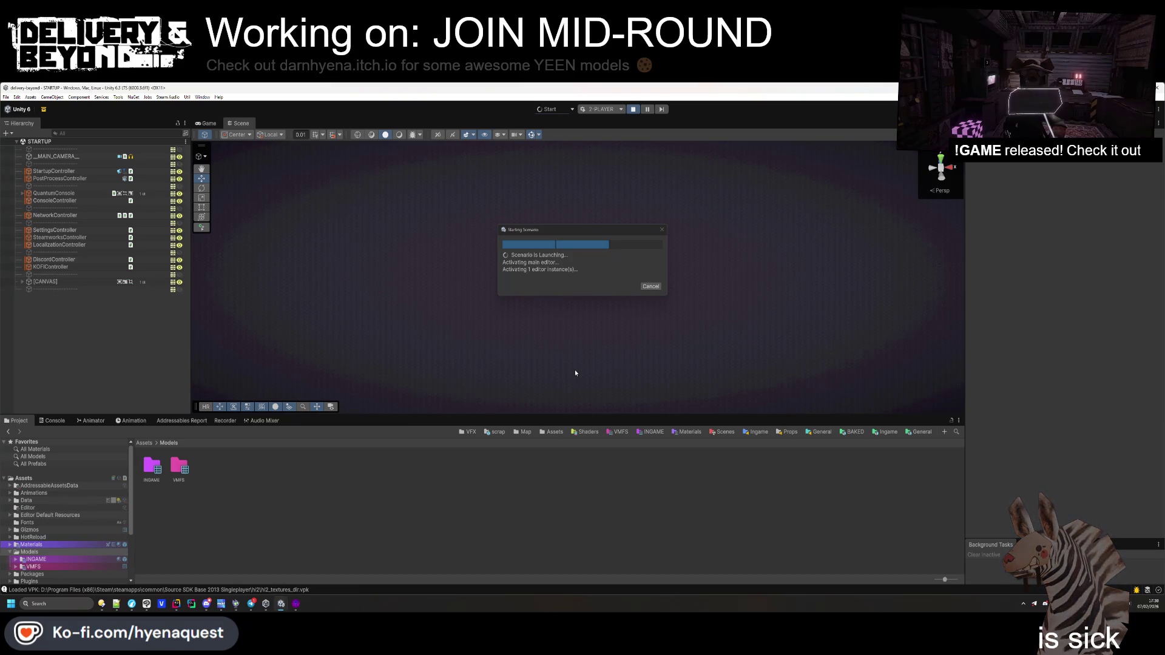
left_click(298, 606)
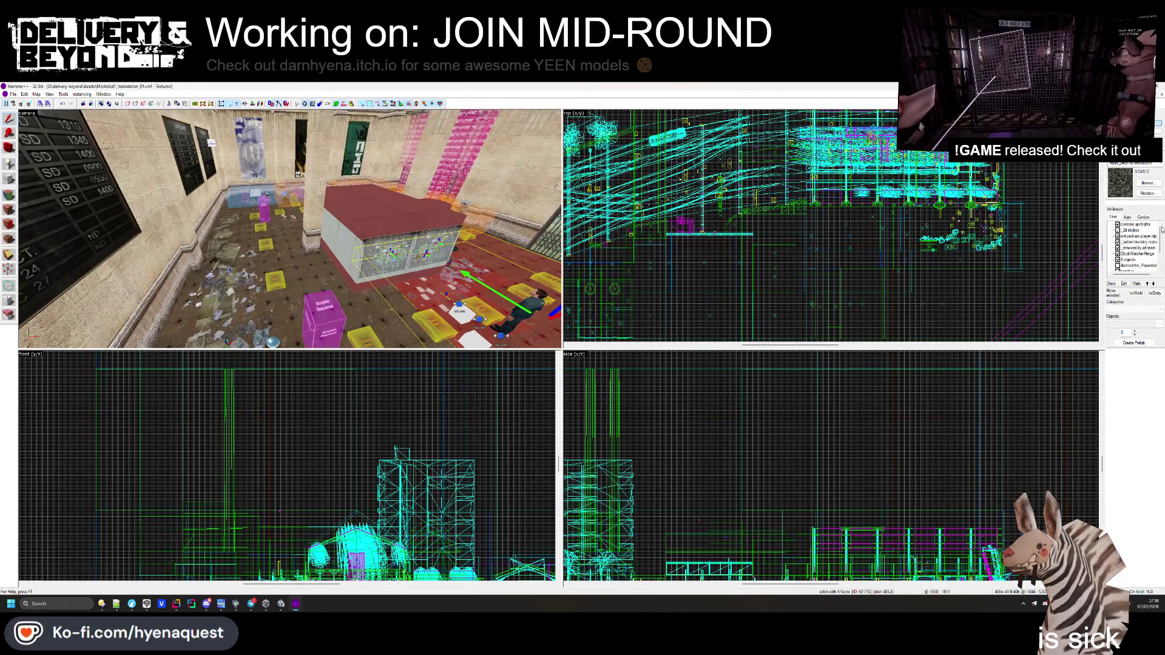
Close the current map and open curve-0.vmf in Hammer
key("ctrl+F4")
left_click(11, 96)
left_click(24, 111)
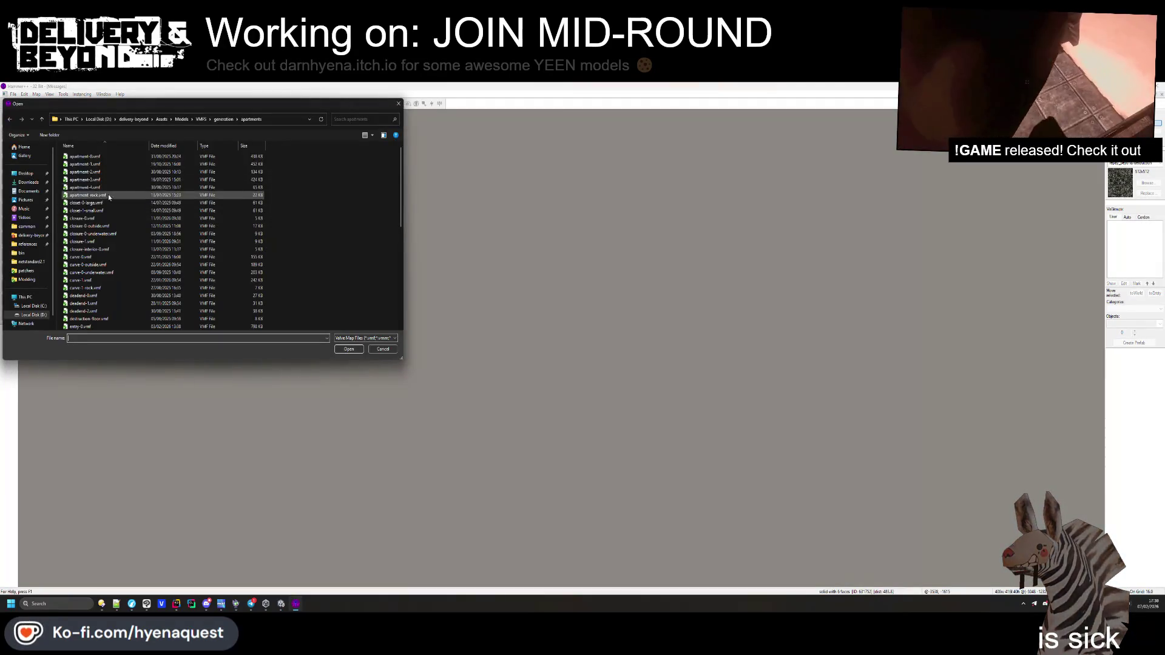
double_click(106, 259)
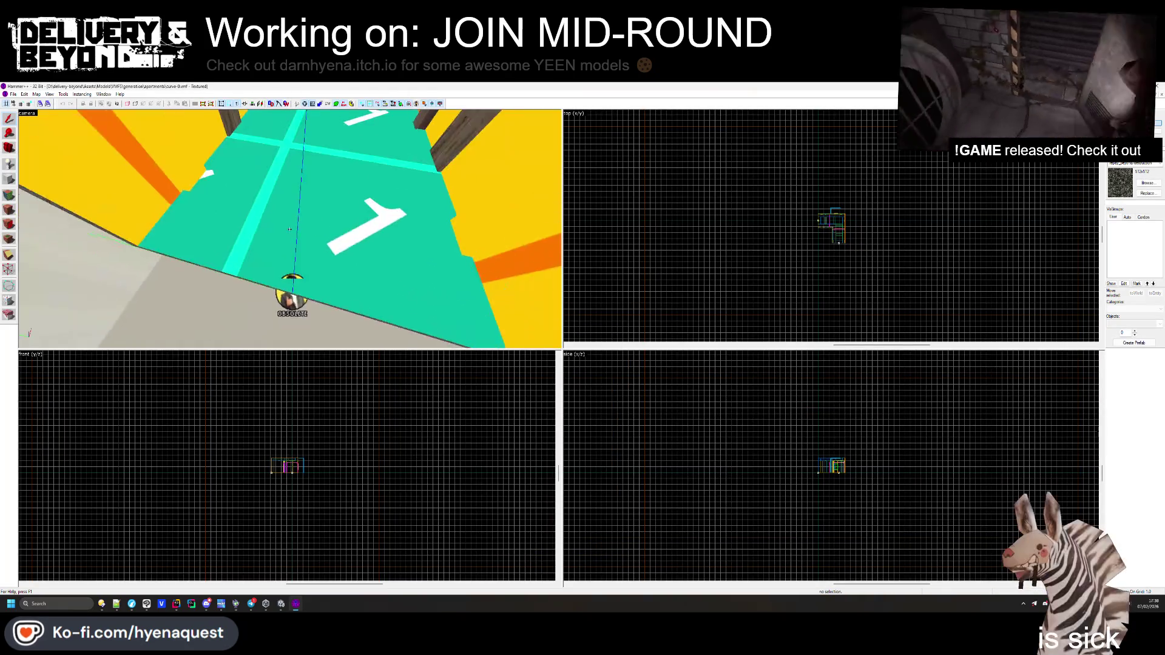
Inspect the entity_room_exit floor sign's Object Properties
left_click(303, 260)
key("alt+Return")
left_click(690, 259)
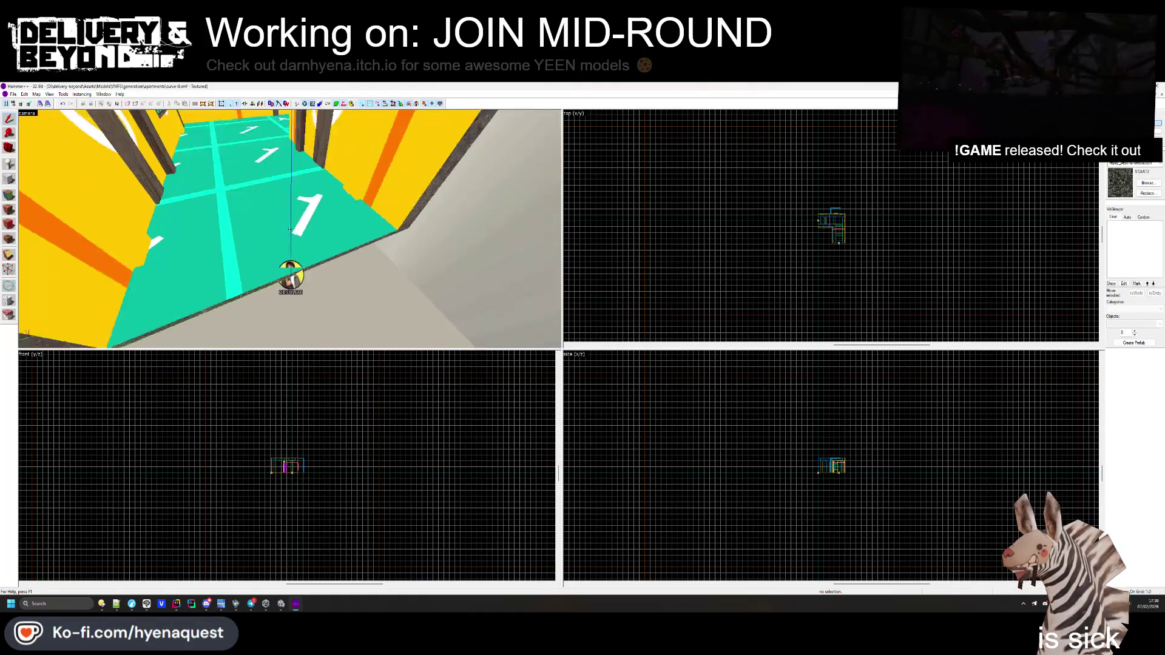
double_click(227, 299)
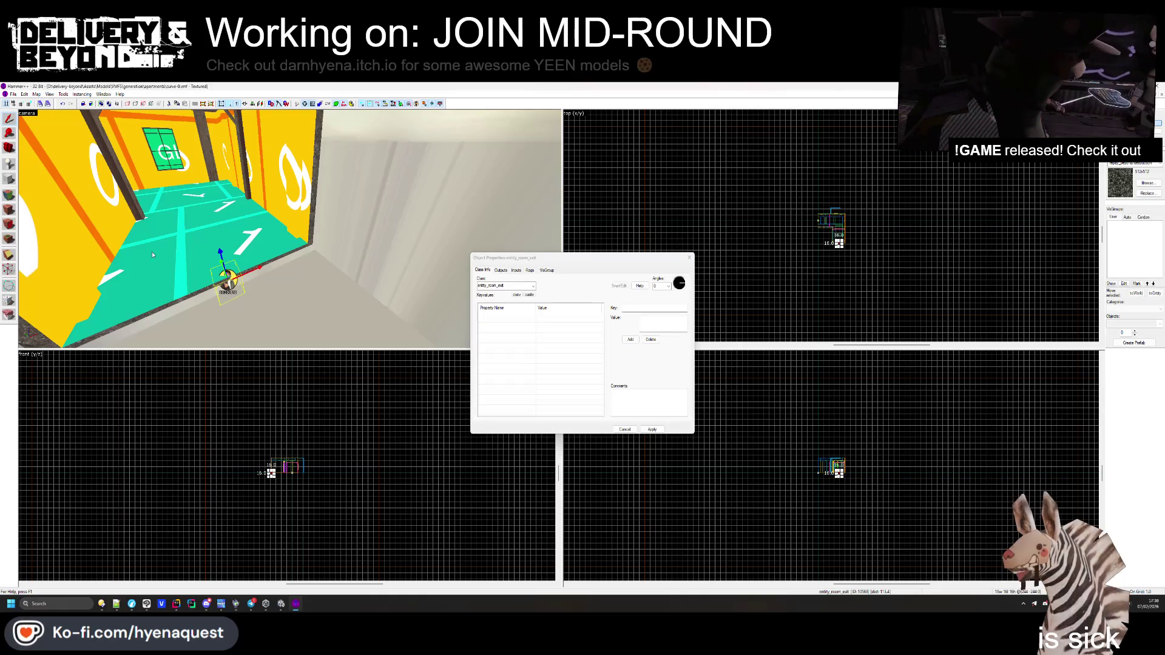
key("Escape")
key("Escape")
Fly the 3D camera around the red-walled room block
key("z")
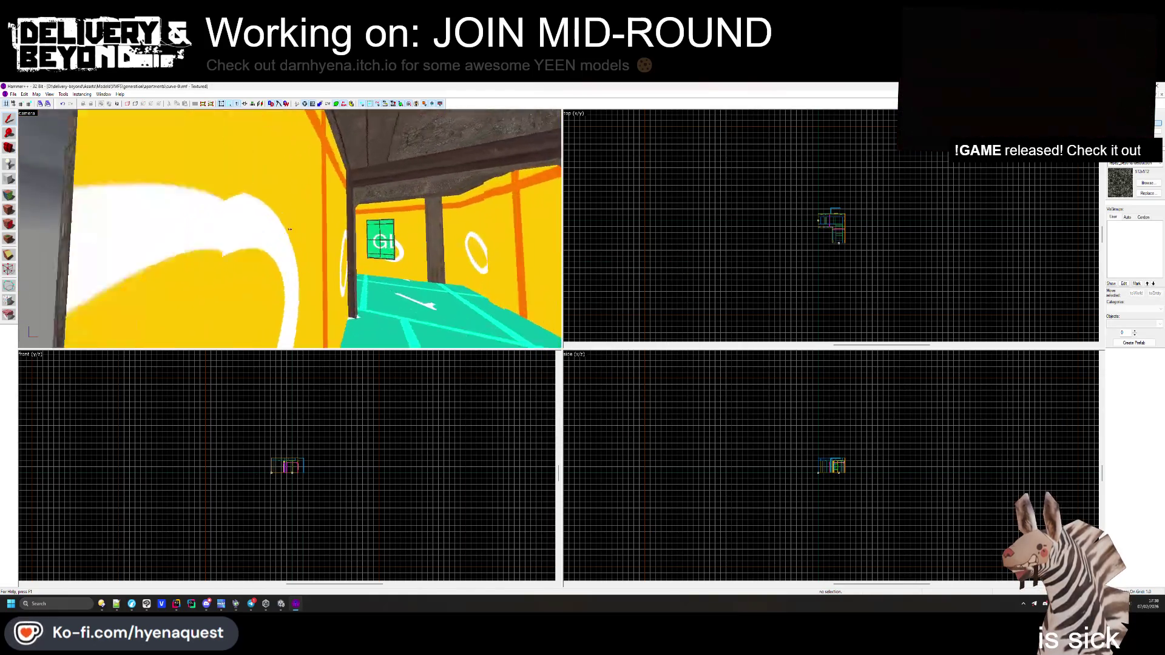
key("s")
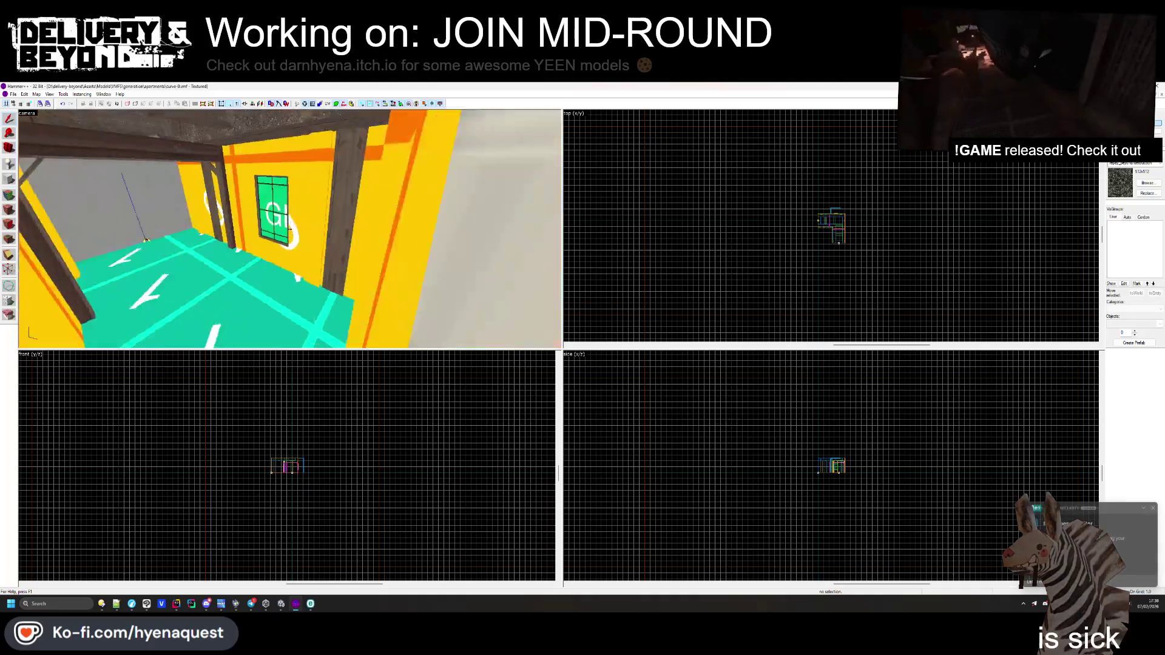
key("s")
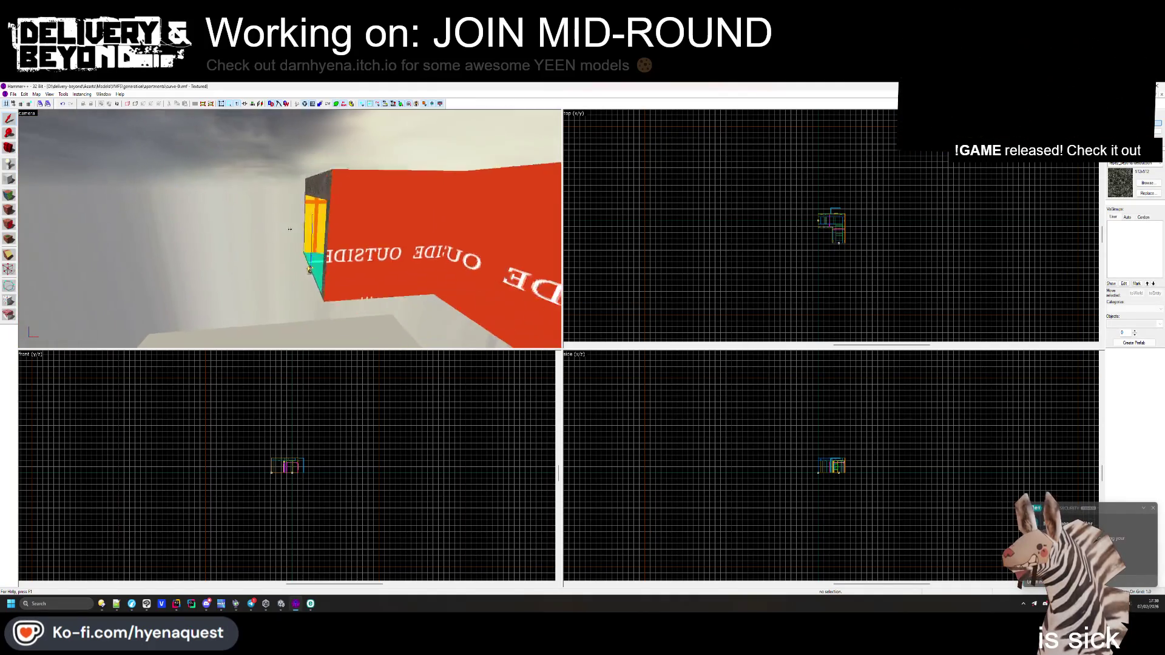
key("w")
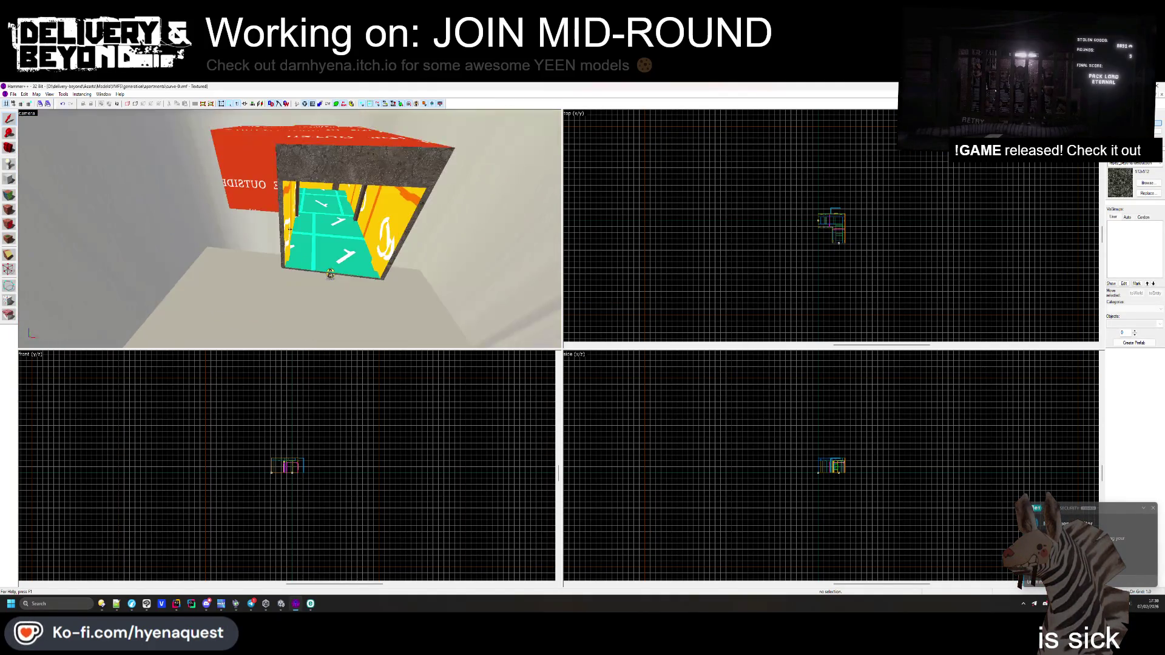
key("alt+Tab")
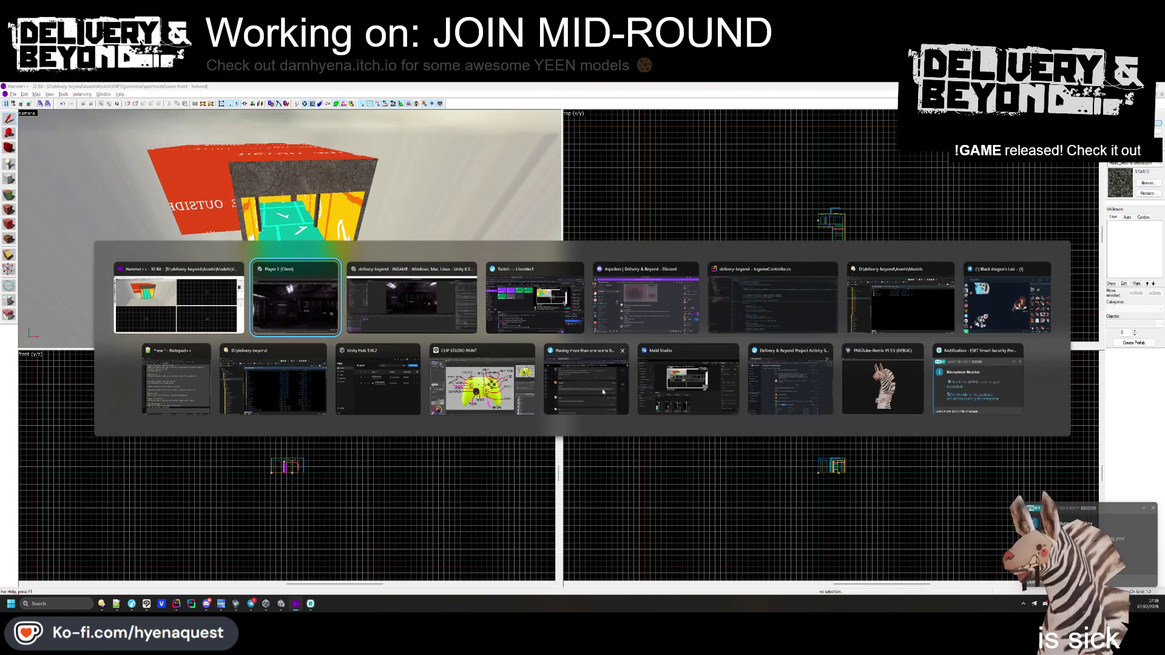
key("Escape")
Enlarge the Unity Game view and disconnect the Player 2 client from the host
mouse_move(281, 604)
left_click(284, 577)
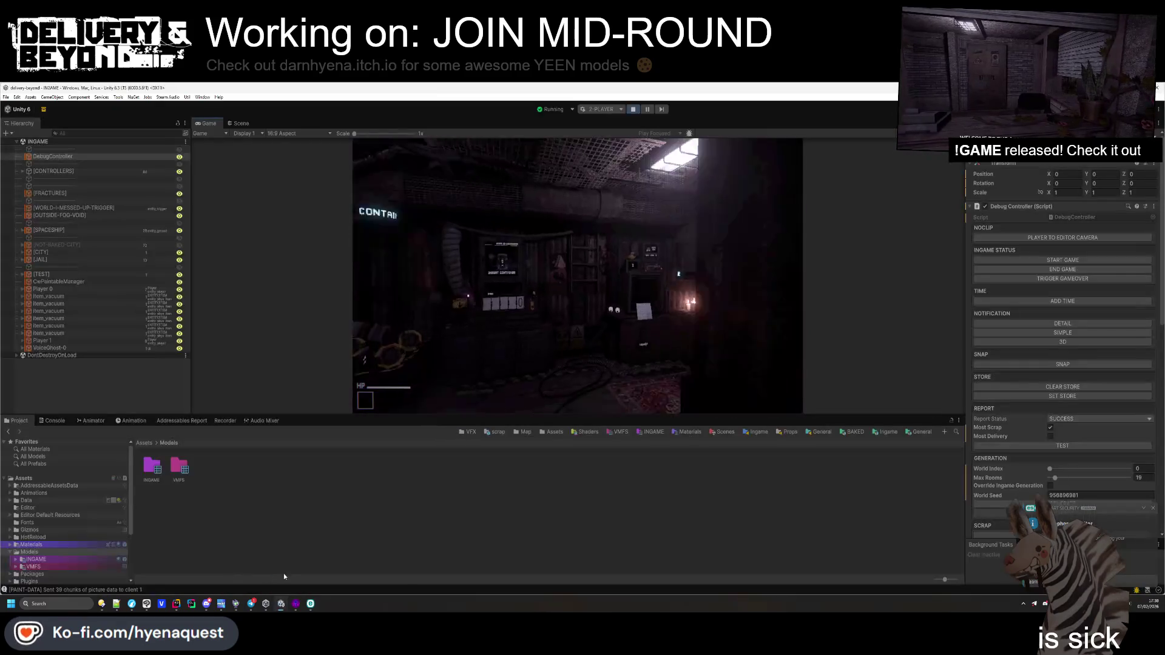
left_click_drag(537, 425, 537, 554)
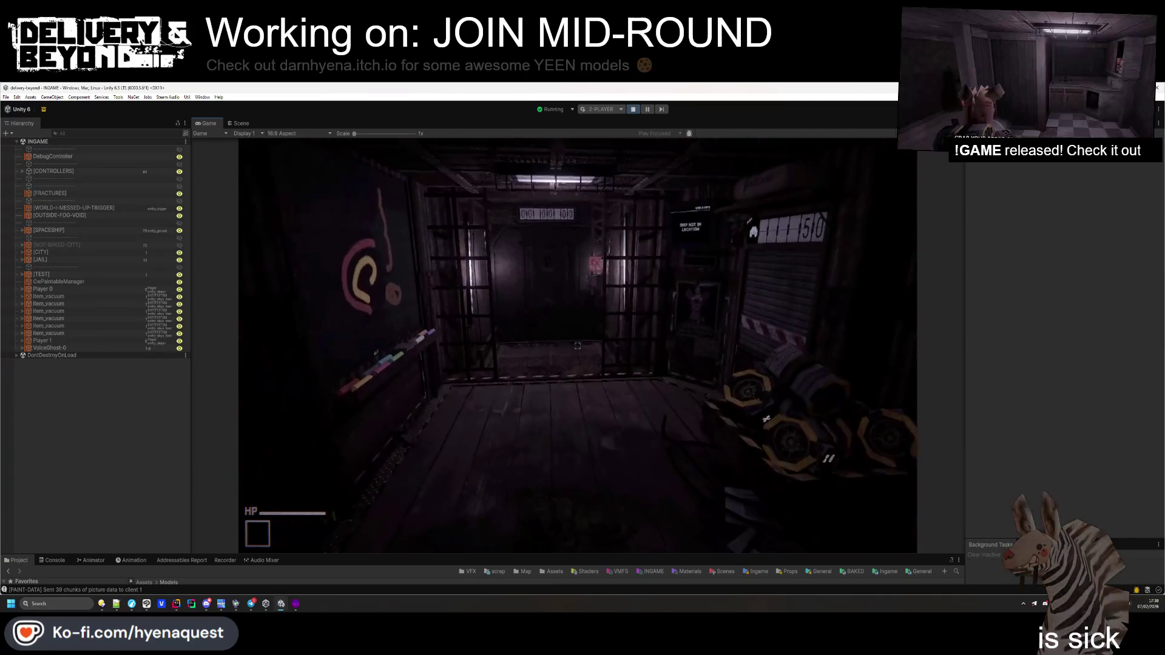
key("grave")
key("grave")
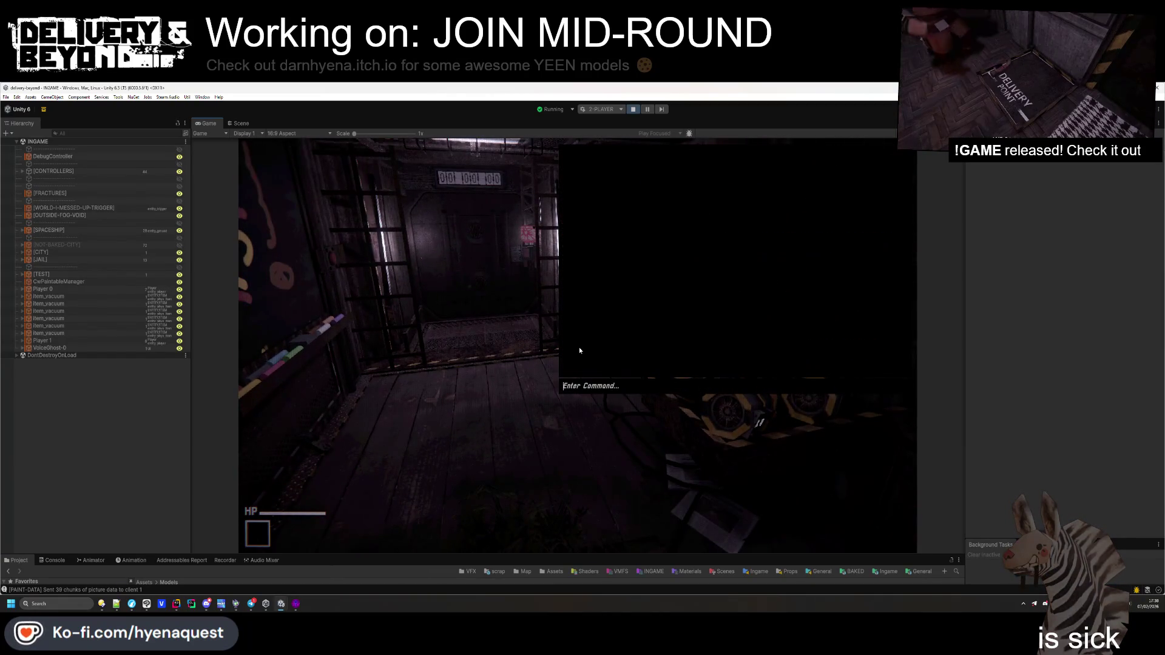
key("alt+Tab")
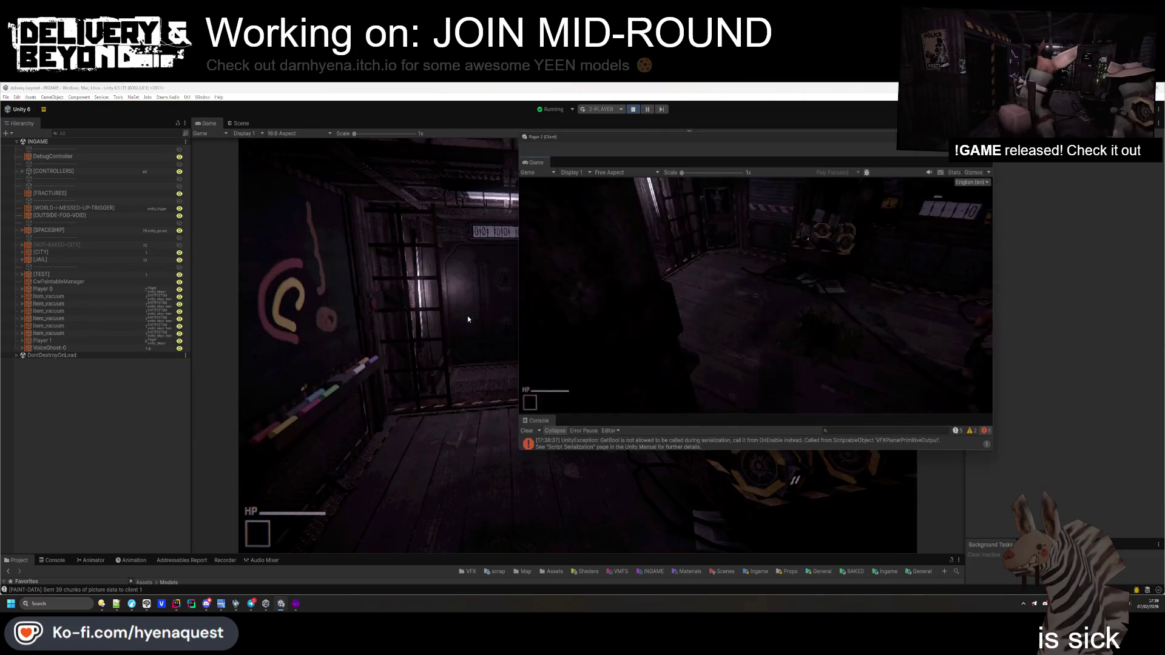
left_click(658, 398)
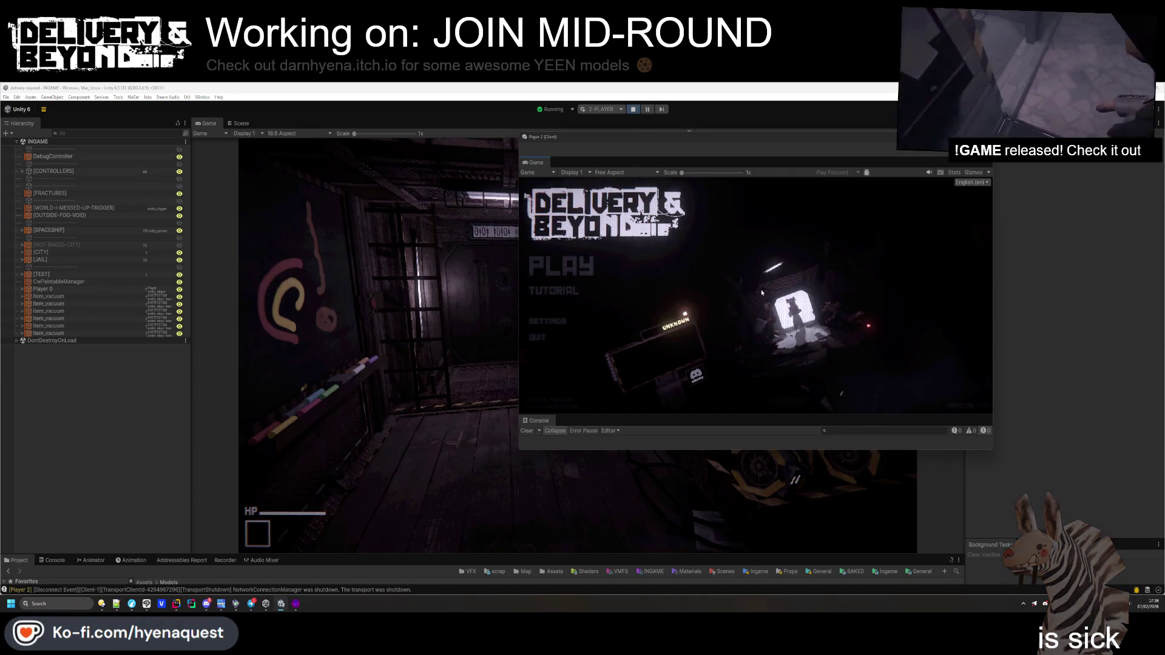
Start the round with game.start on the host, then reconnect Player 2 mid-round
key("grave")
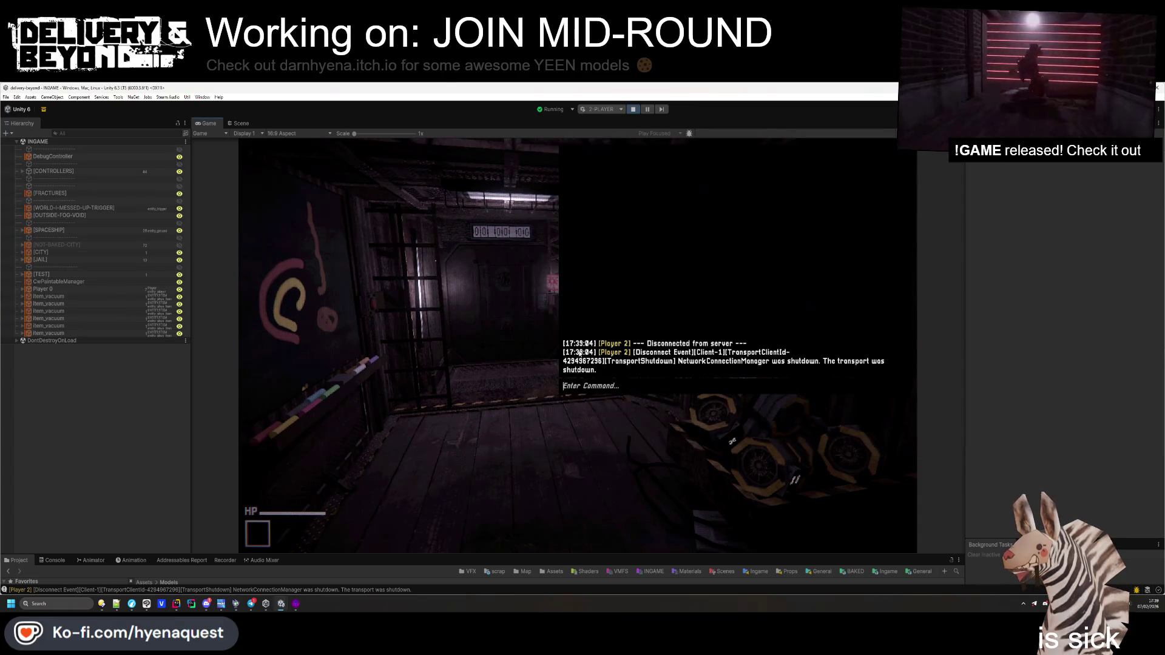
type("game.start")
key("Return")
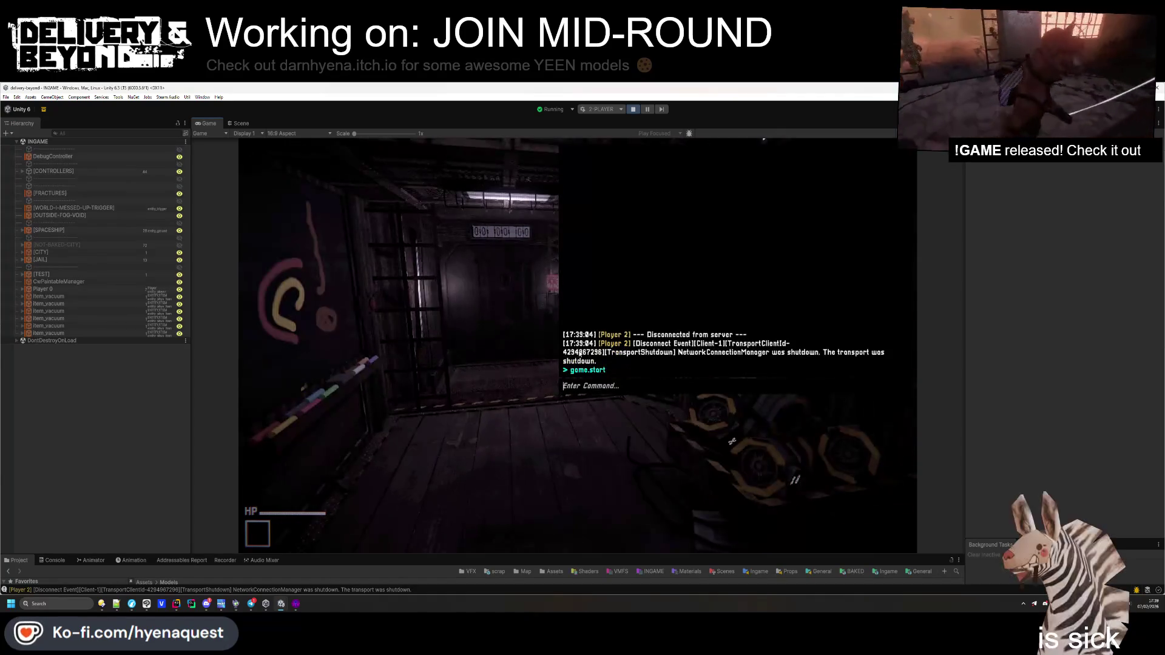
mouse_move(607, 136)
left_mouse_down()
mouse_move(236, 161)
mouse_move(30, 204)
left_mouse_up()
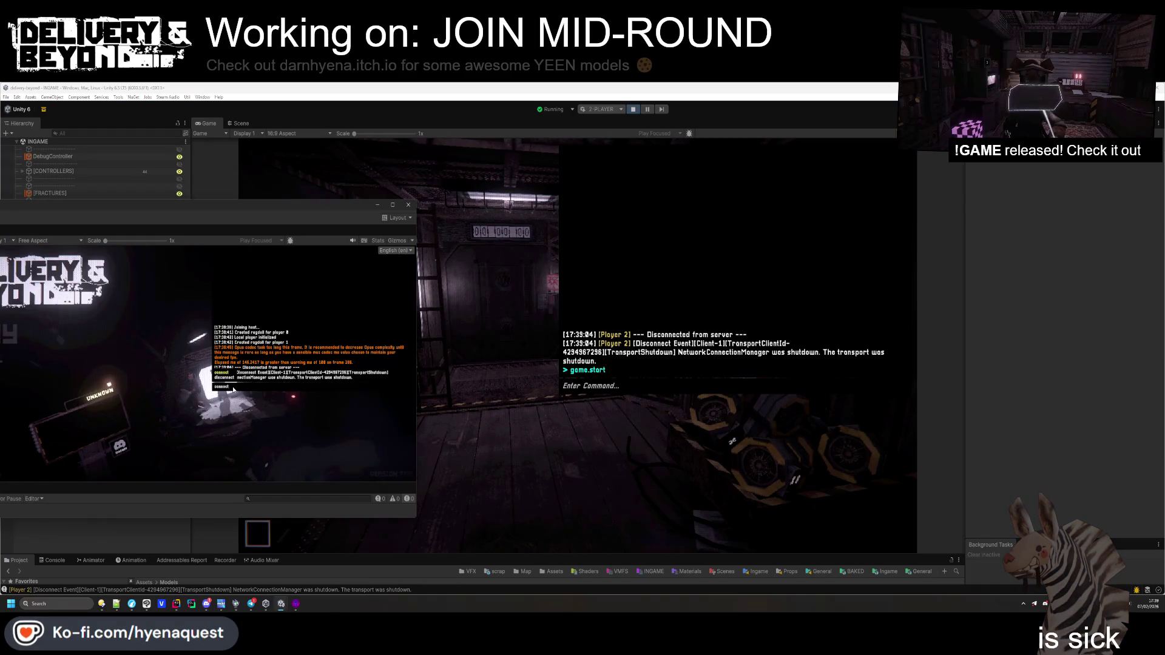
key("Return")
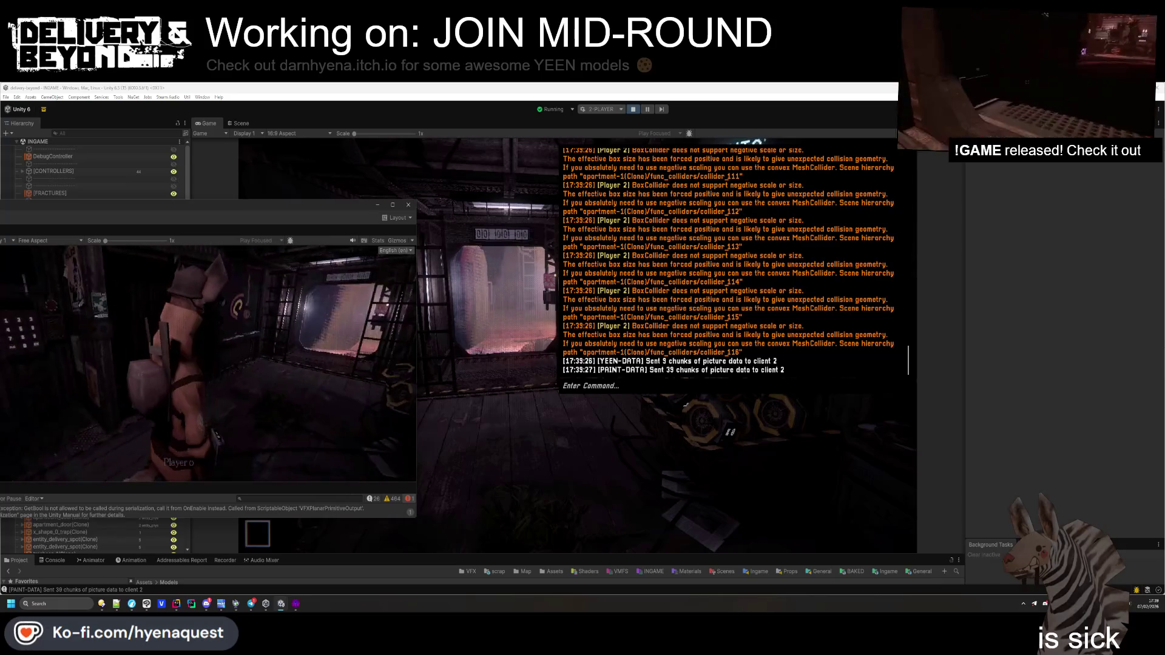
Close the host's console and walk forward through the doorway in the running round
left_click(251, 166)
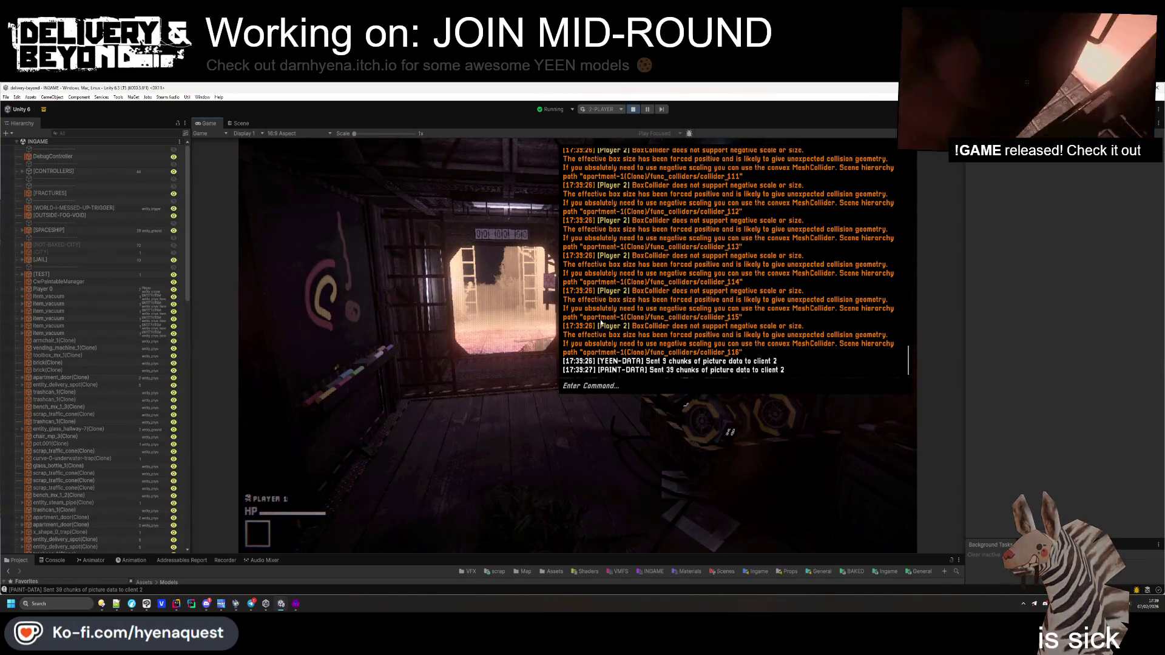
key("Escape")
key("w")
key("w")
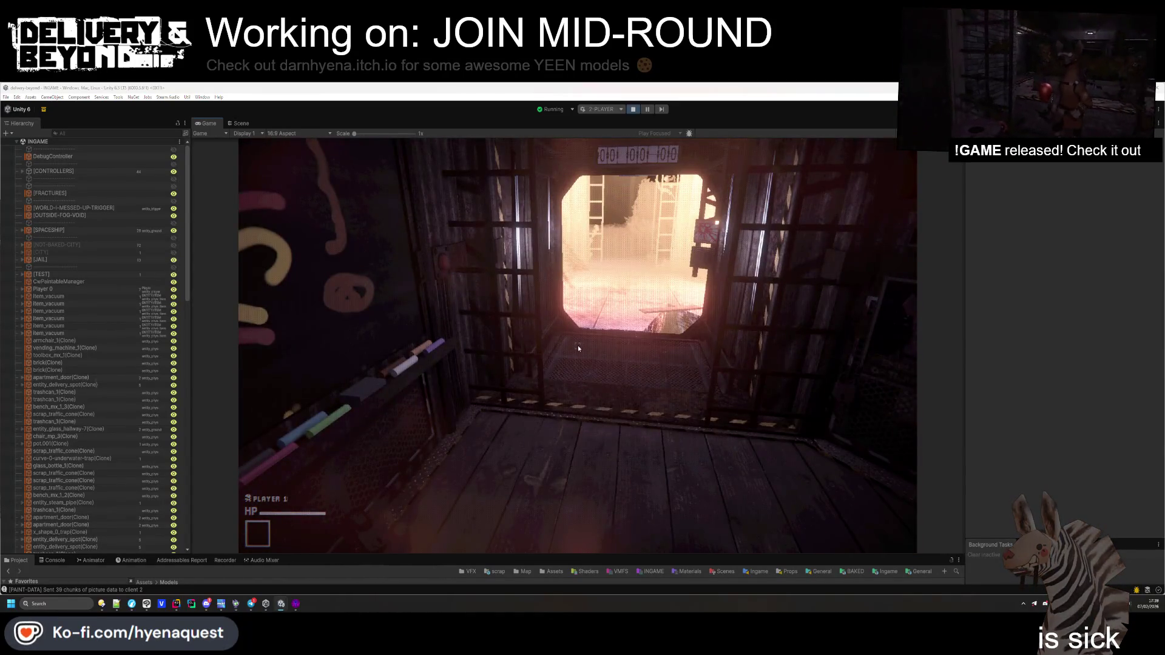
key("alt+Tab")
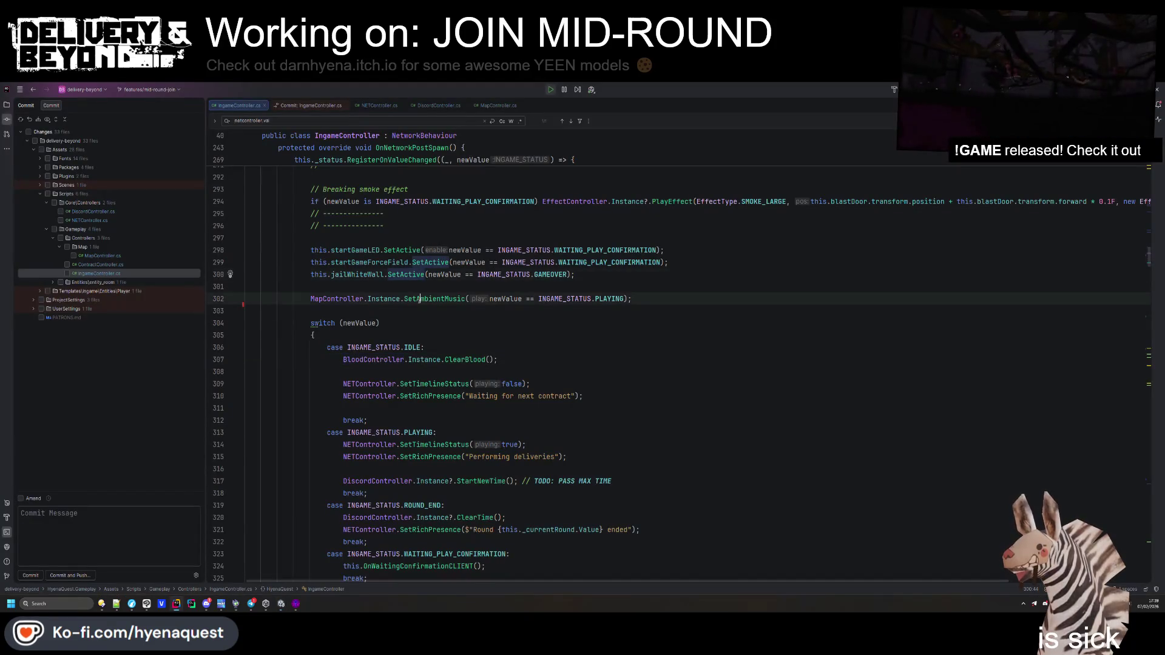
Search for 'kill' to reach OnPlayerCreated around line 551 of IngameController.cs
key("ctrl+shift+f")
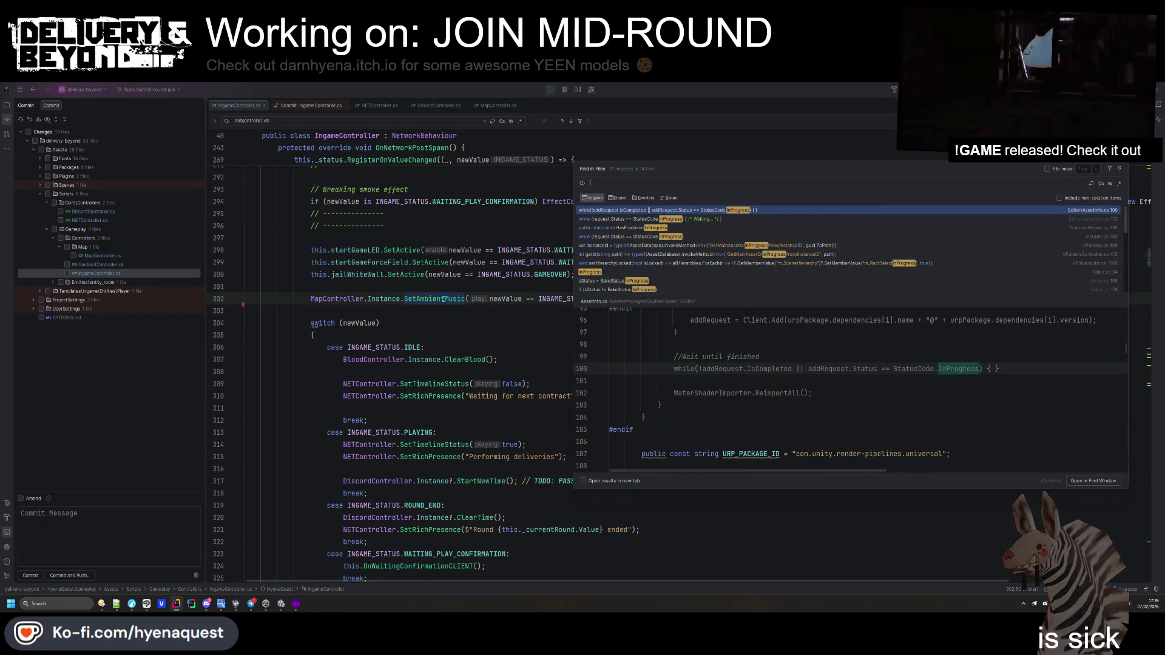
key("BackSpace")
type("killlin")
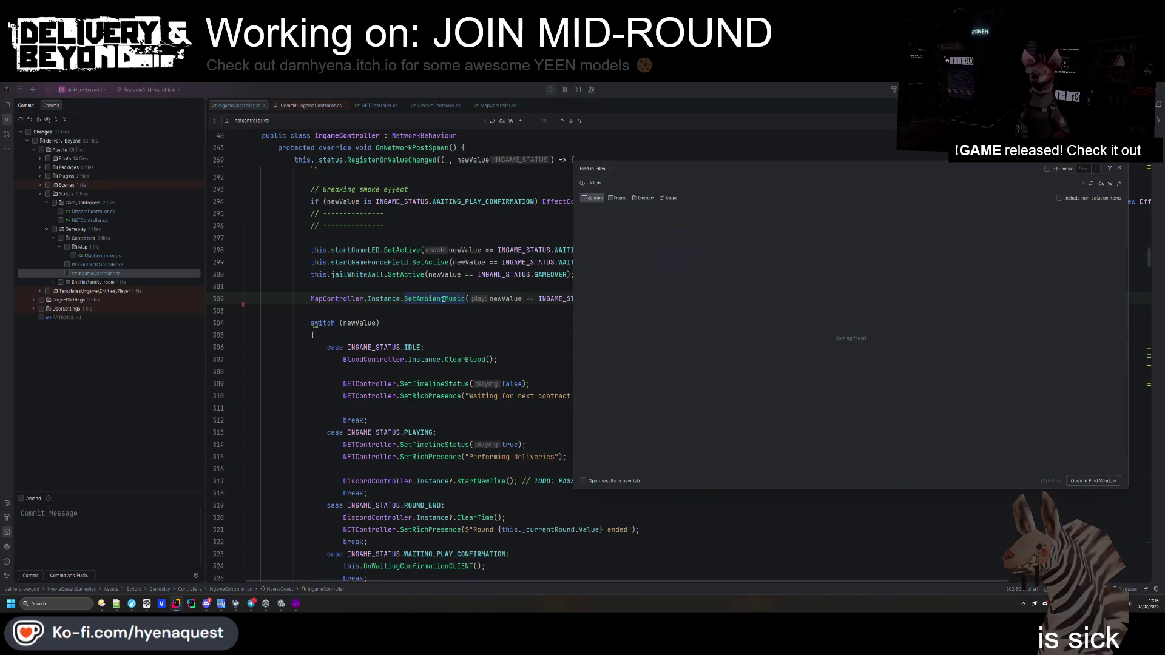
key("BackSpace")
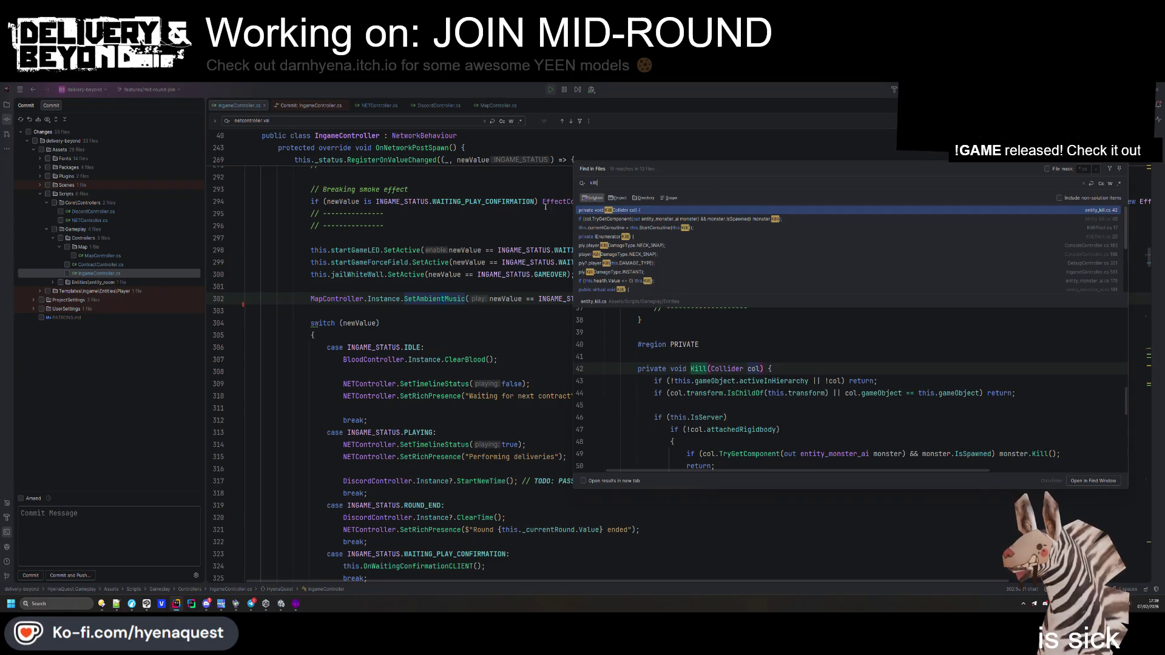
left_click(490, 328)
key("ctrl+f")
type("kill")
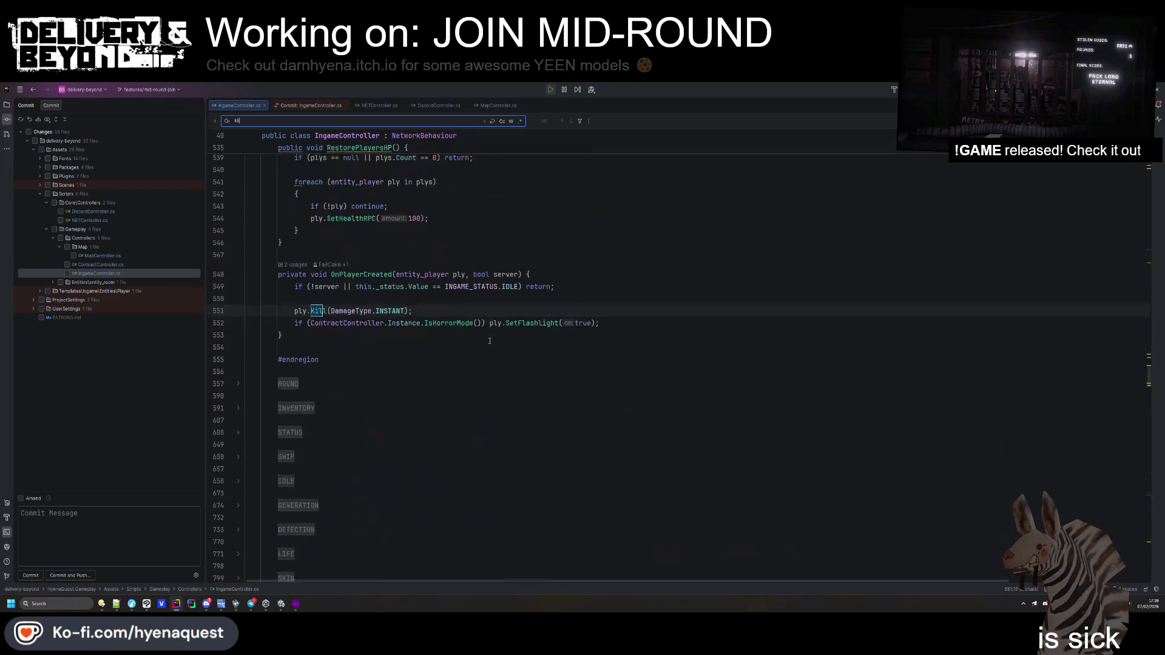
left_click(490, 341)
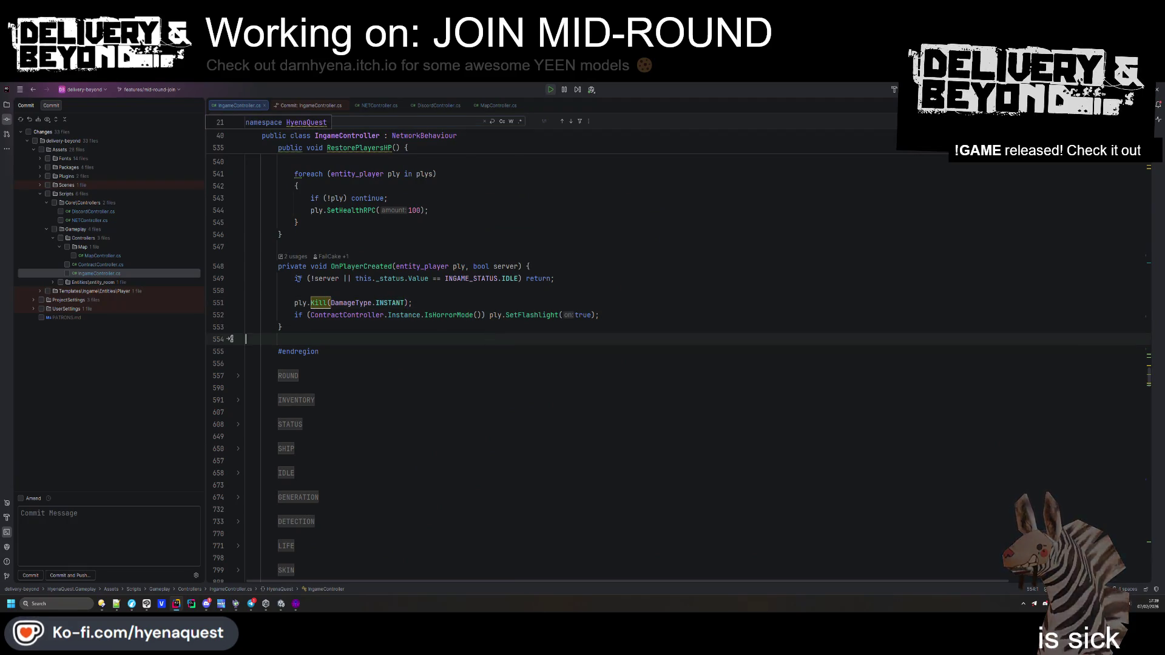
mouse_move(426, 279)
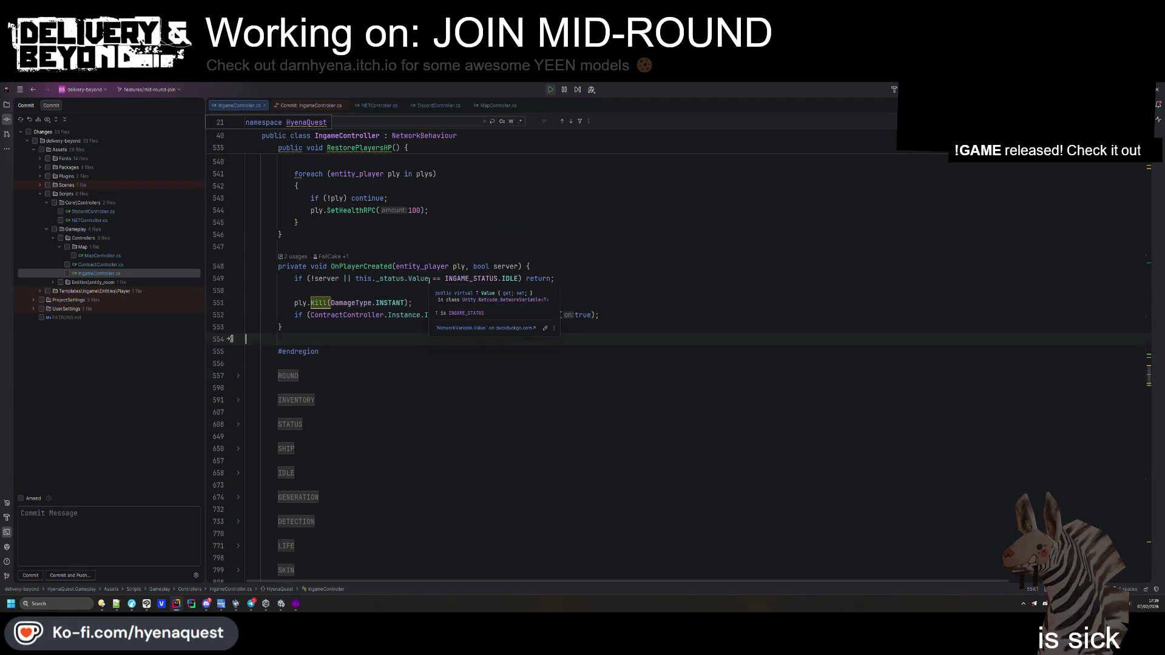
scroll(429, 280, "up", 2)
Add PLAYING and GAMEOVER status checks to the early return on line 549
left_click(515, 351)
type(".PLAYING")
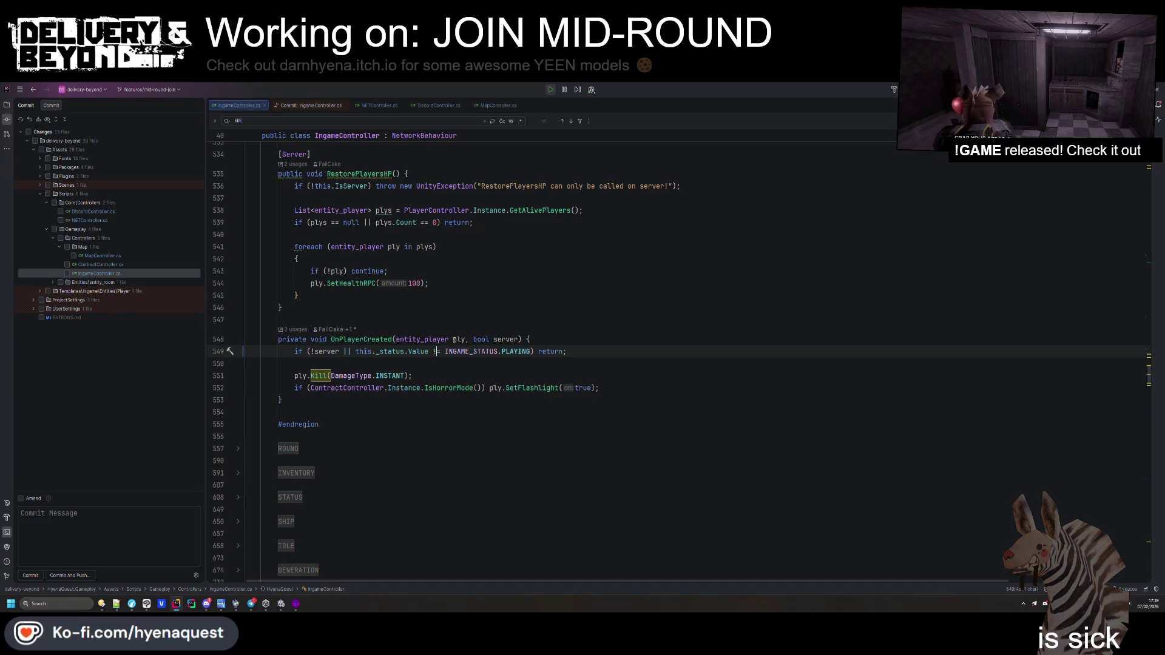
key("Down")
key("Down")
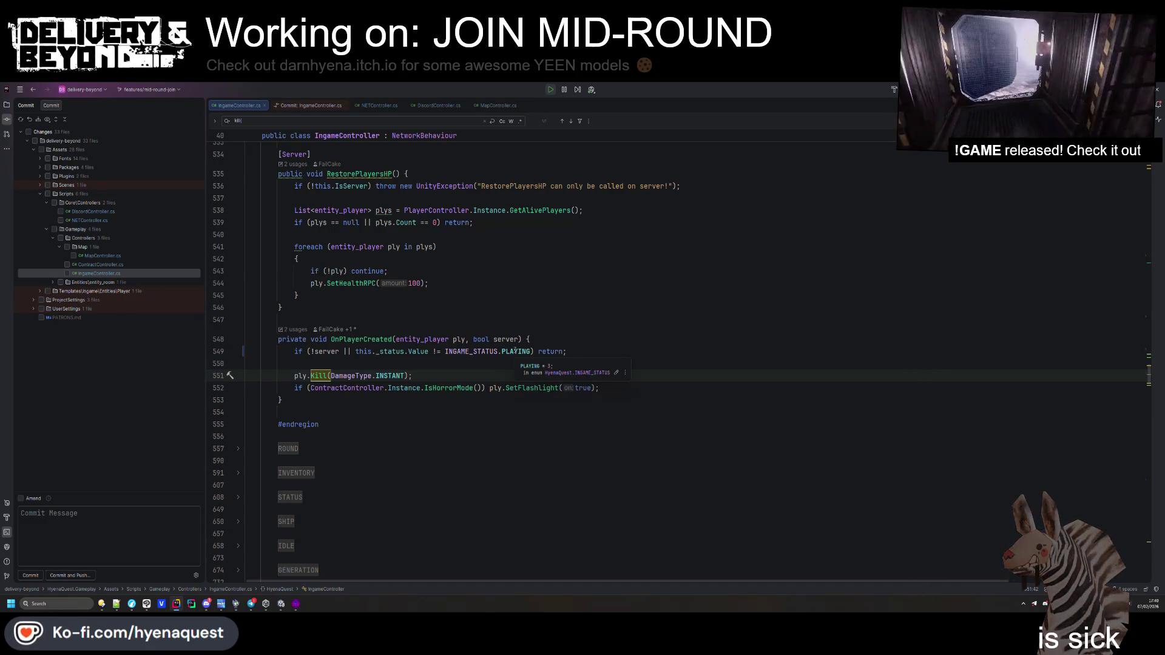
left_click(532, 351)
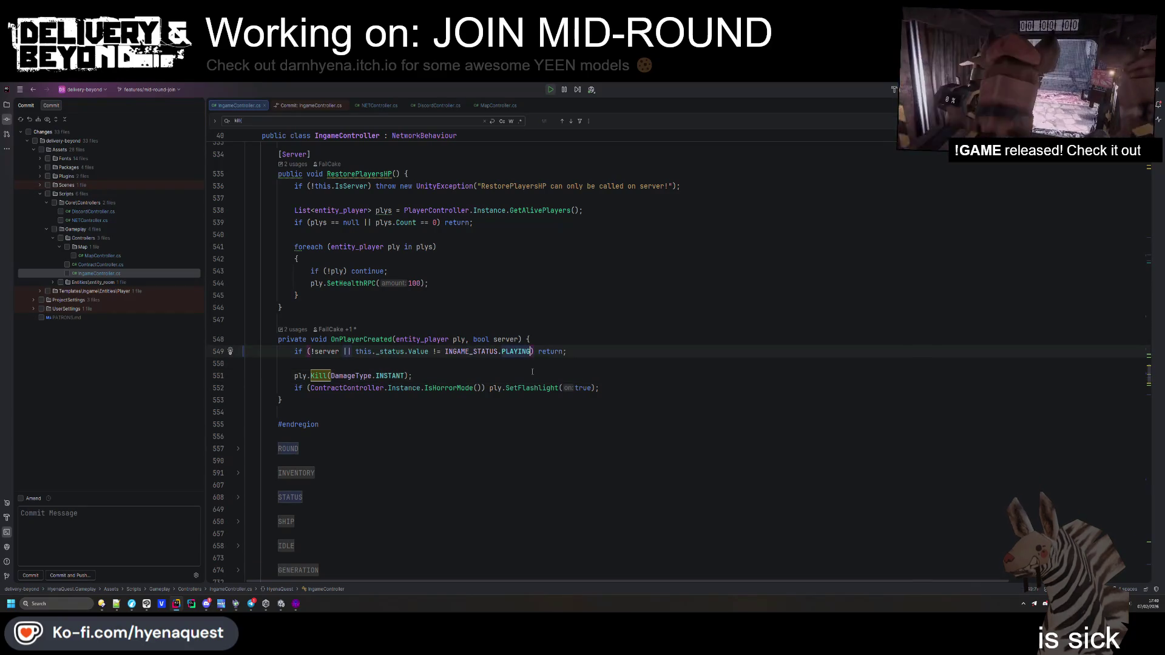
type("||")
key("BackSpace")
key("BackSpace")
type("&& this._status.Value ")
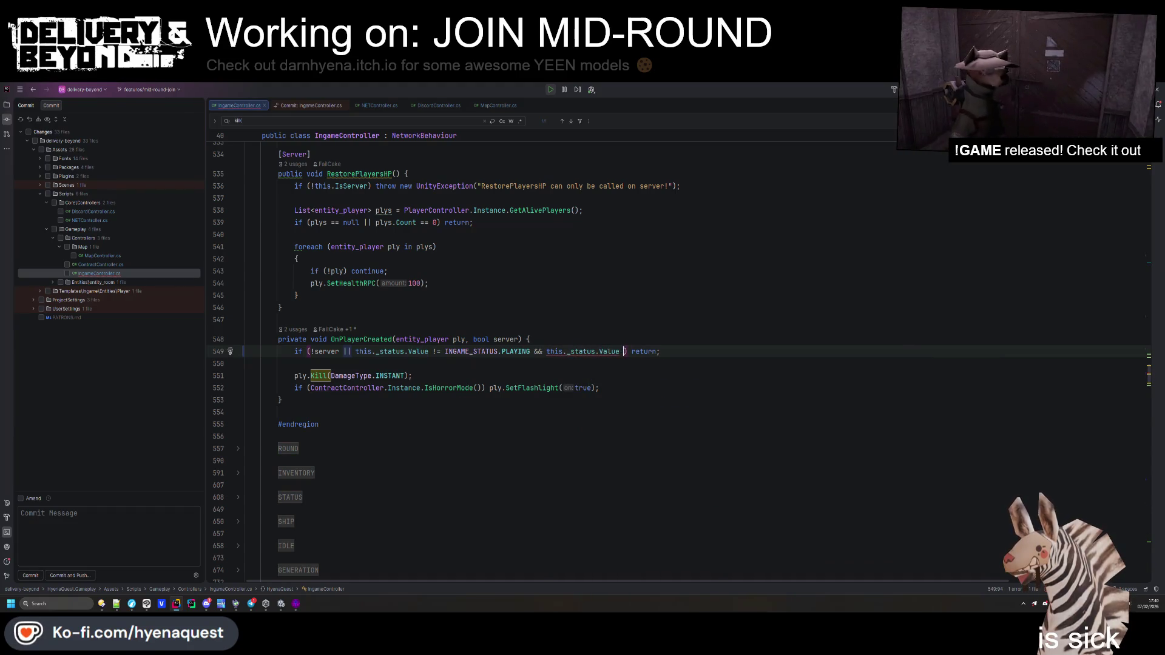
type("!=")
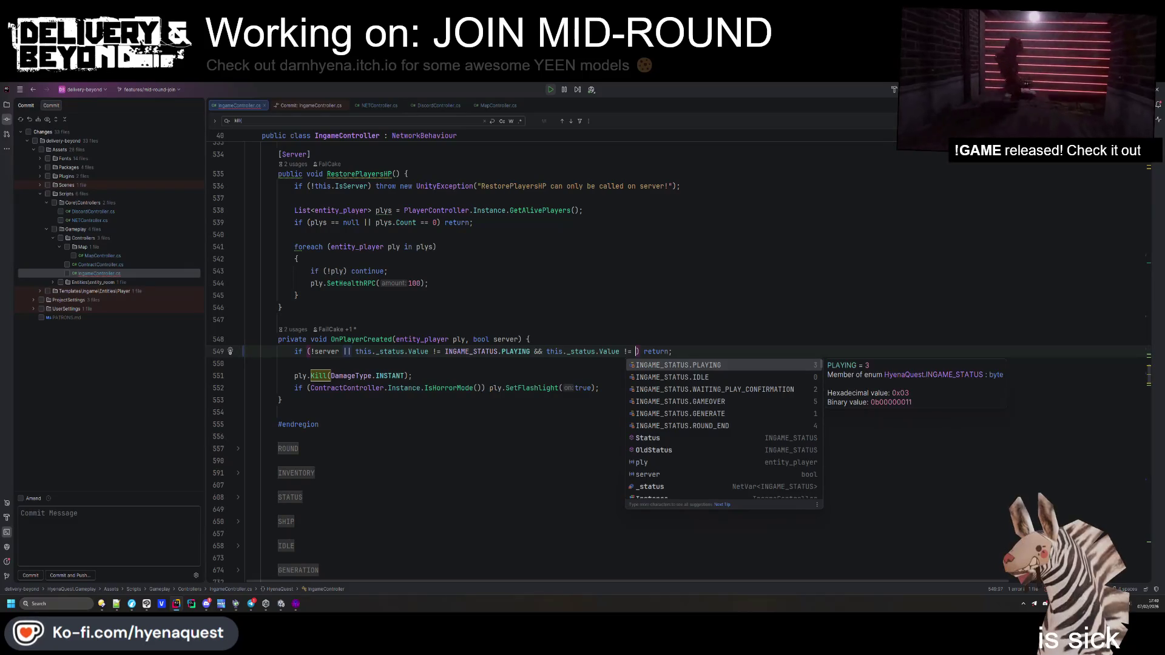
key("Down")
key("Down")
key("Down")
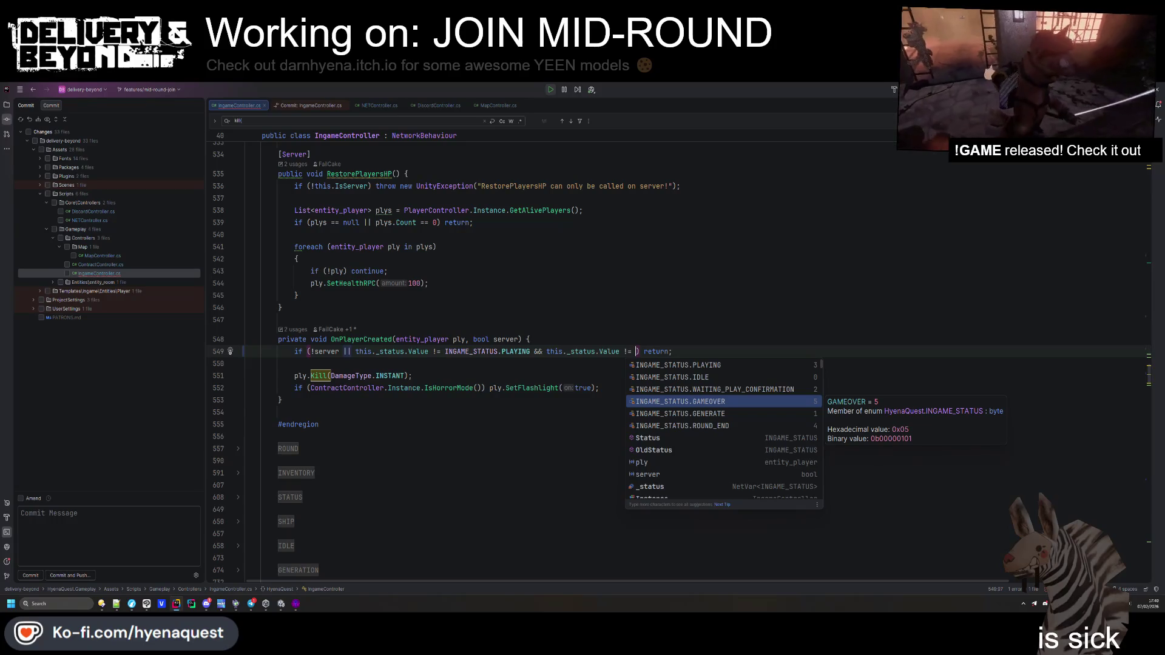
key("Return")
key("ctrl+s")
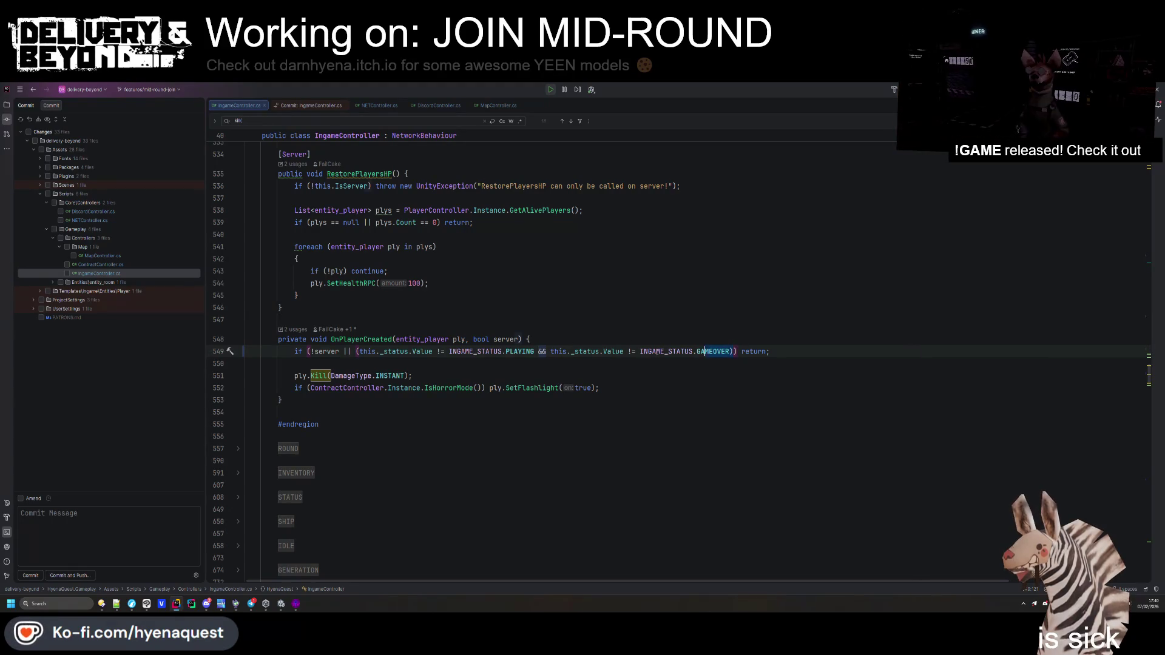
Move the status condition out of the early return into an if around ply.Kill
left_click(366, 352, "shift")
key("BackSpace")
key("BackSpace")
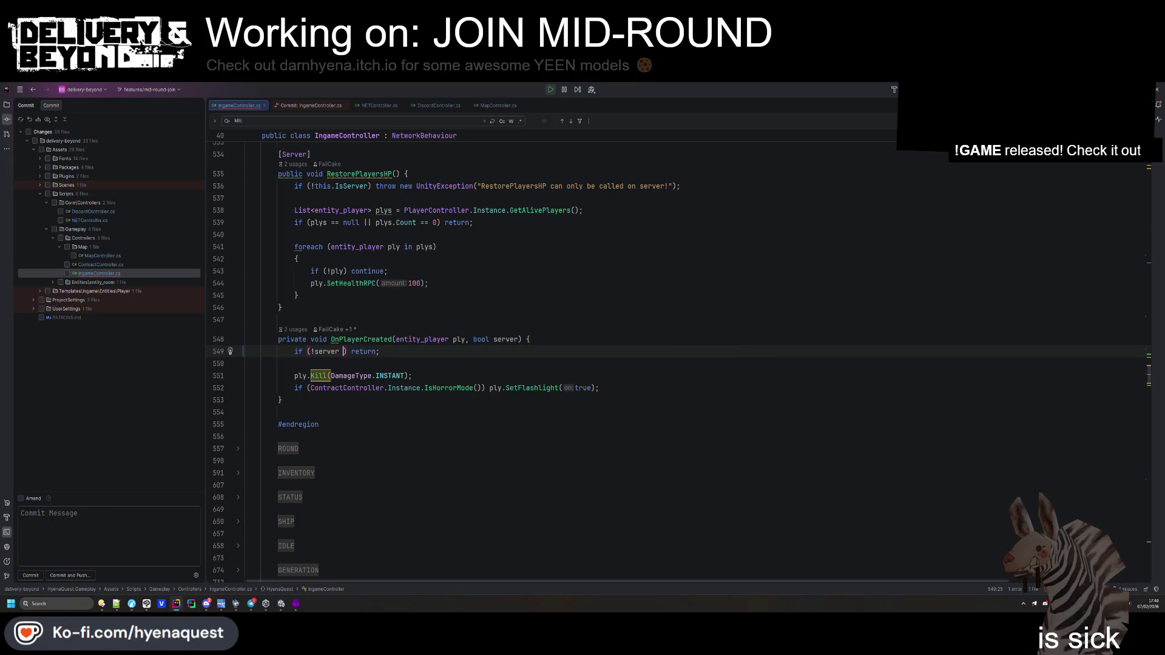
left_click(291, 376)
type("if(")
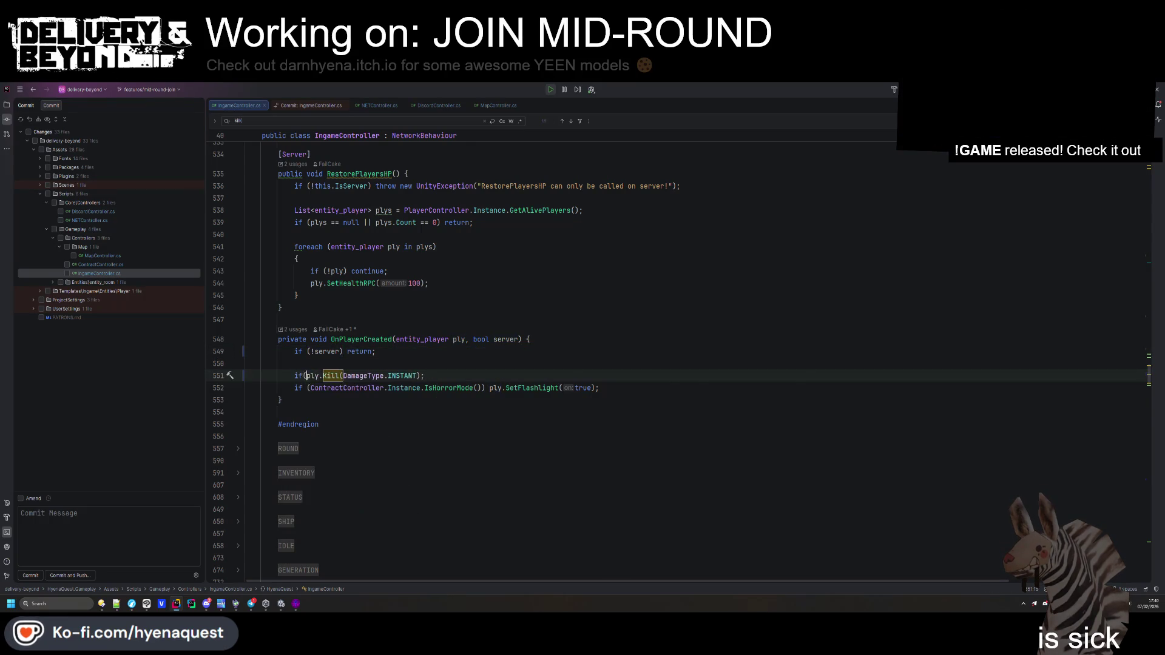
type("(this._status.Value != INGAME_STATUS.PLAYING && this._status.Value != INGAME_STATUS.GAMEOVER)")
type(")")
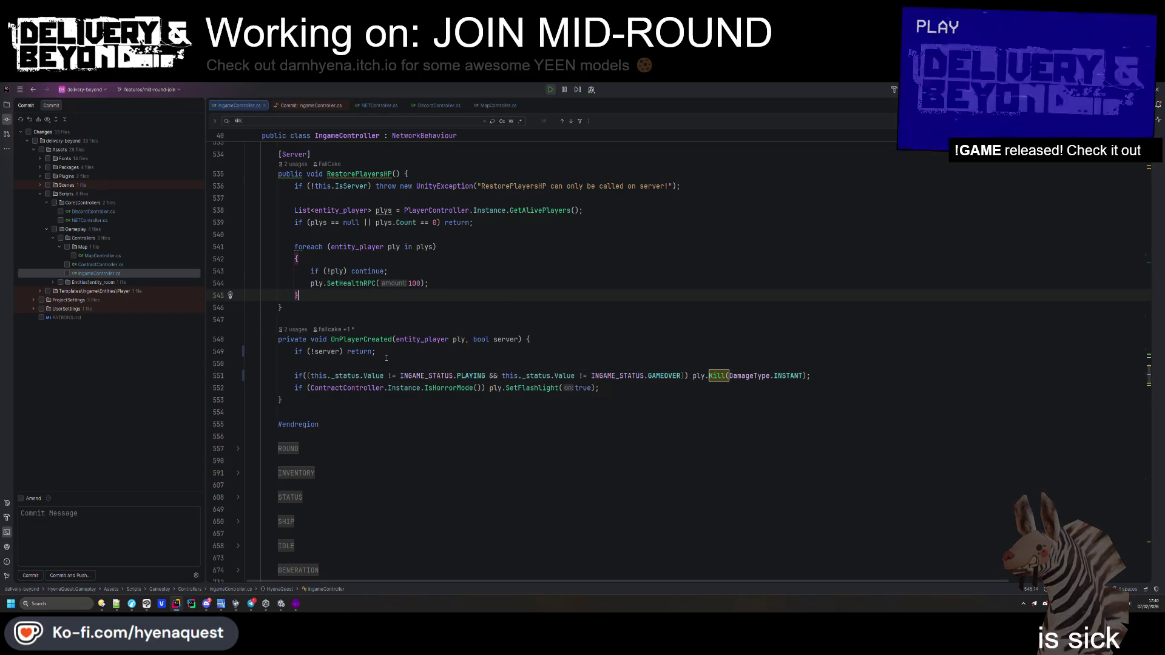
key("ctrl+alt+l")
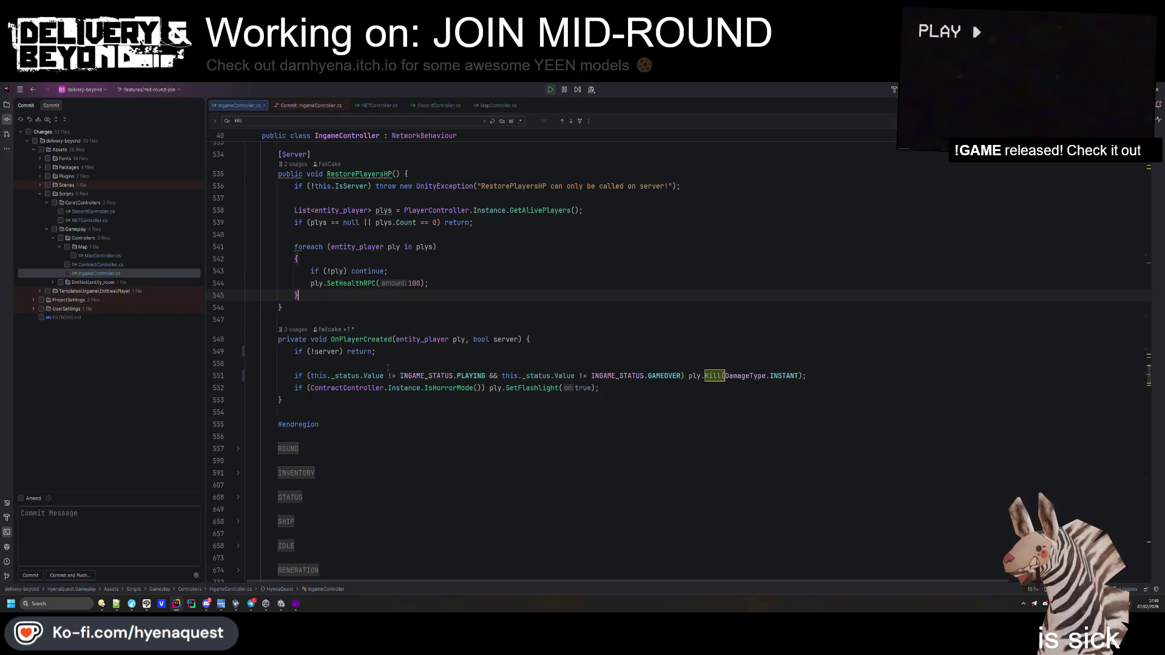
Rewrite the Kill condition as 'is PLAYING or GAMEOVER'
left_click(387, 376)
key("Delete")
type("=")
left_click(508, 339)
left_click_drag(489, 375, 590, 376)
type("or")
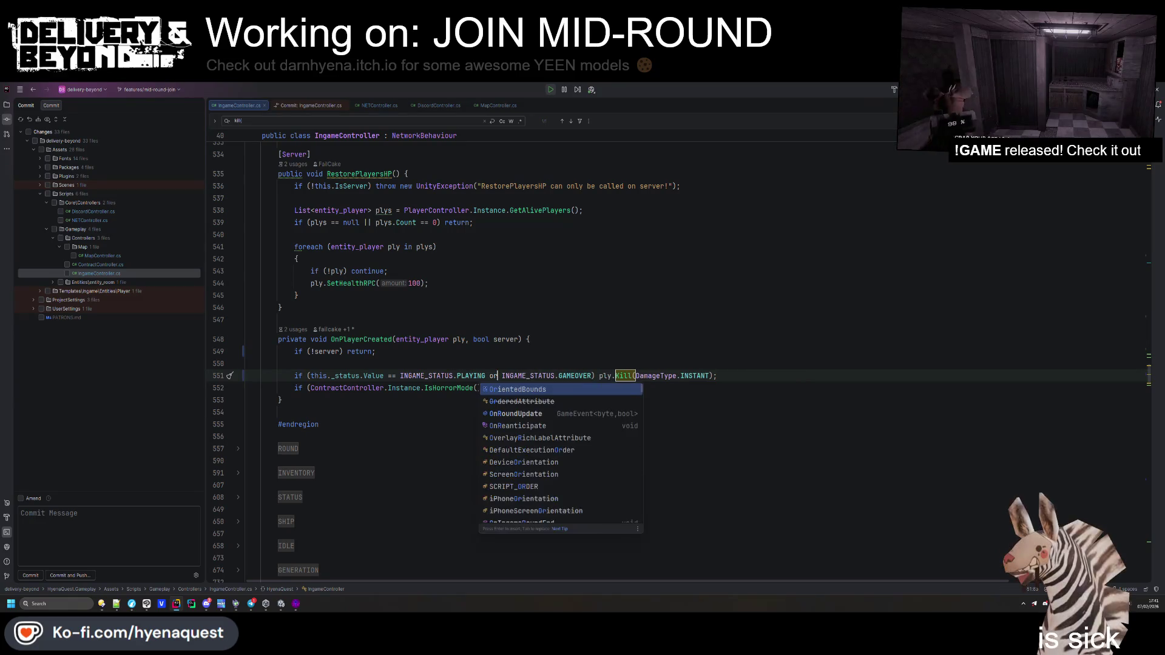
left_click(392, 376)
type("is")
key("ctrl+alt+l")
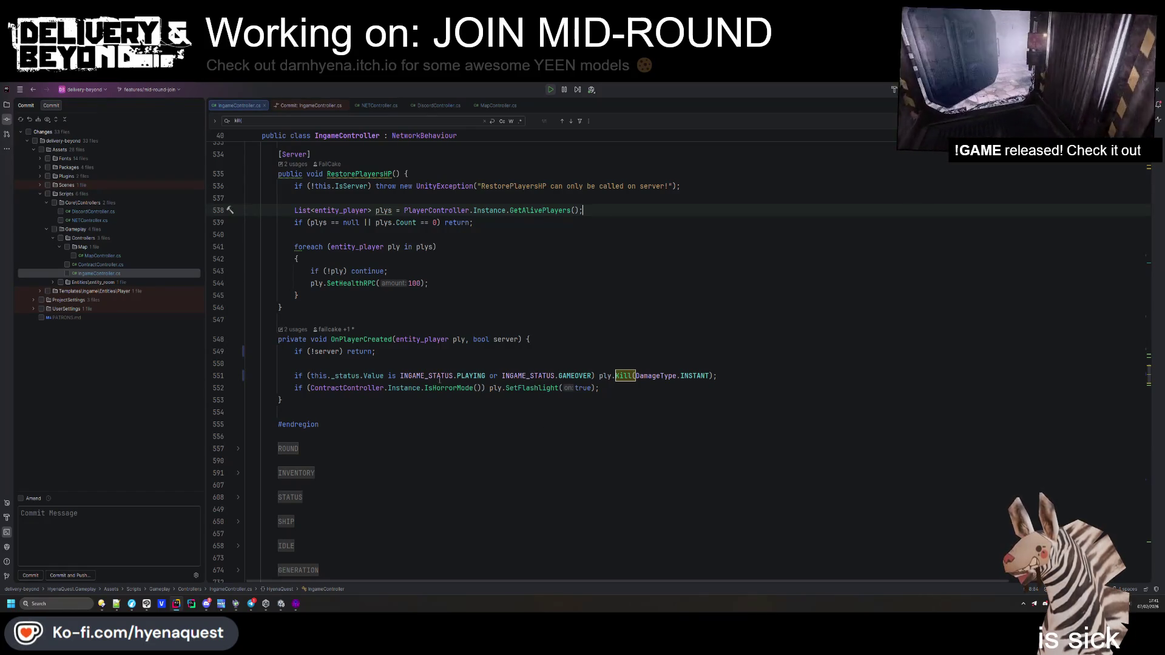
Null-check ContractController.Instance with '?.' and '?? false', then save
left_click(421, 388)
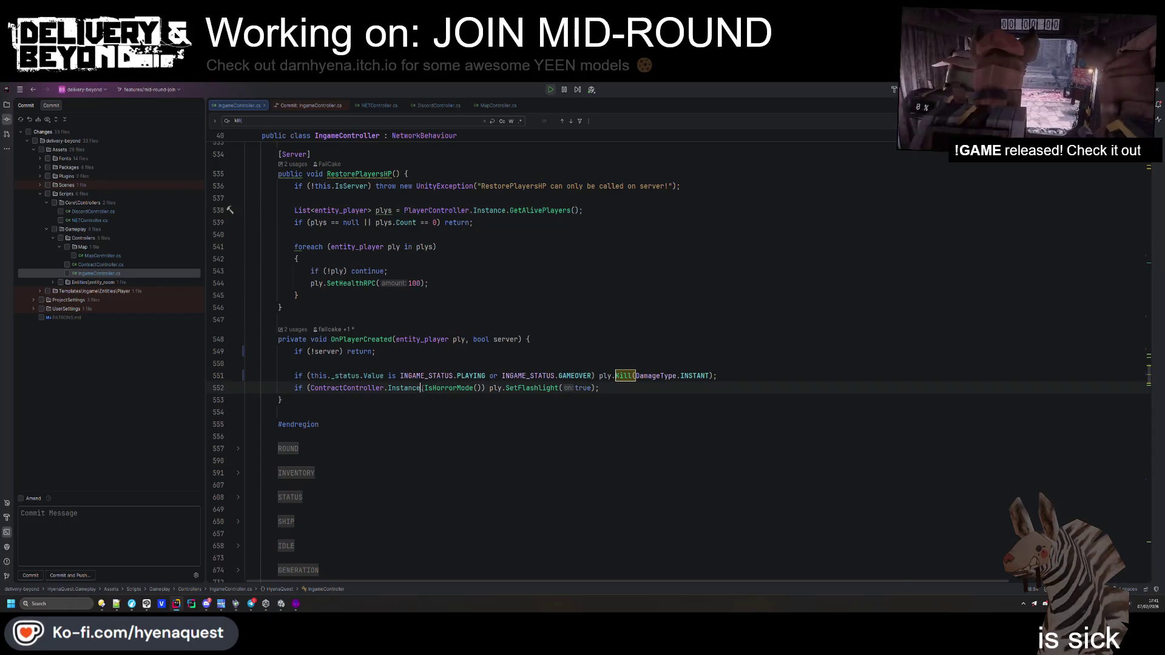
type("?")
key("ctrl+s")
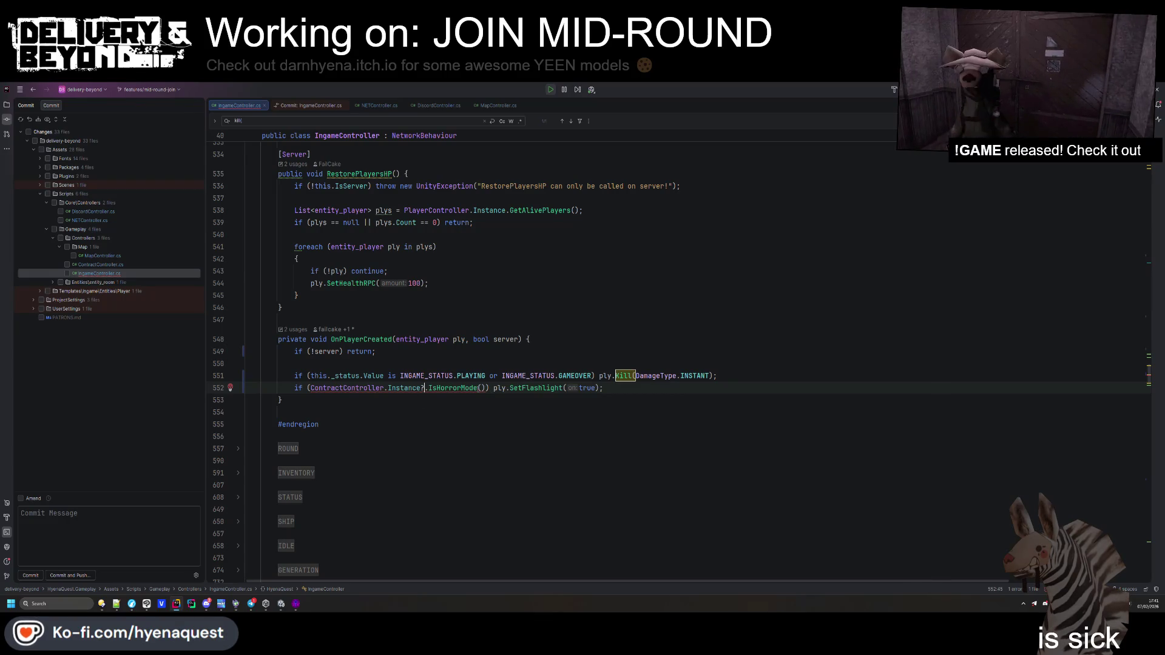
type("?? false")
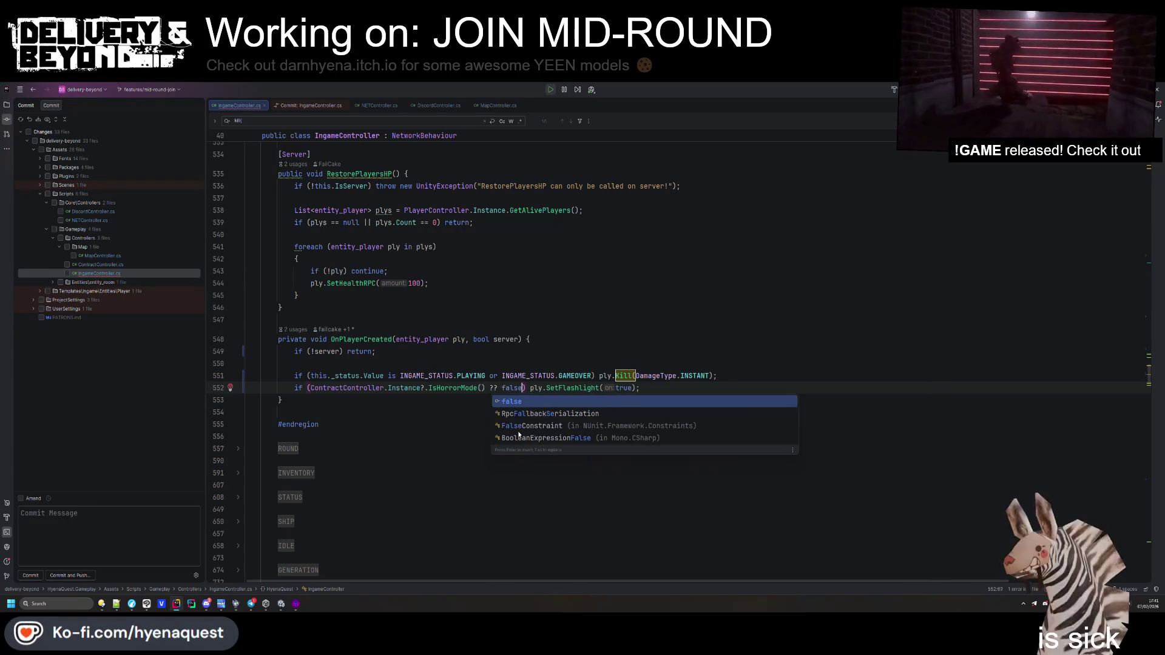
key("ctrl+s")
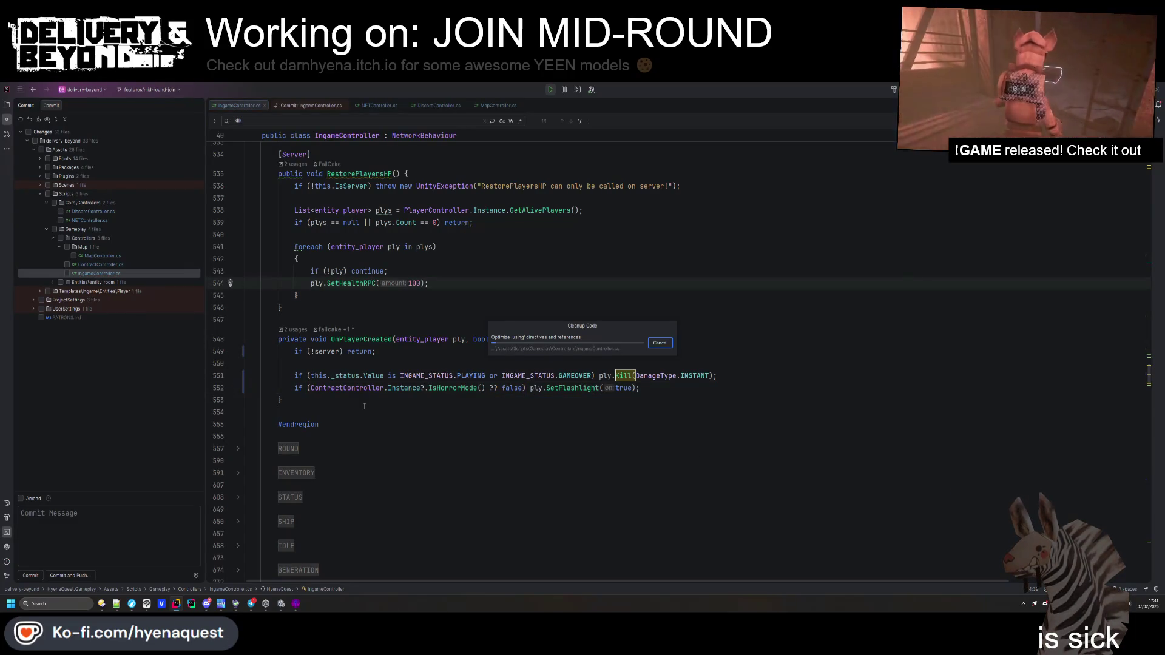
key("alt+Tab")
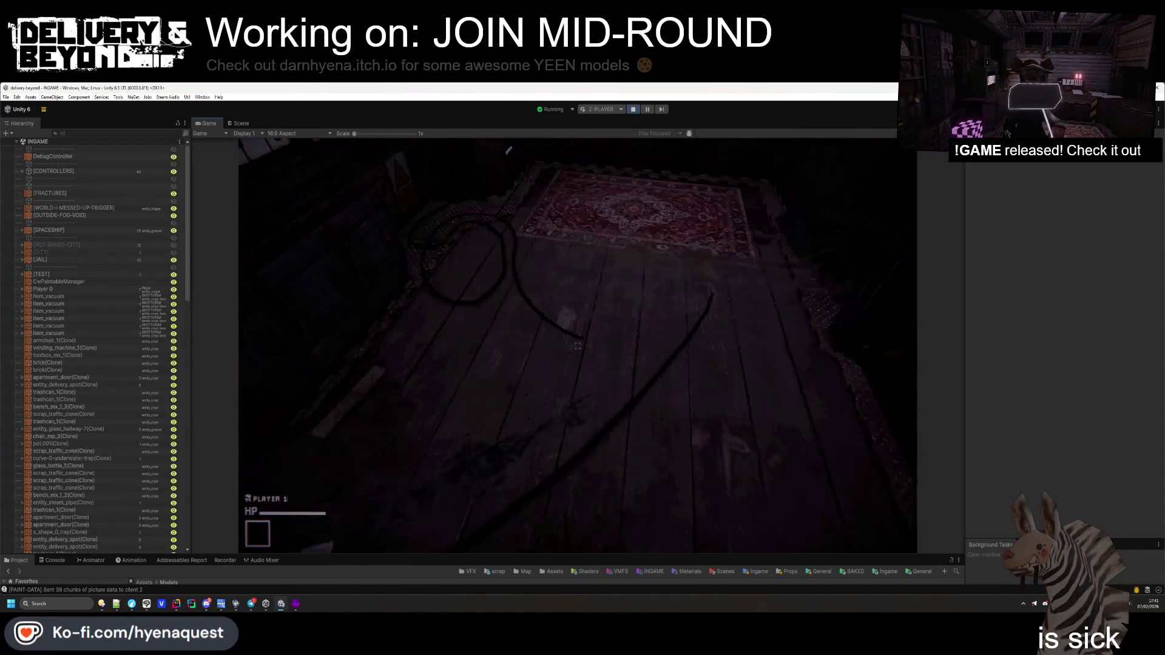
Open the in-game pause menu and exit play mode
key("Escape")
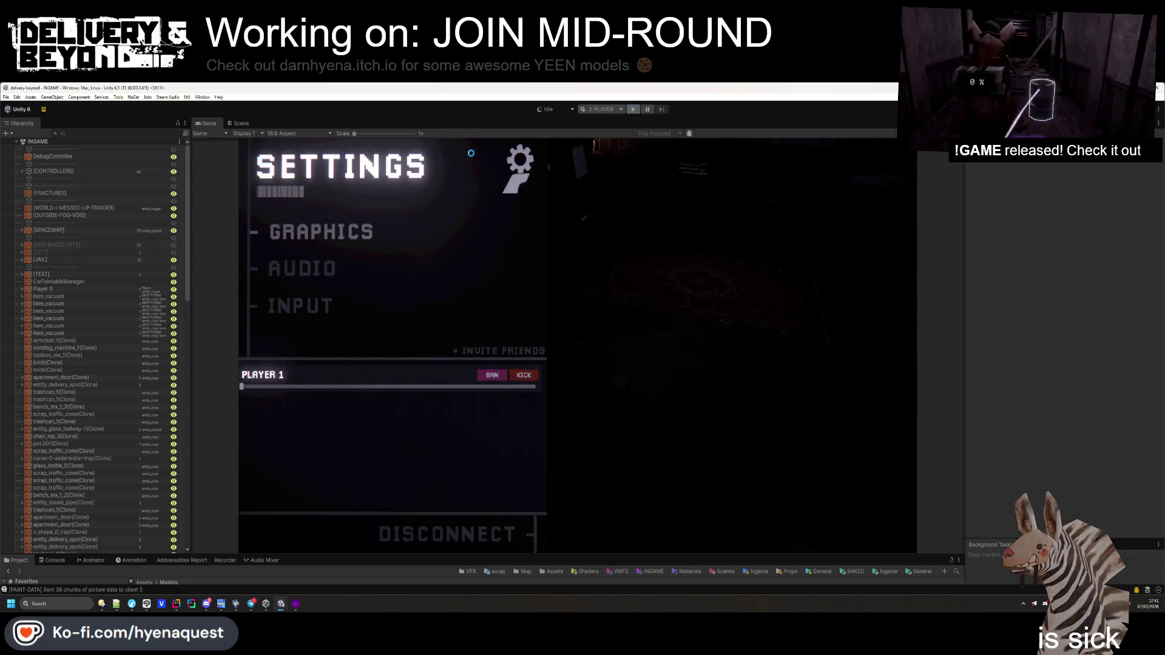
left_click(633, 110)
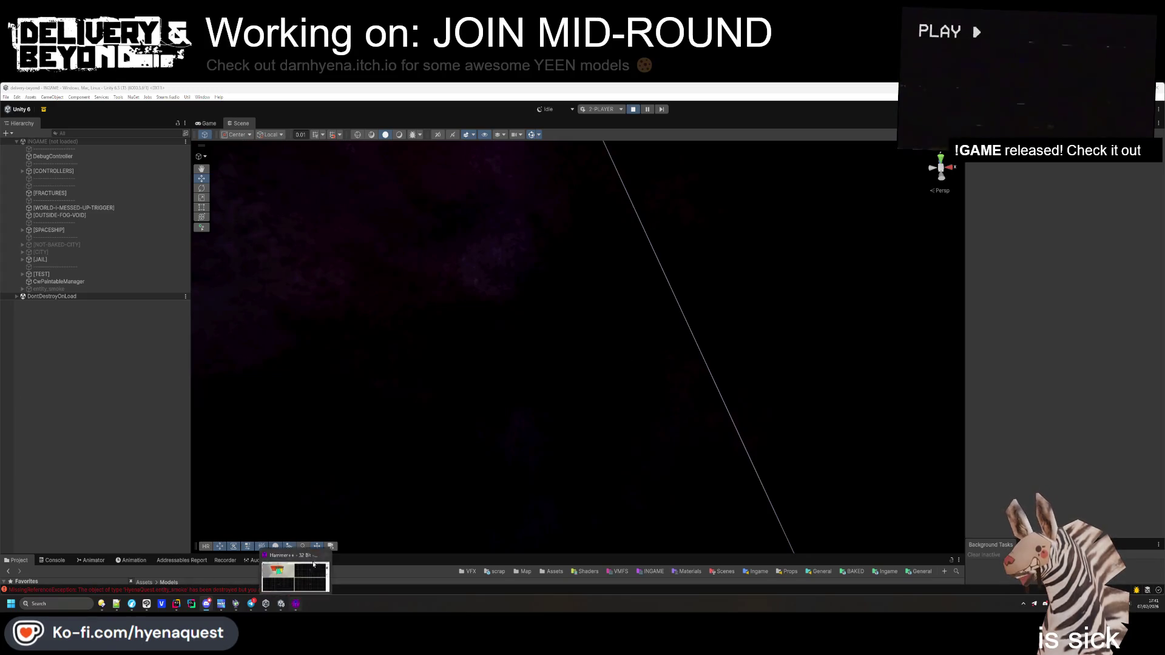
Check the Console log, return to Project, and start multiplayer play mode
left_click(53, 560)
left_click(17, 560)
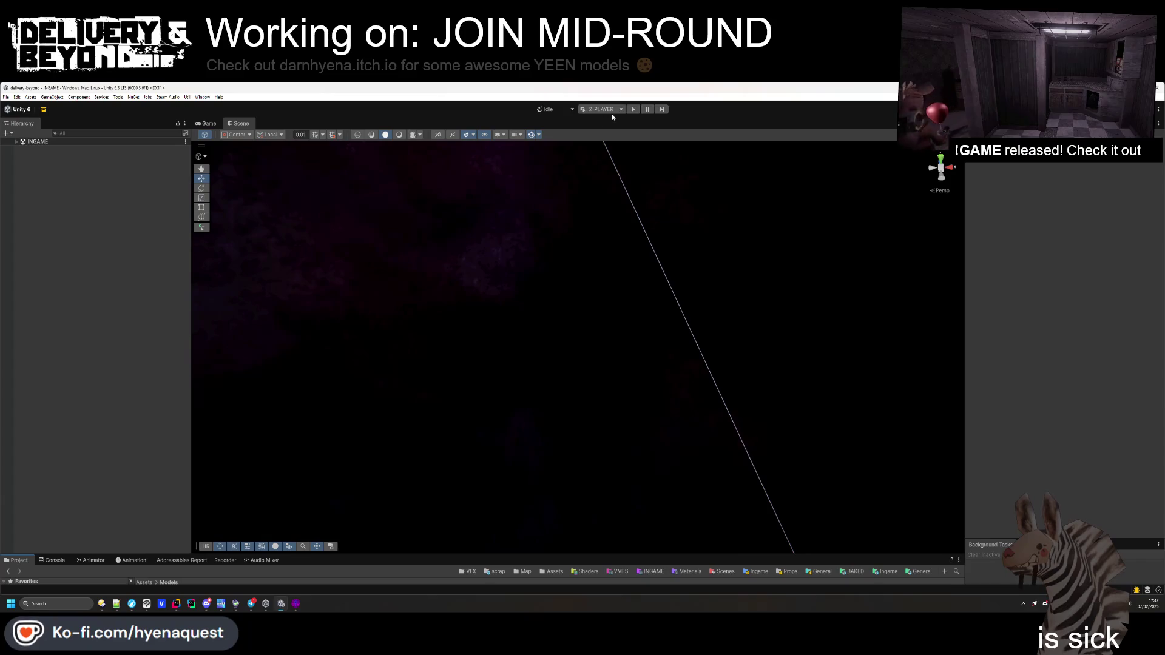
left_click(633, 110)
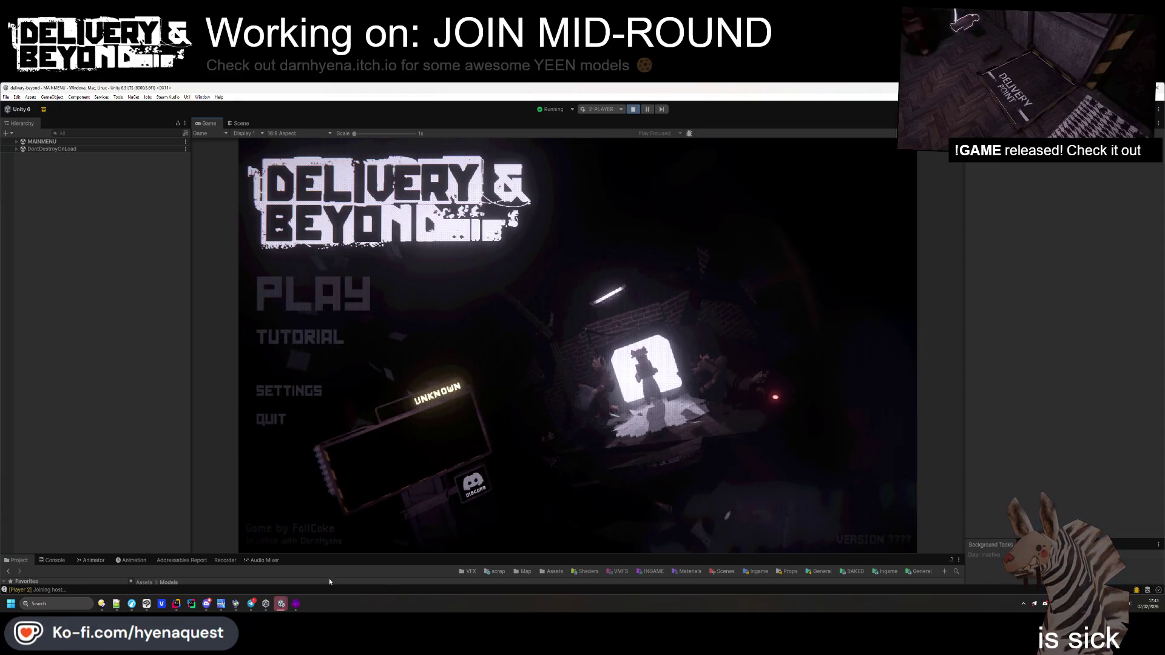
Move the Player 2 client window aside and bring the main editor back
left_click(319, 558)
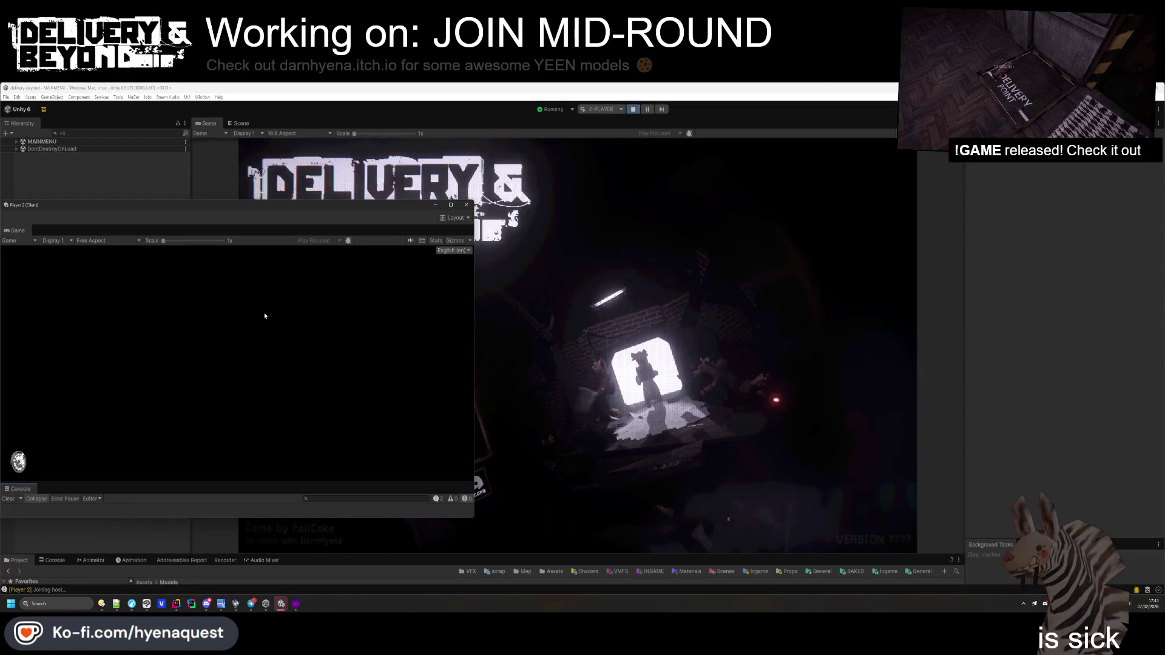
left_click_drag(243, 205, 888, 181)
left_click(634, 110)
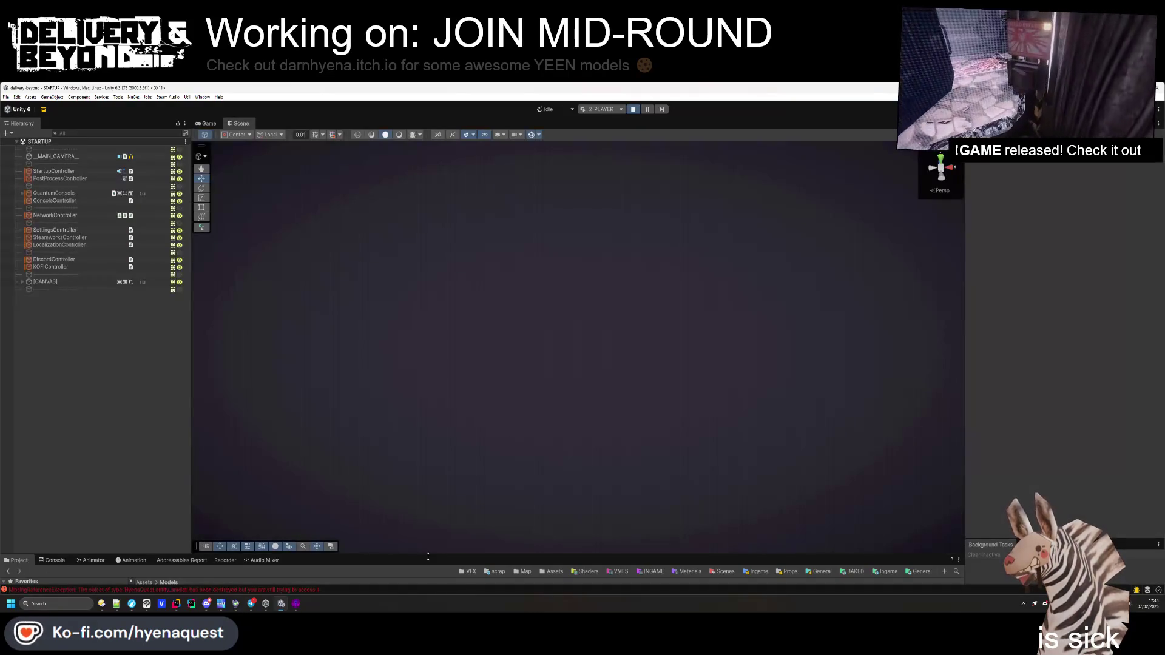
Enlarge the Project panel and Refresh assets to recompile the edited scripts
left_click_drag(427, 556, 427, 458)
left_click(53, 464)
left_click(17, 463)
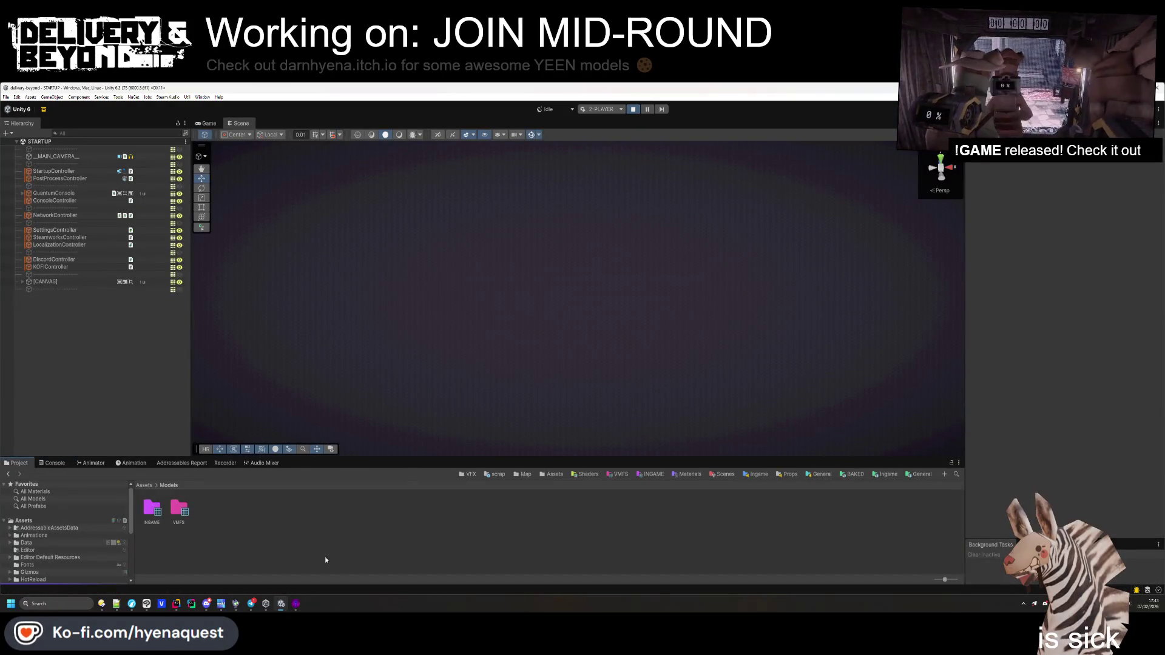
right_click(298, 529)
left_click(347, 417)
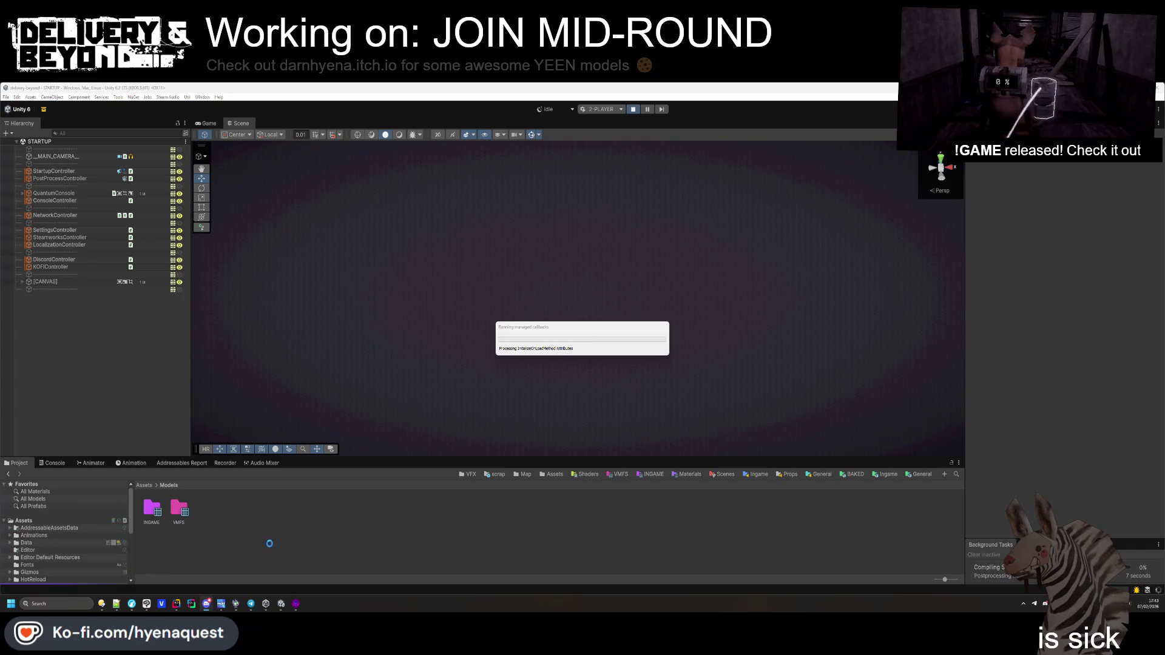
View the Multiplayer Play Mode 1.6.0 forum page, then clear Unity's Console
mouse_move(132, 604)
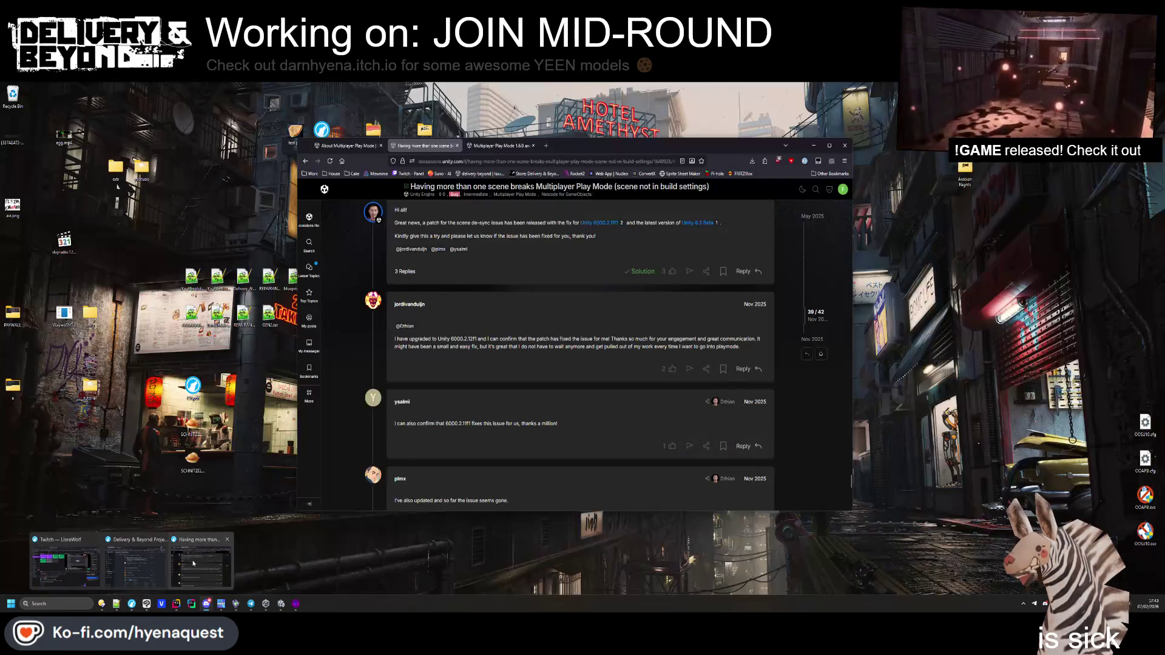
left_click(193, 563)
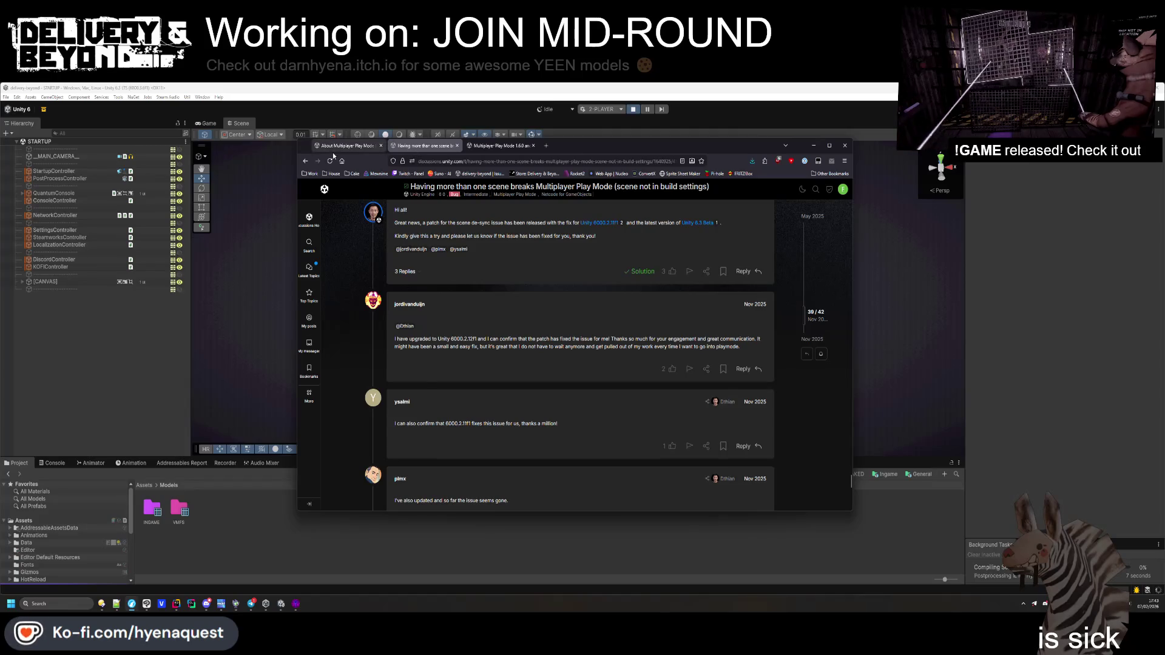
left_click(457, 145)
left_click(813, 145)
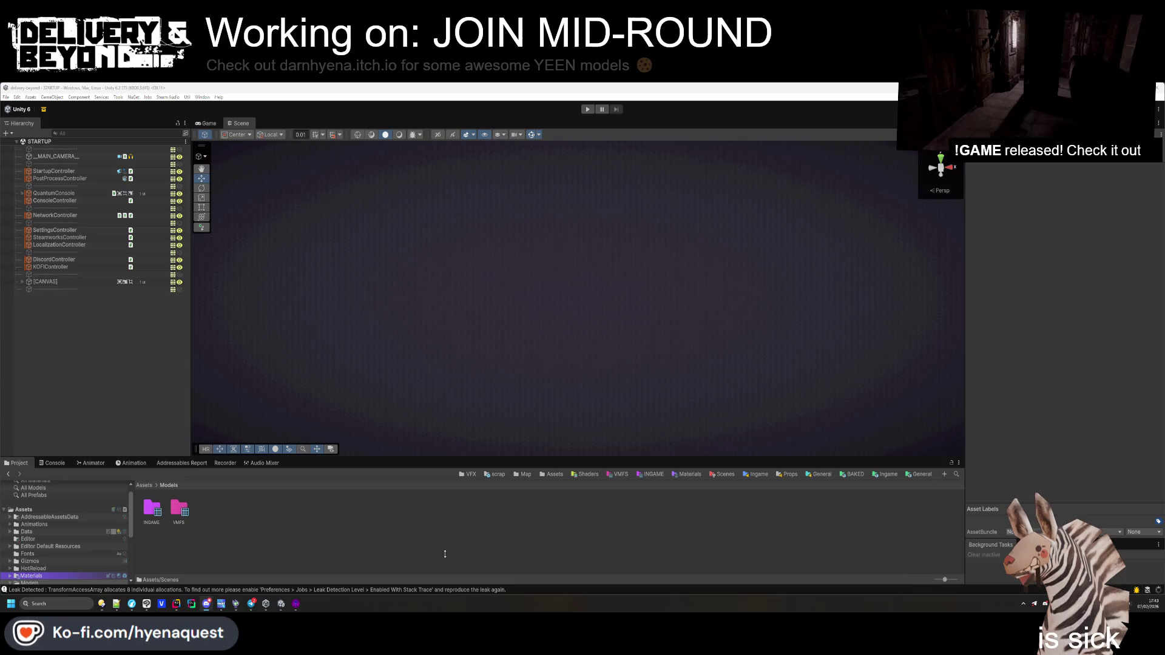
left_click(52, 463)
left_click(19, 463)
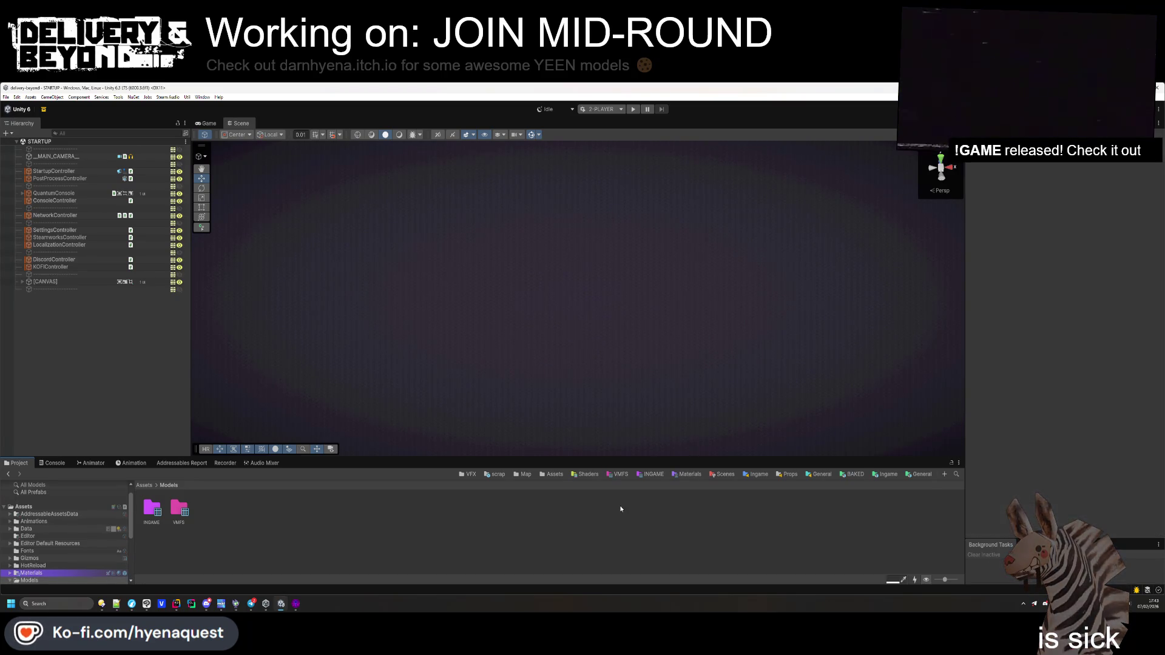
Start multiplayer play mode again from the toolbar Play button
left_click(634, 109)
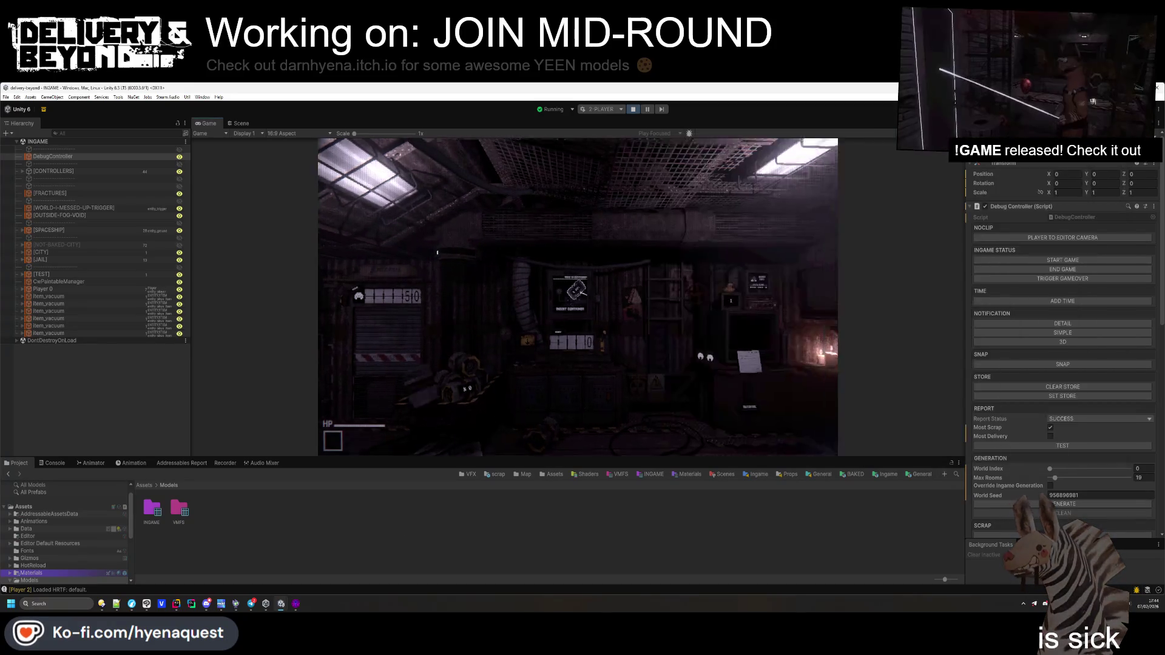
Clear the host's in-game console log and pick up the item on the floor
key("grave")
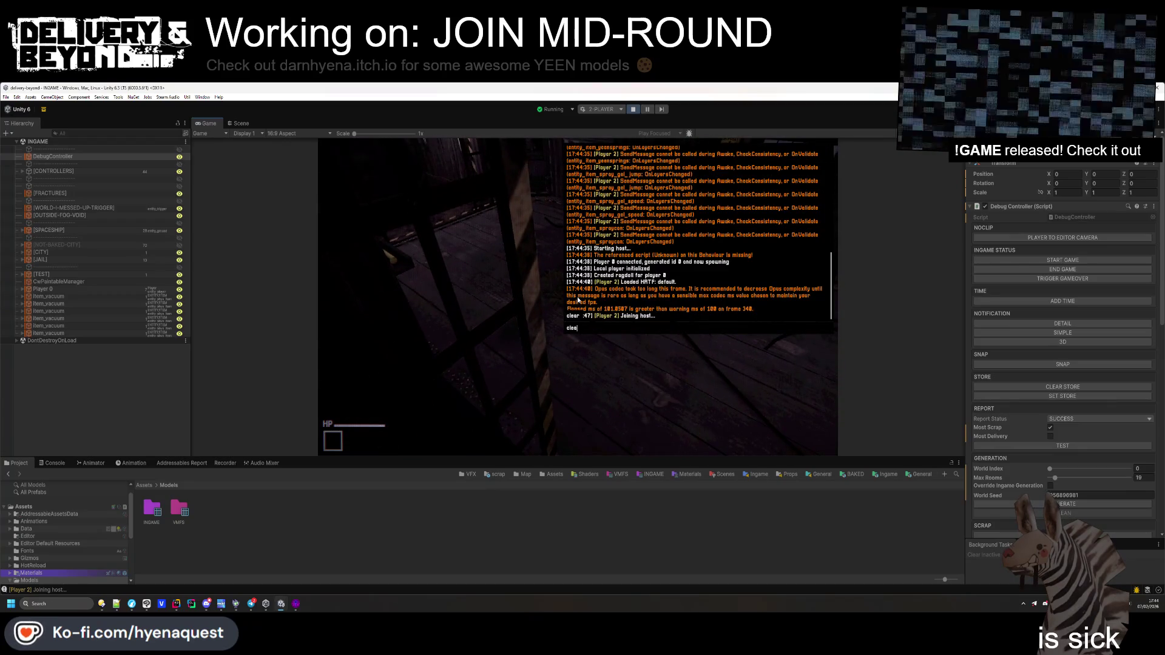
type("r")
key("Return")
key("grave")
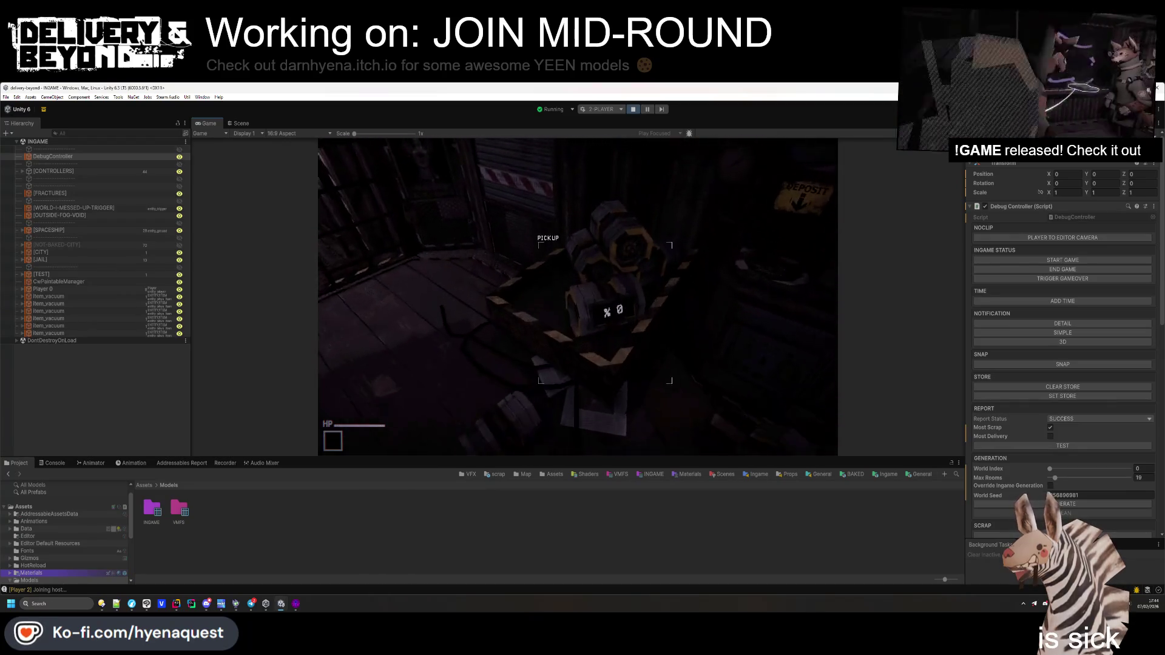
key("e")
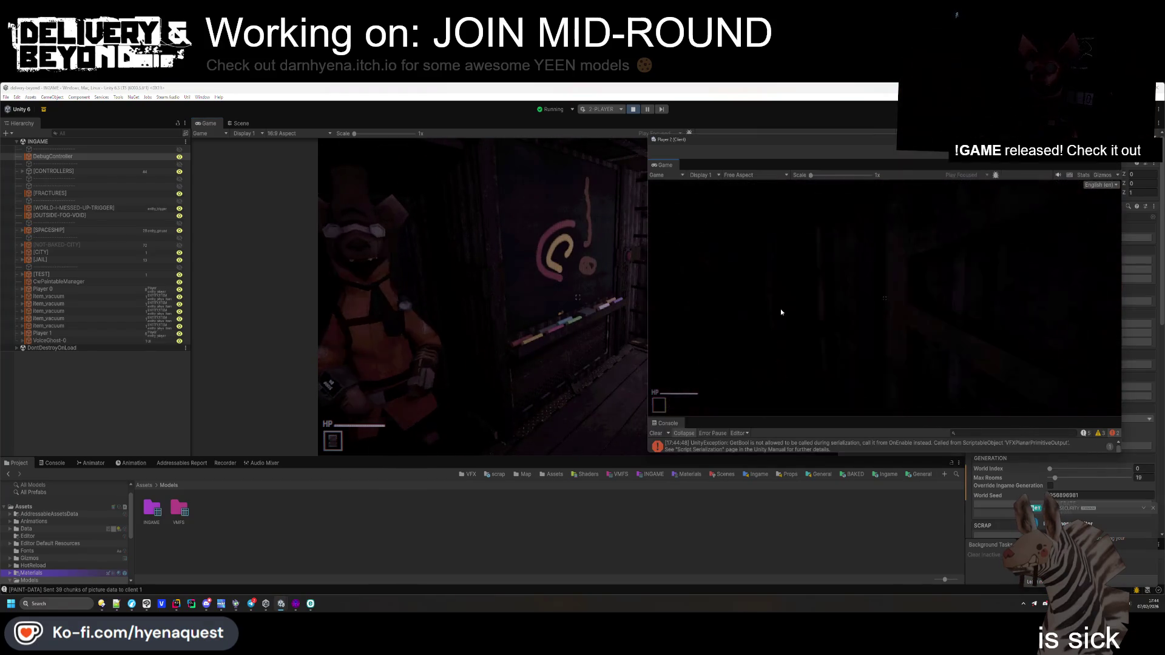
key("super")
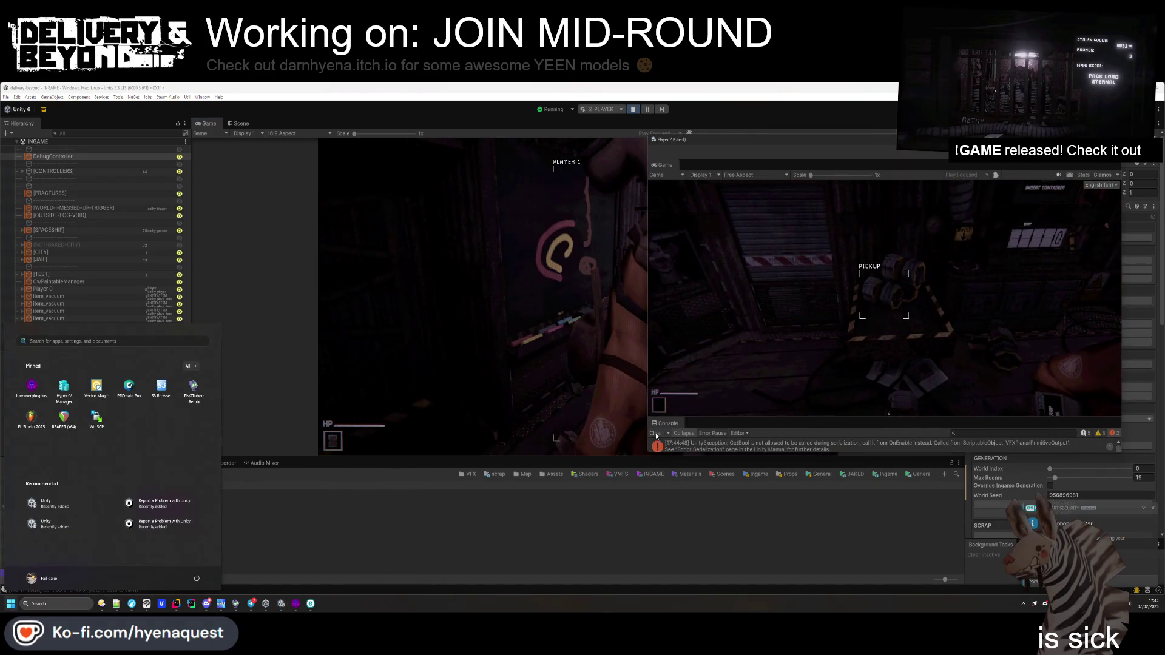
key("Escape")
key("Escape")
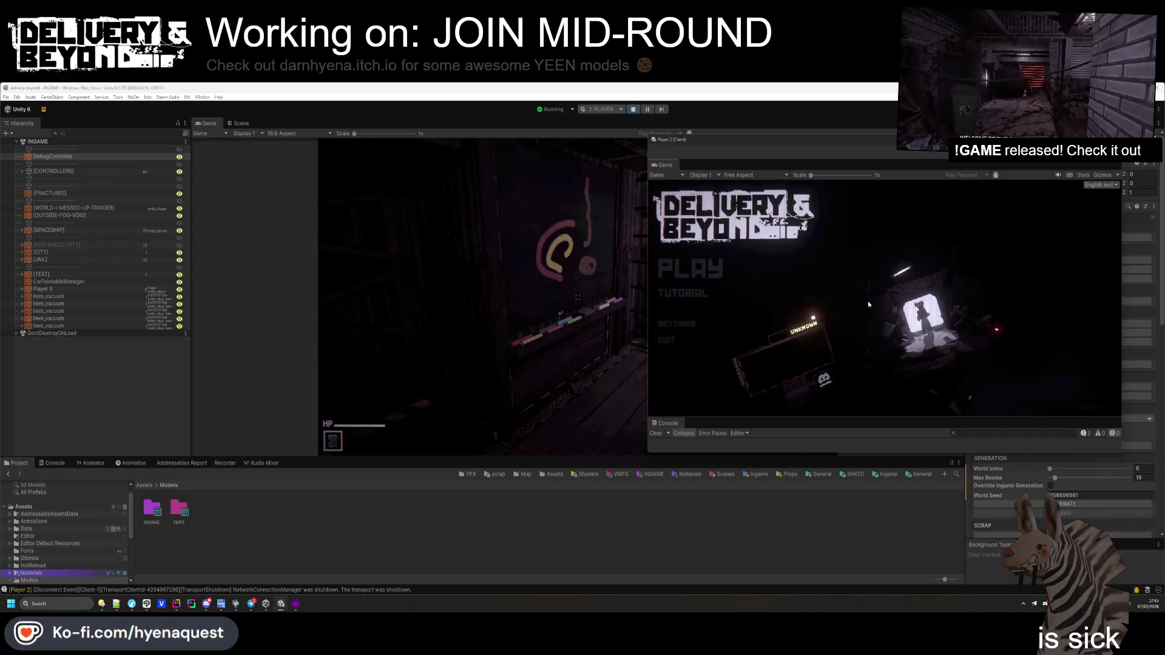
Run game.start on the host and connect on the Player 2 client to join mid-round
key("grave")
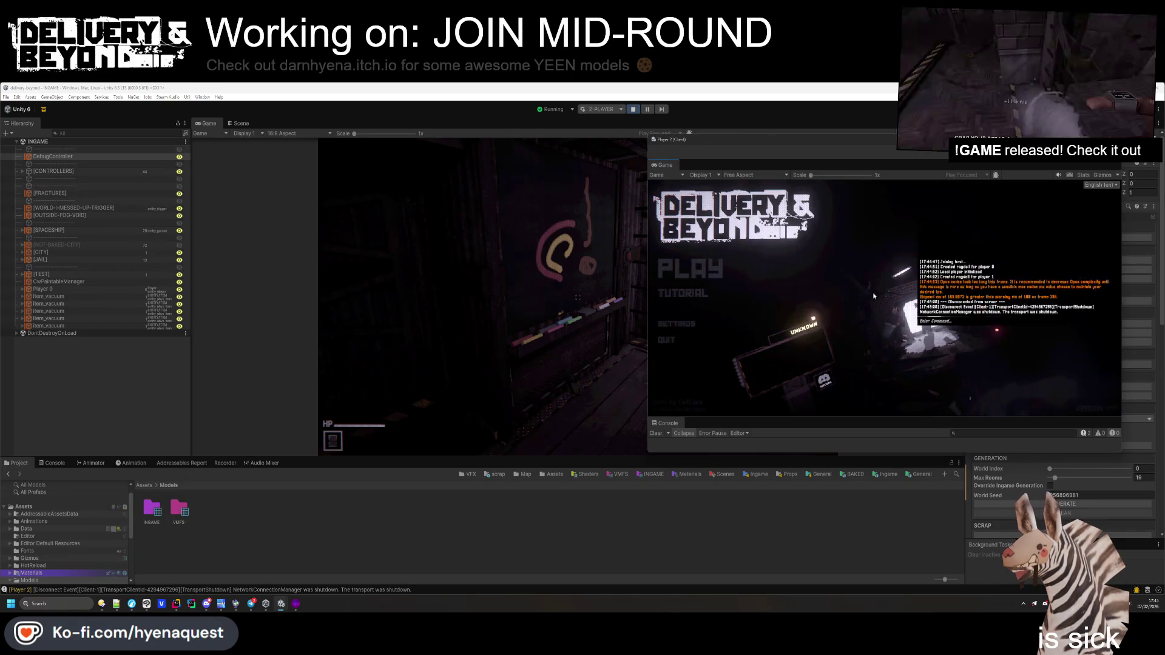
left_click(593, 349)
key("grave")
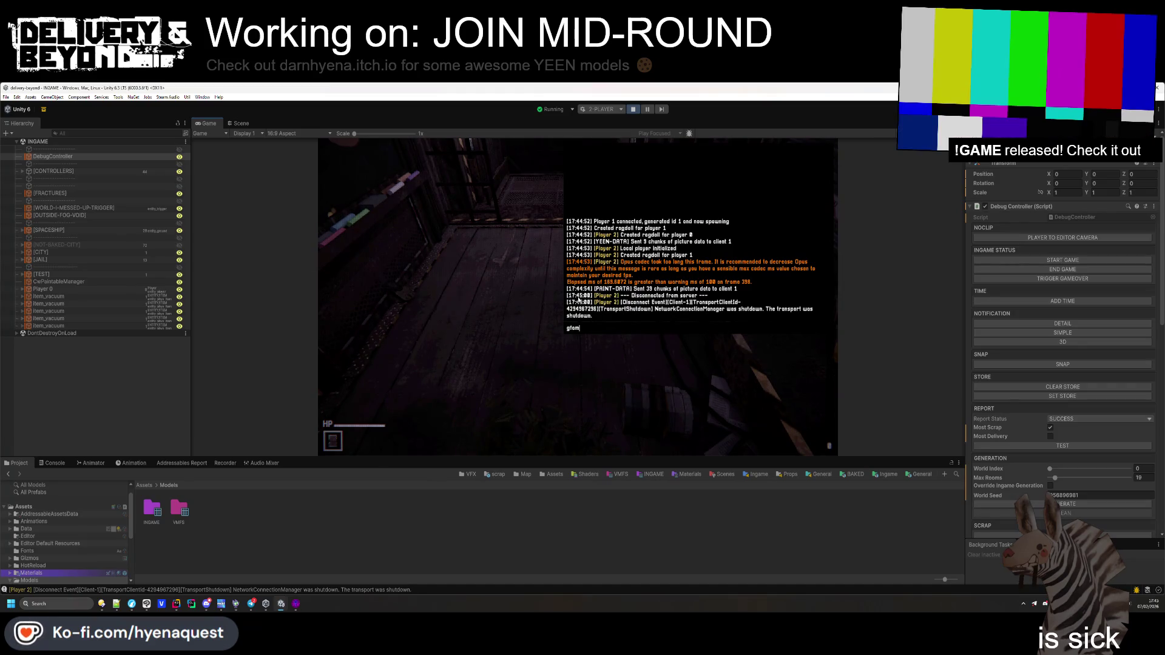
type("ame.start")
key("Return")
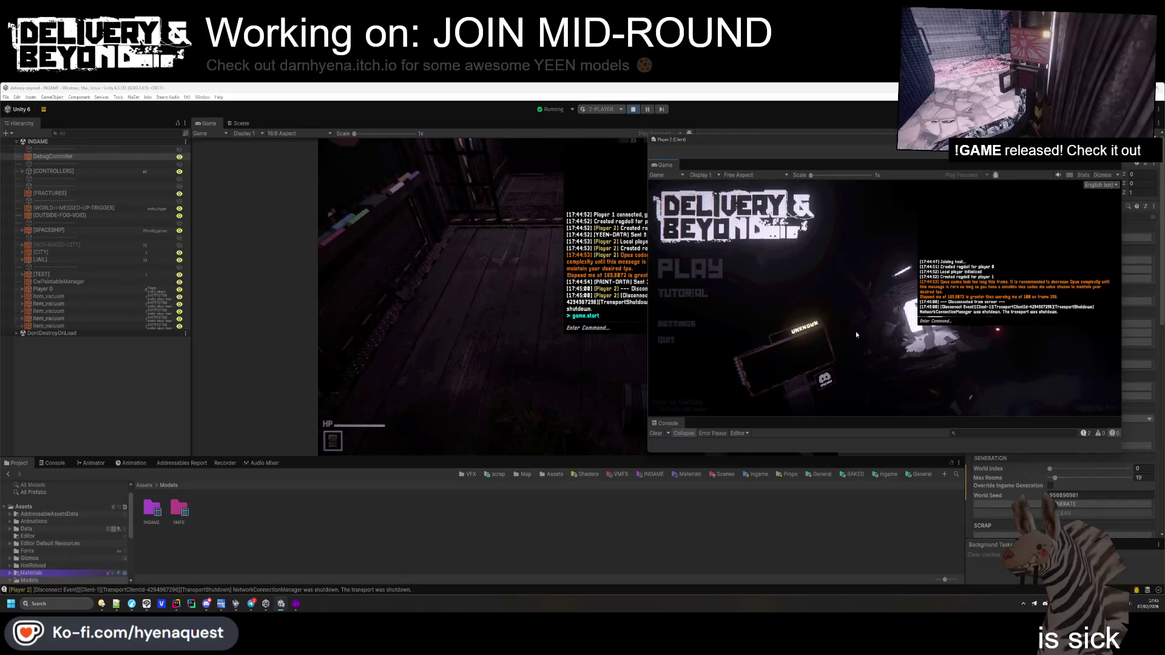
type("connect")
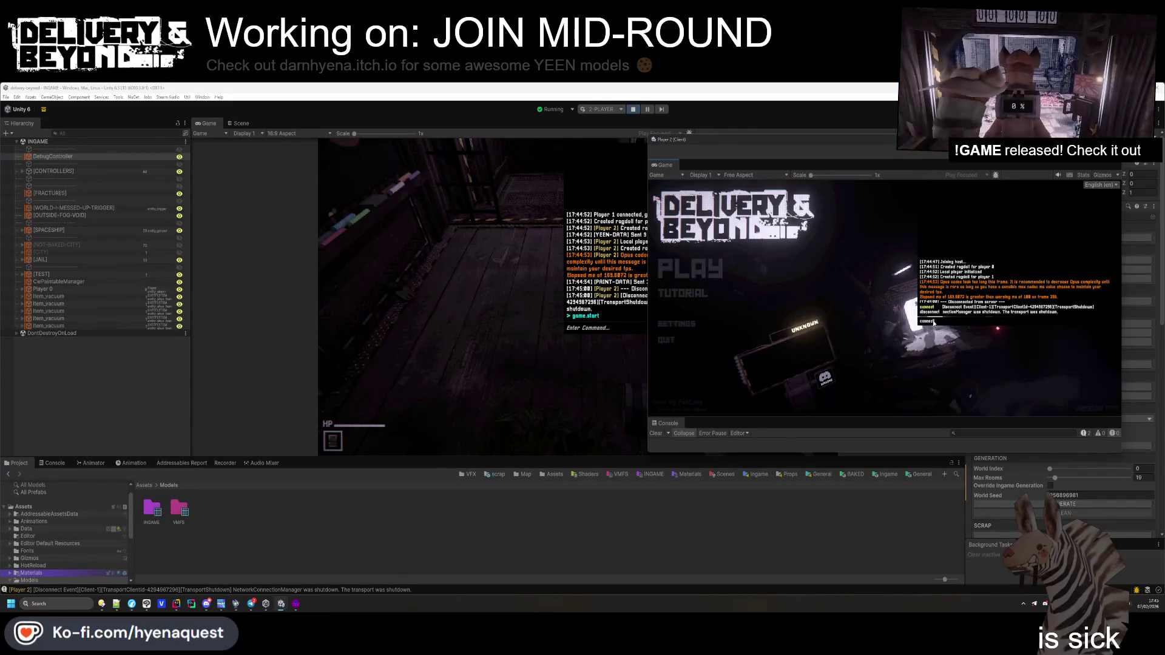
key("Return")
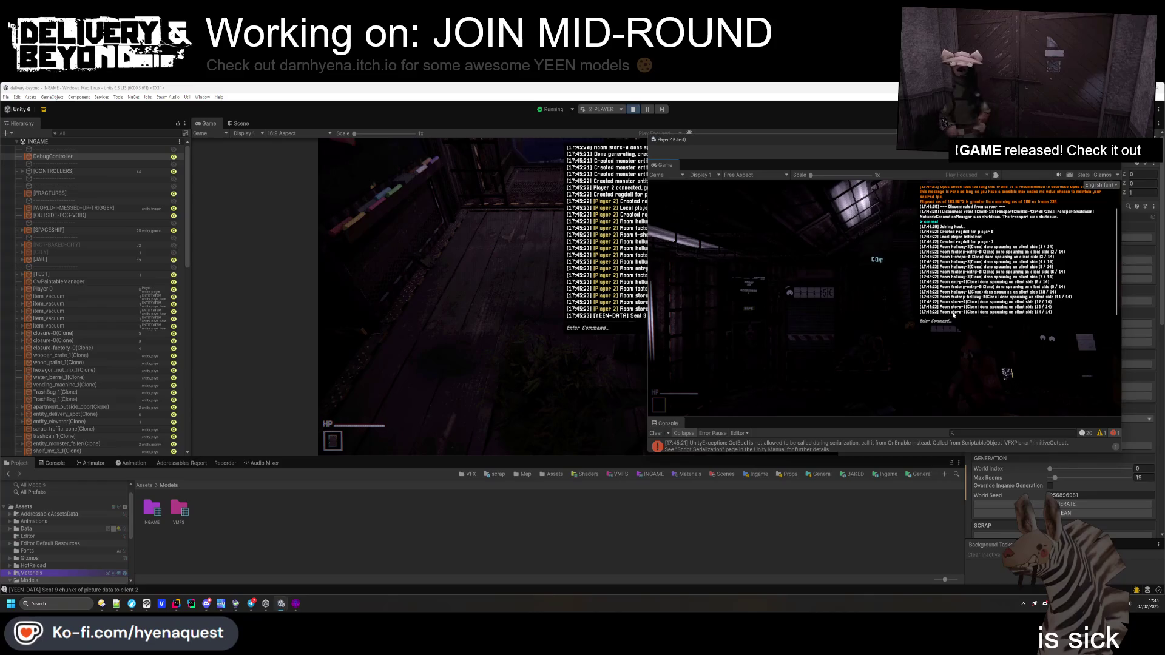
Disconnect the Player 2 client via Settings and resume playing as host
key("grave")
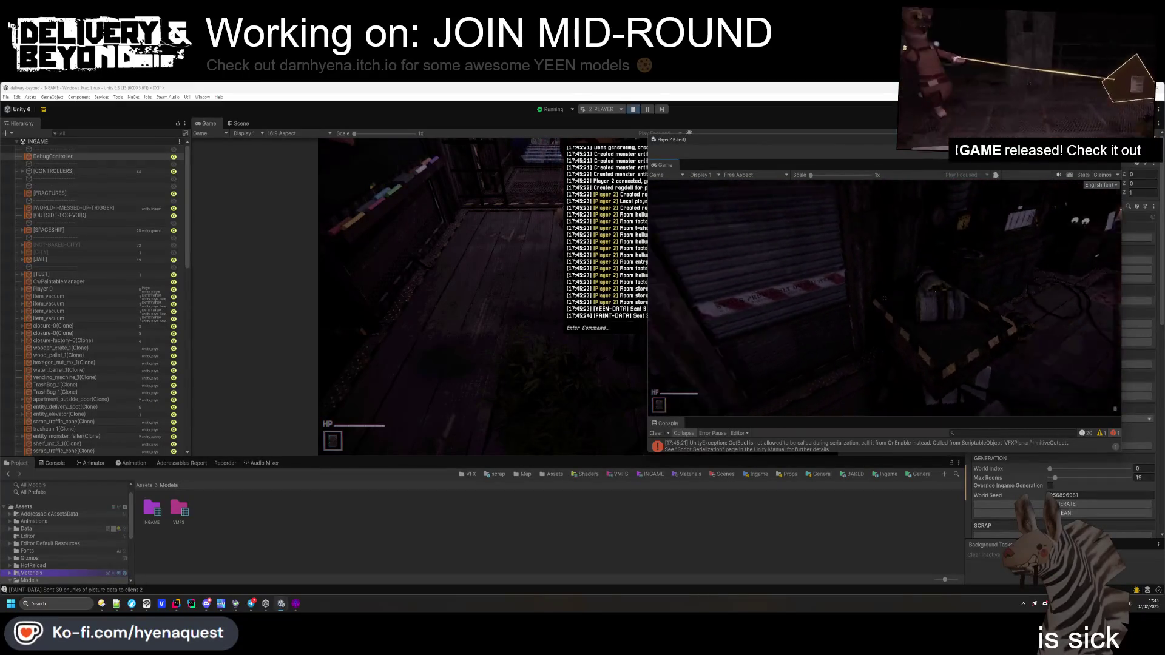
key("Escape")
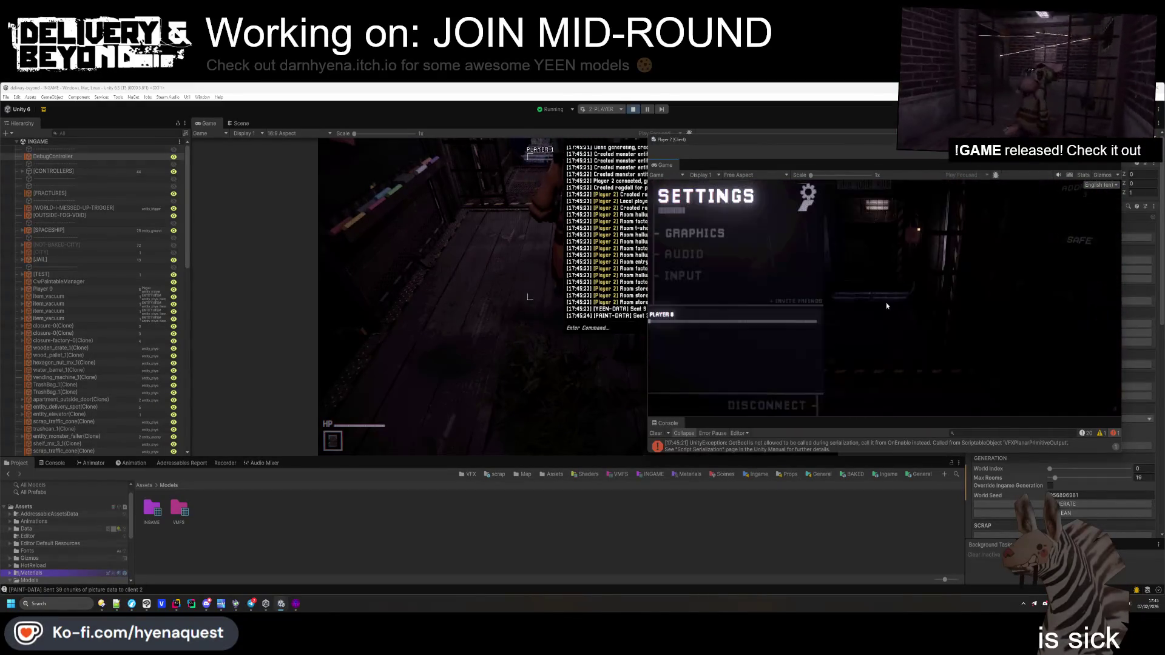
left_click(745, 410)
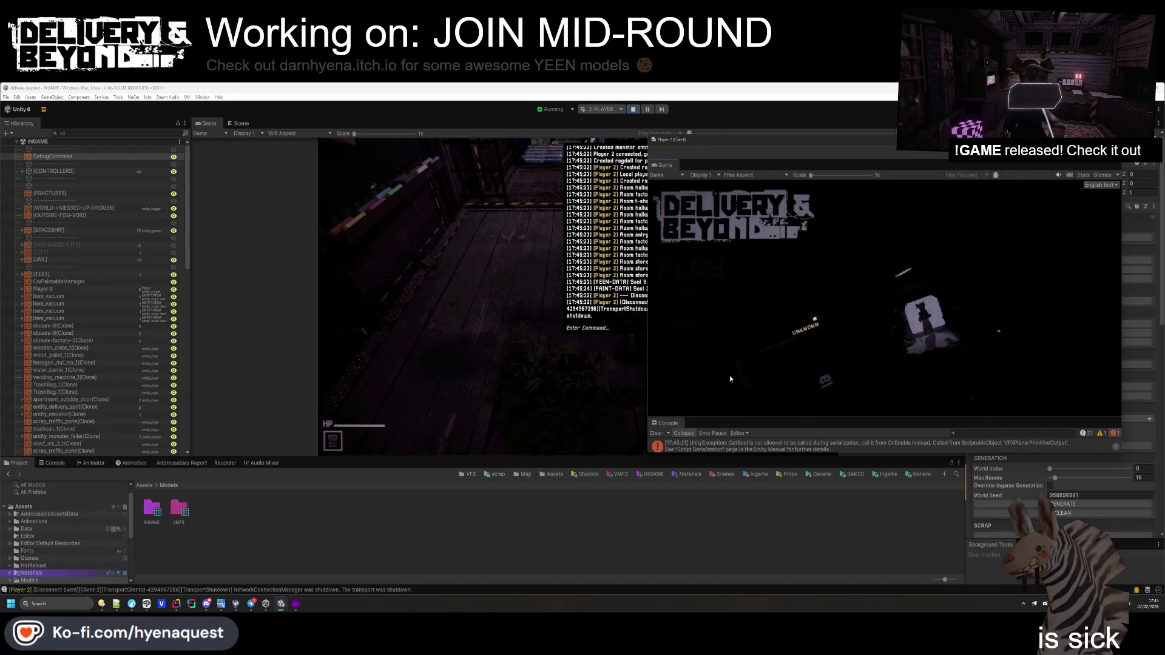
left_click(601, 349)
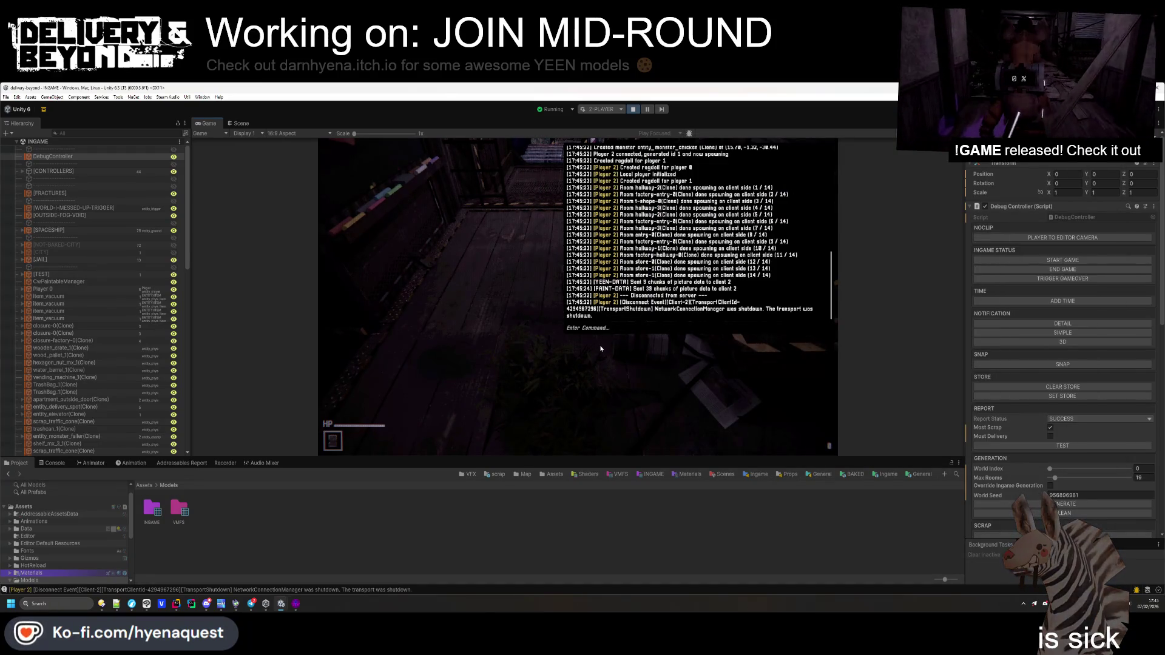
key("grave")
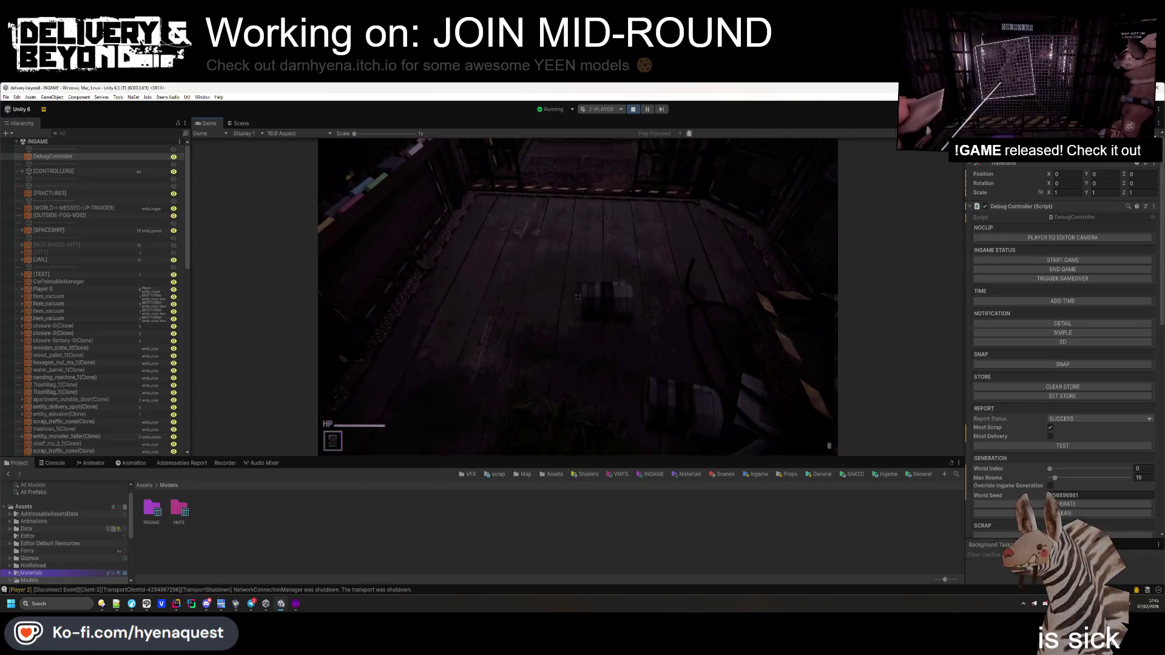
key("super")
key("super")
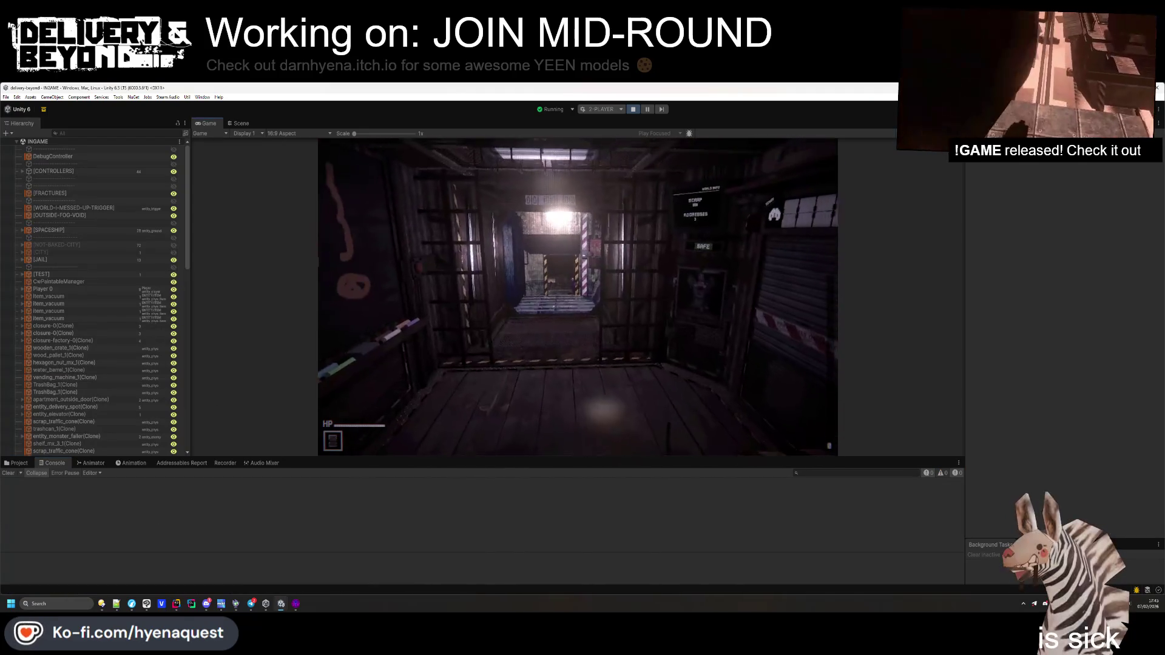
Open the 'Failed to update activity' stack trace and jump to DiscordController.cs UpdateStatus
key("grave")
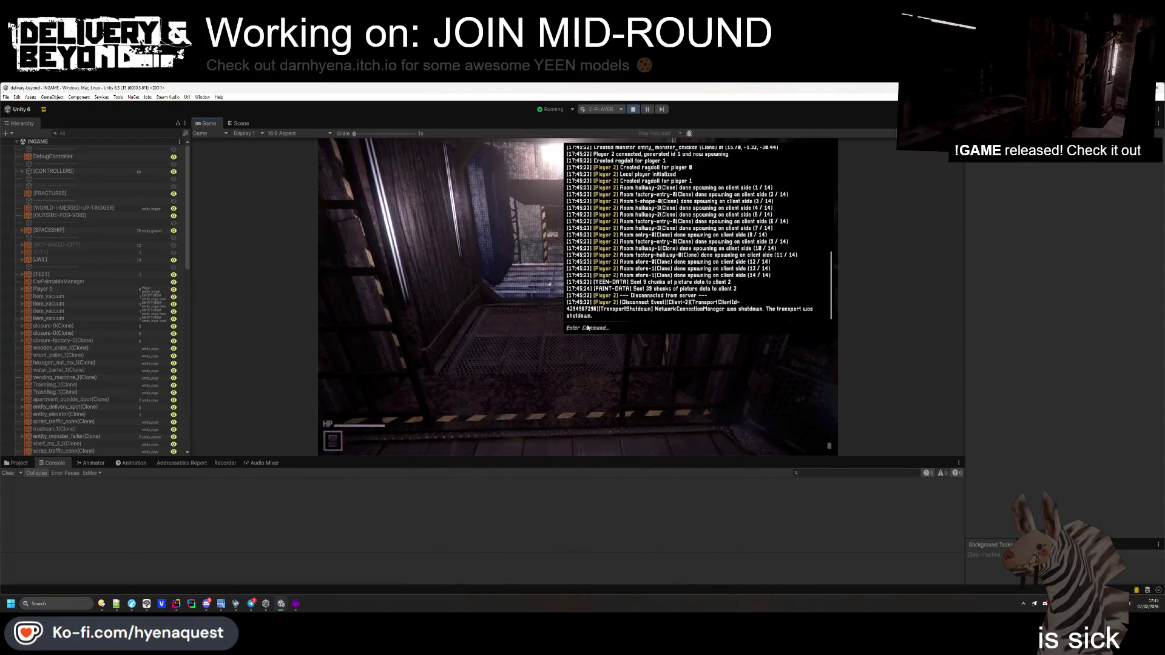
key("grave")
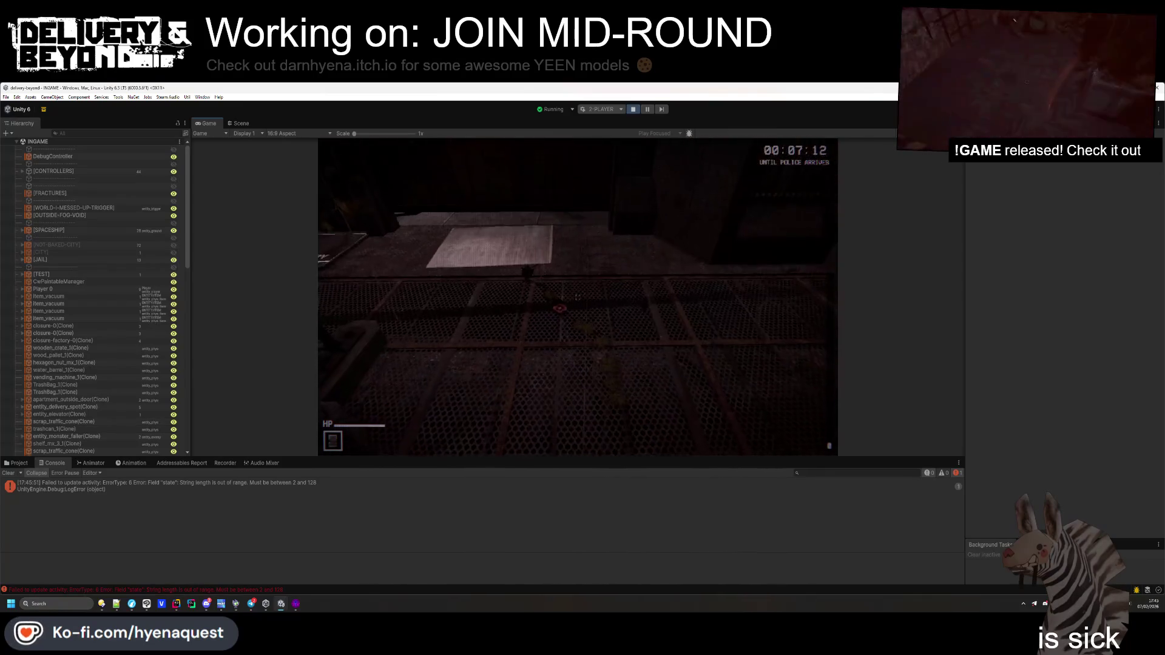
key("grave")
left_click(315, 483)
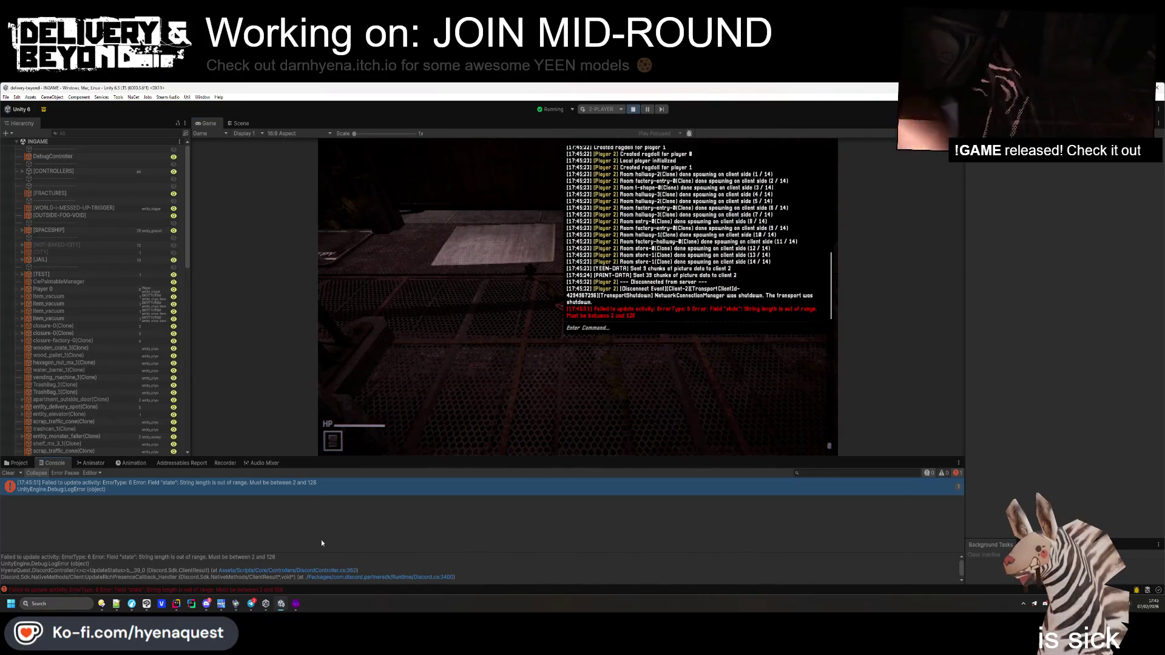
left_click(275, 575)
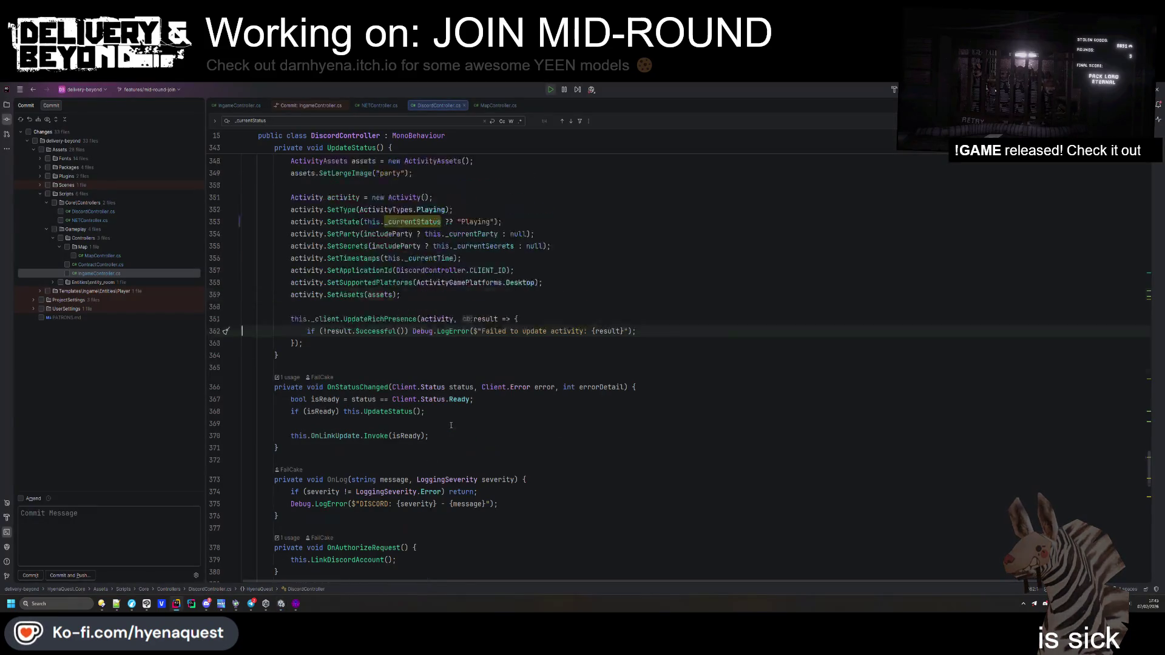
Trace the UpdateStatus usages in DiscordController.cs down to the call inside SetStatus
scroll(449, 434, "up", 4)
double_click(355, 319)
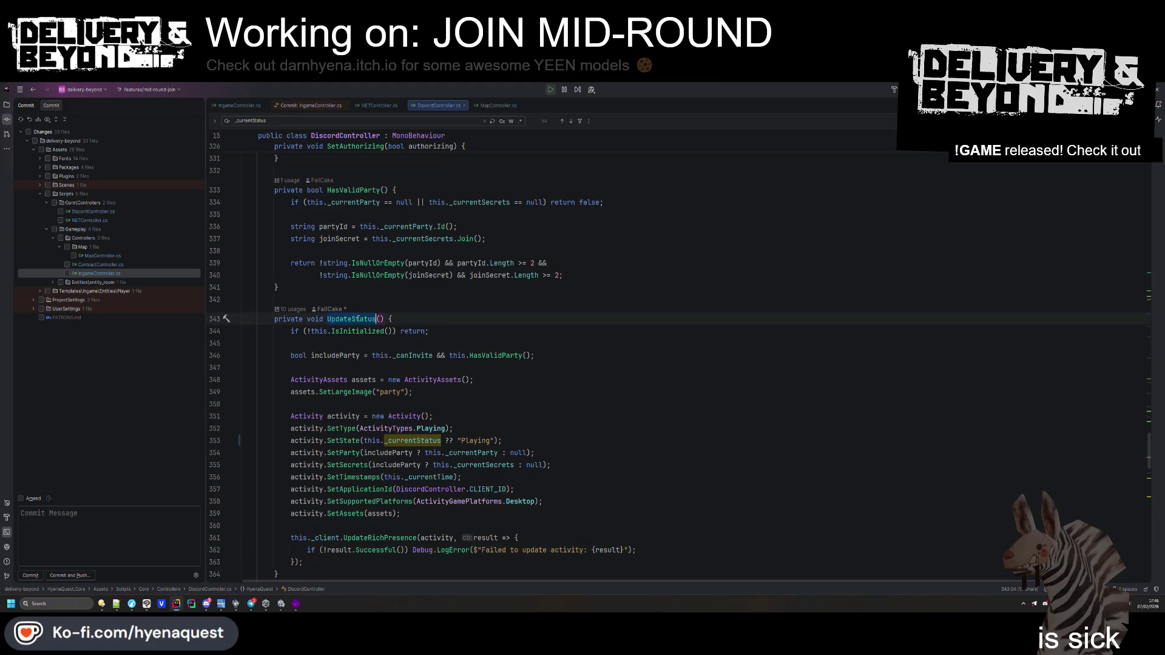
key("ctrl+f")
key("Return")
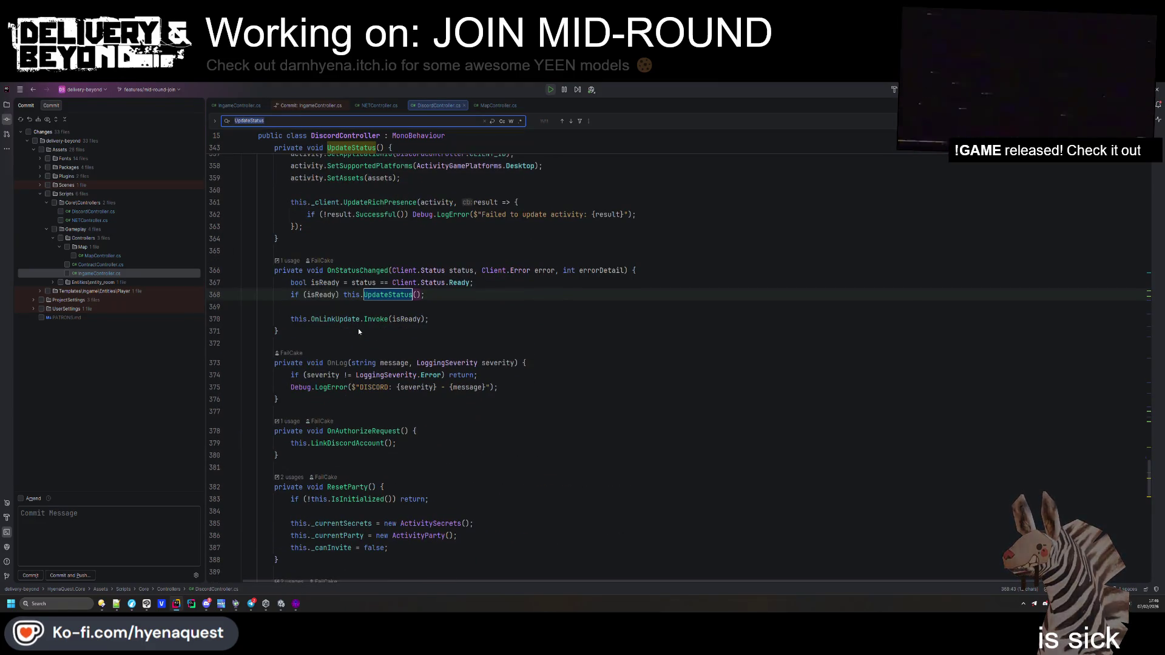
key("Return")
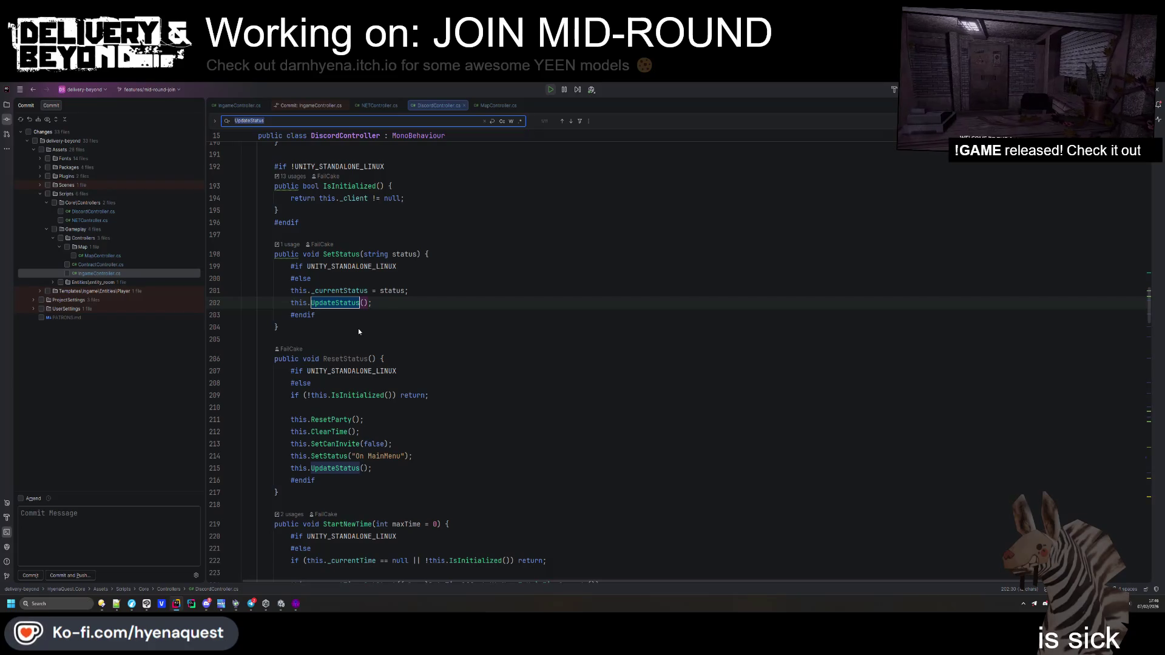
scroll(373, 310, "up", 5)
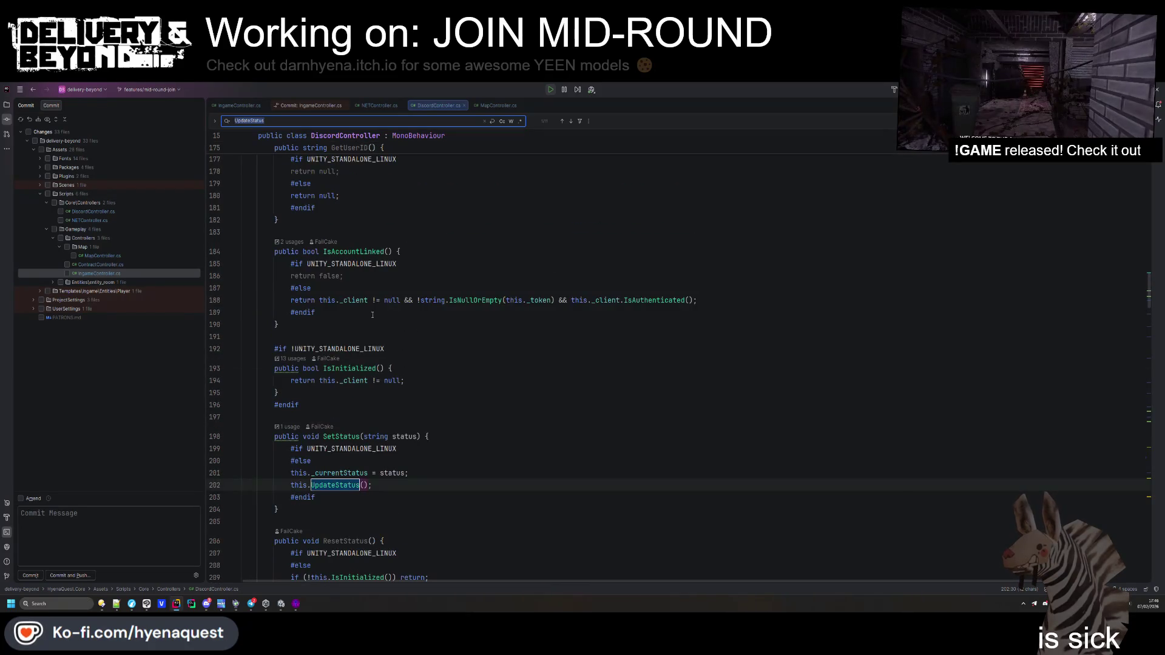
Bring the Player 2 client window forward and toggle its in-game command console
mouse_move(281, 604)
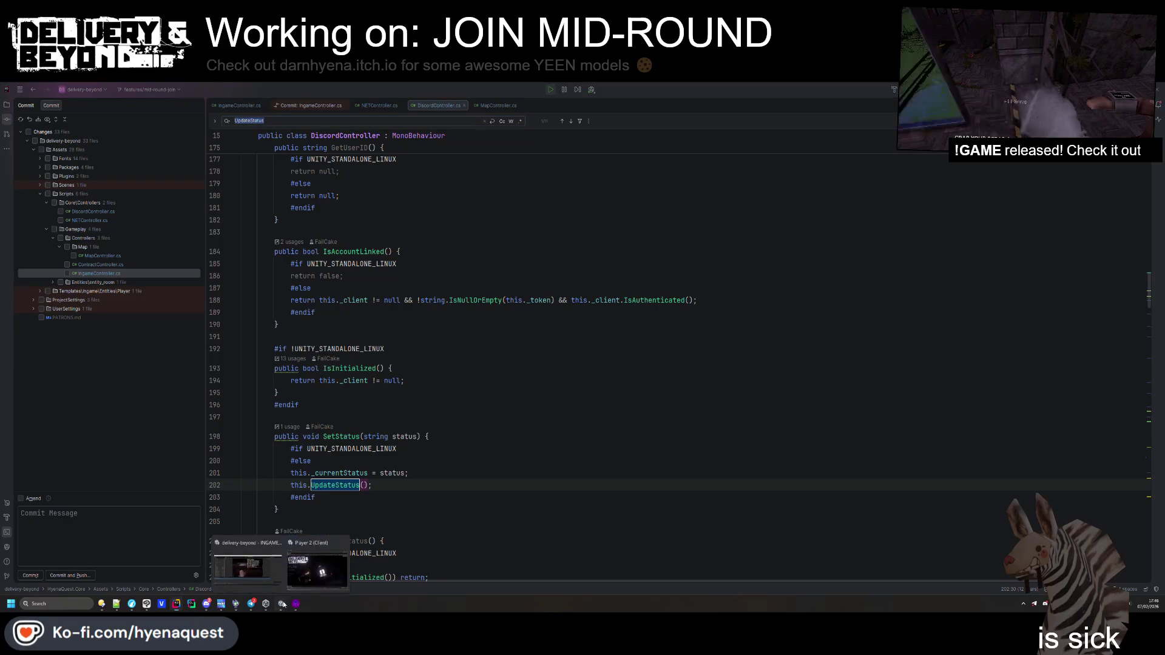
left_click(299, 574)
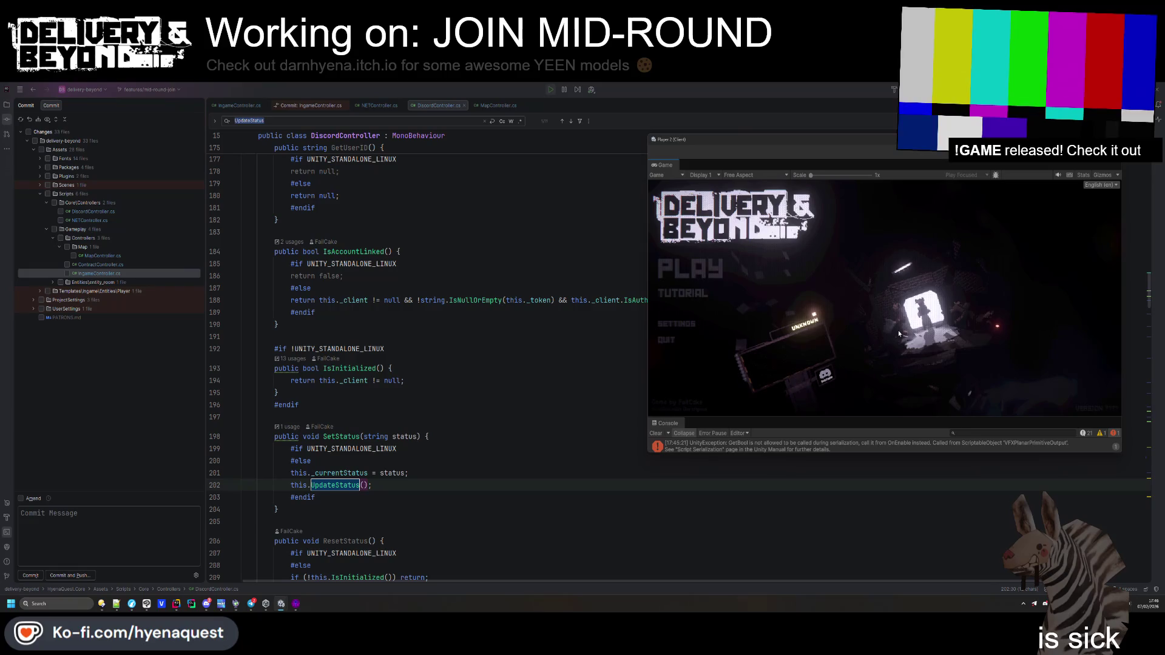
key("grave")
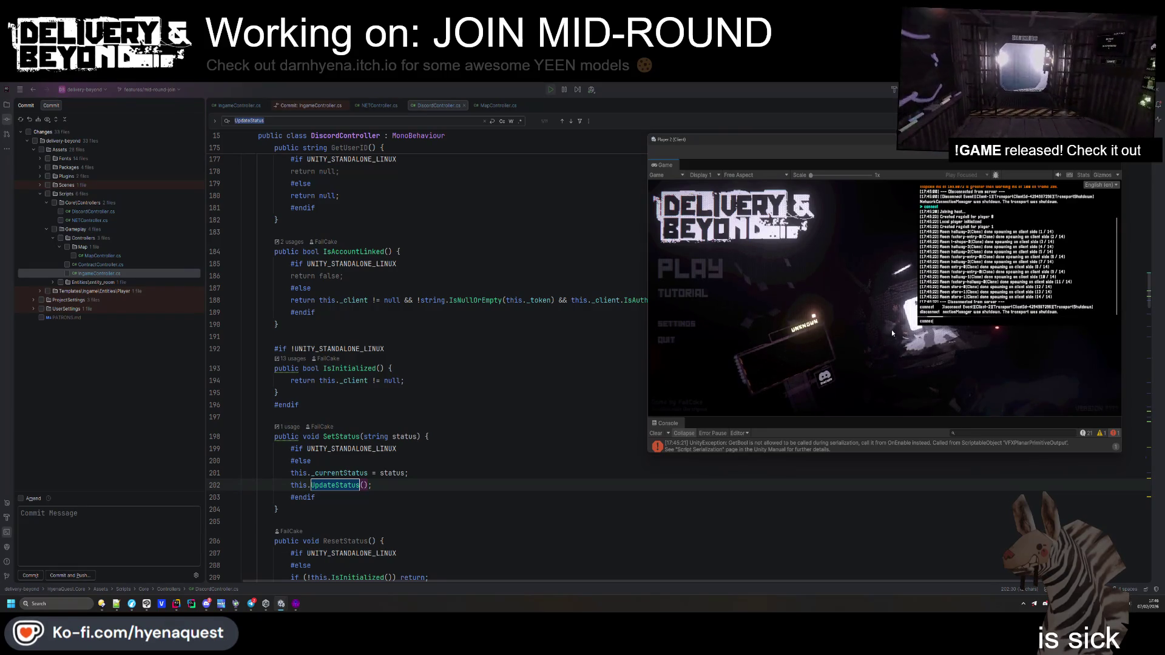
key("alt+Tab")
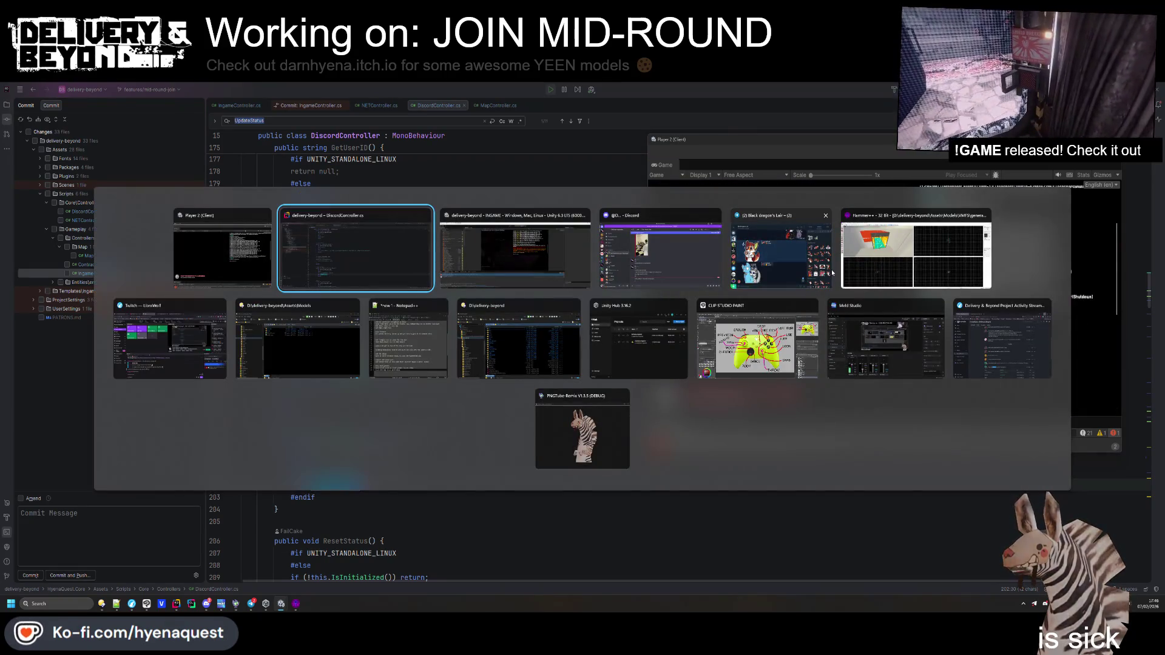
In the host game, close the console and pick up the vacuum item
left_click(503, 265)
key("grave")
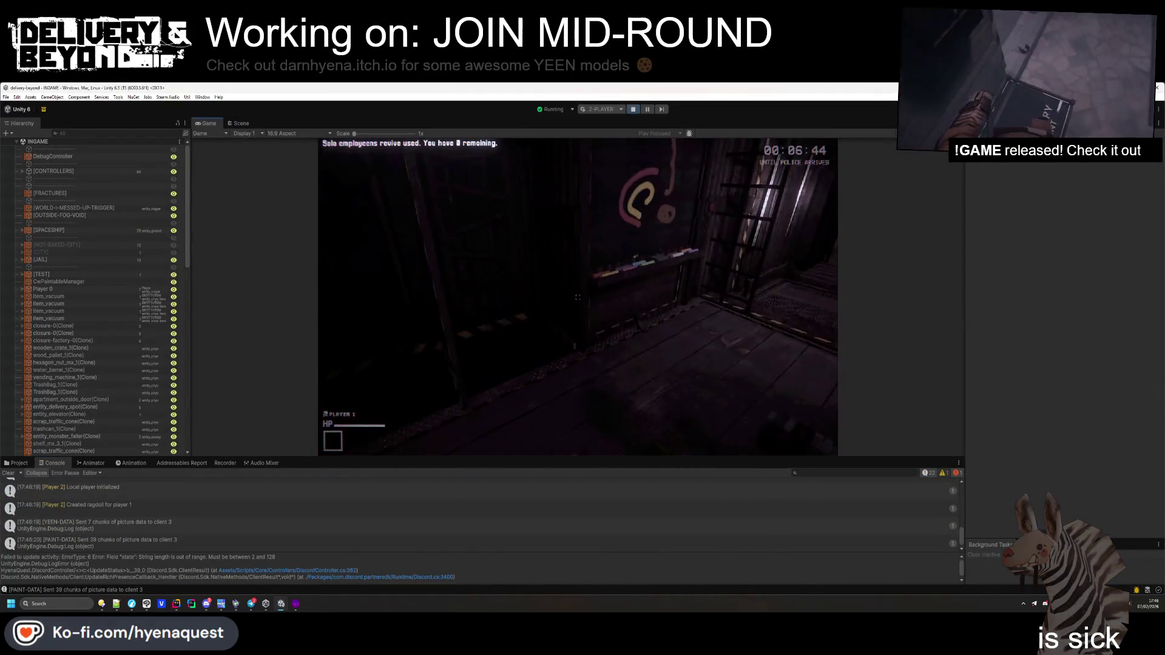
key("e")
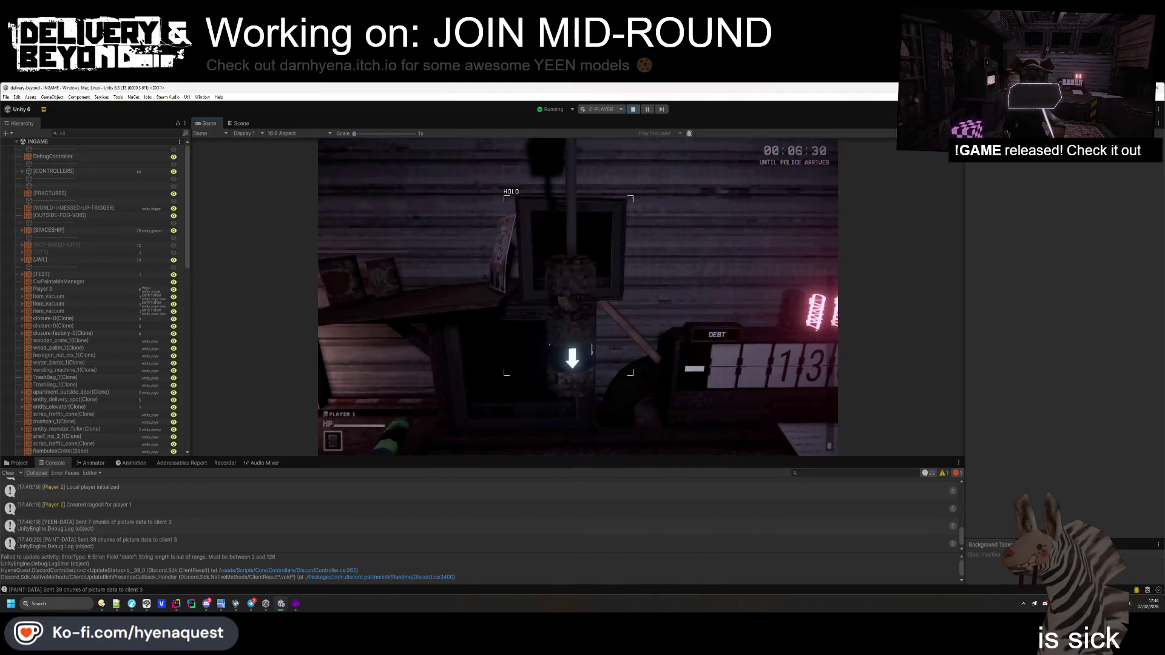
On the Player 2 client, run disconnect and then connect to join the running host
key("alt+Tab")
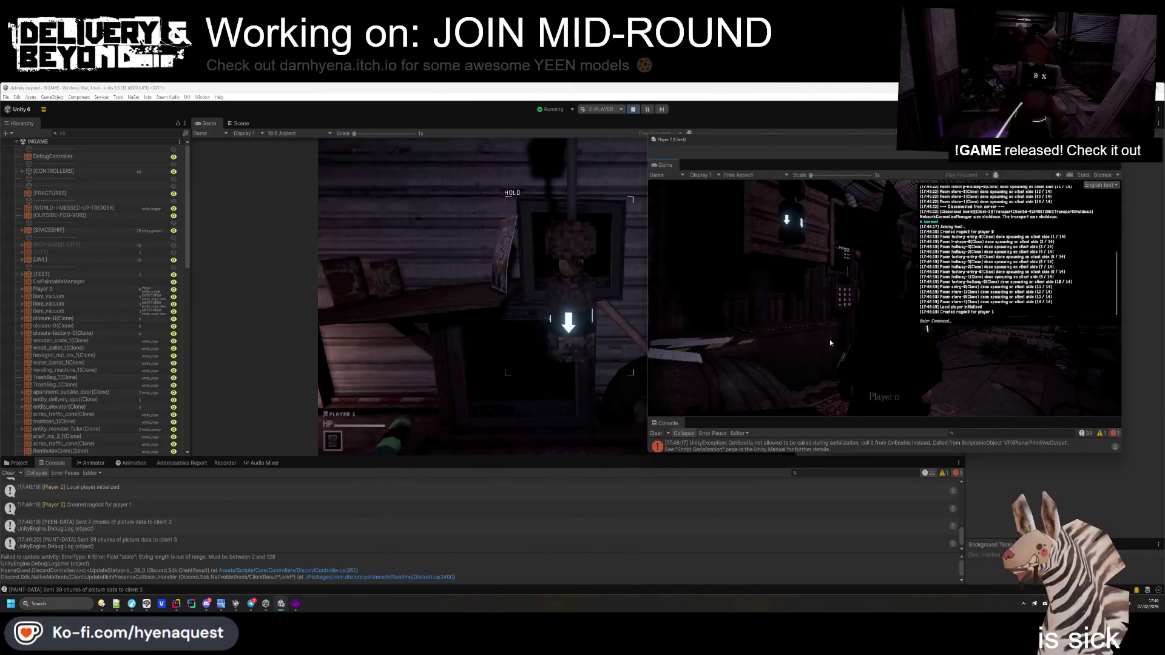
left_click(953, 321)
type("disconnec")
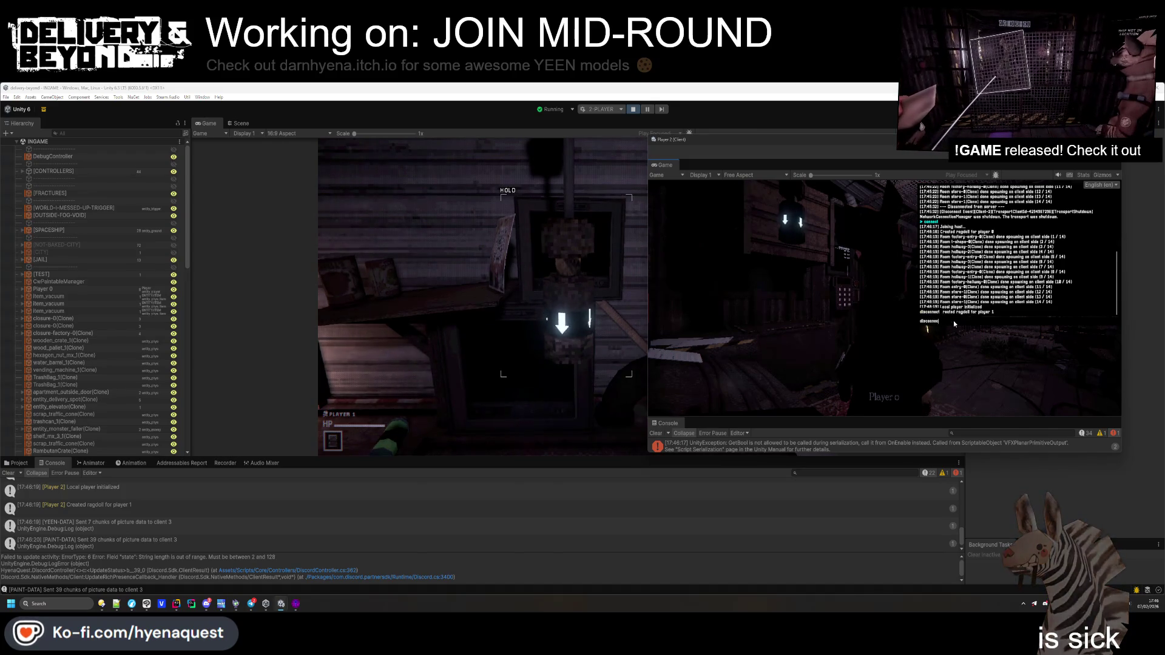
type("t")
key("Return")
type("connect")
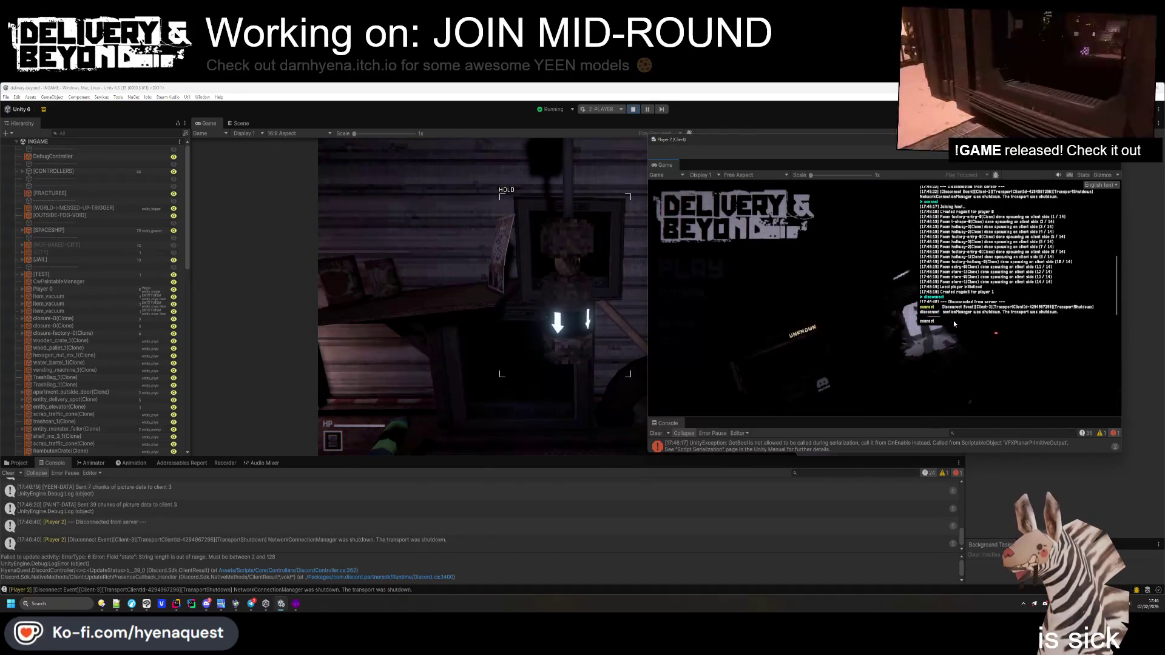
key("Return")
key("alt+Tab")
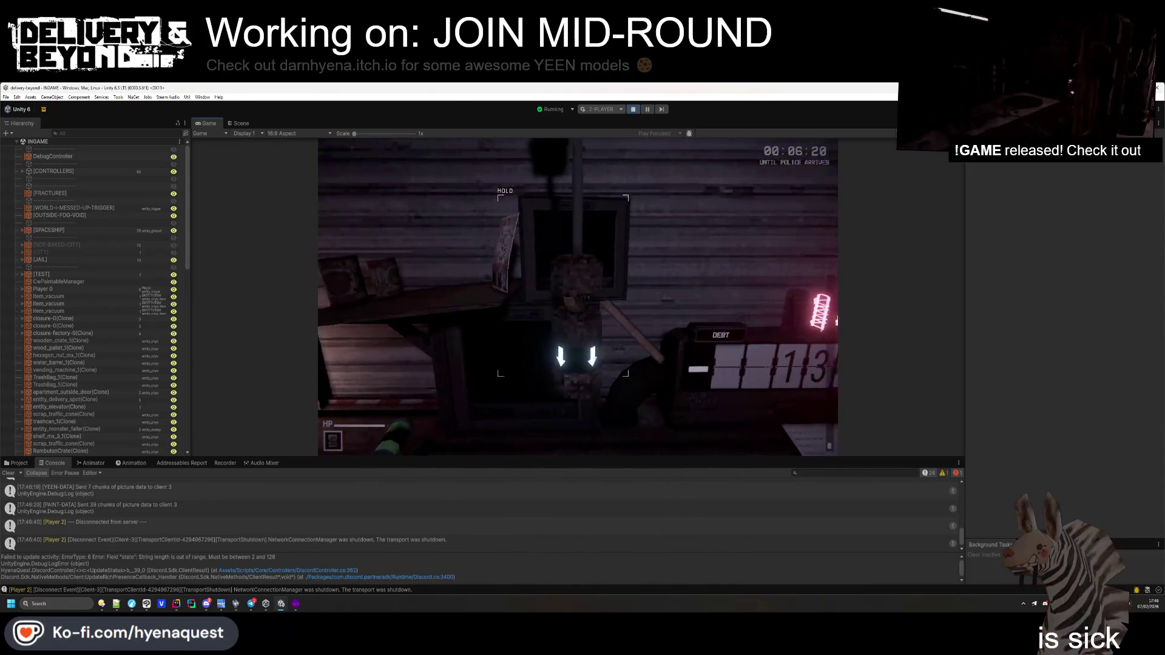
key("alt+Tab")
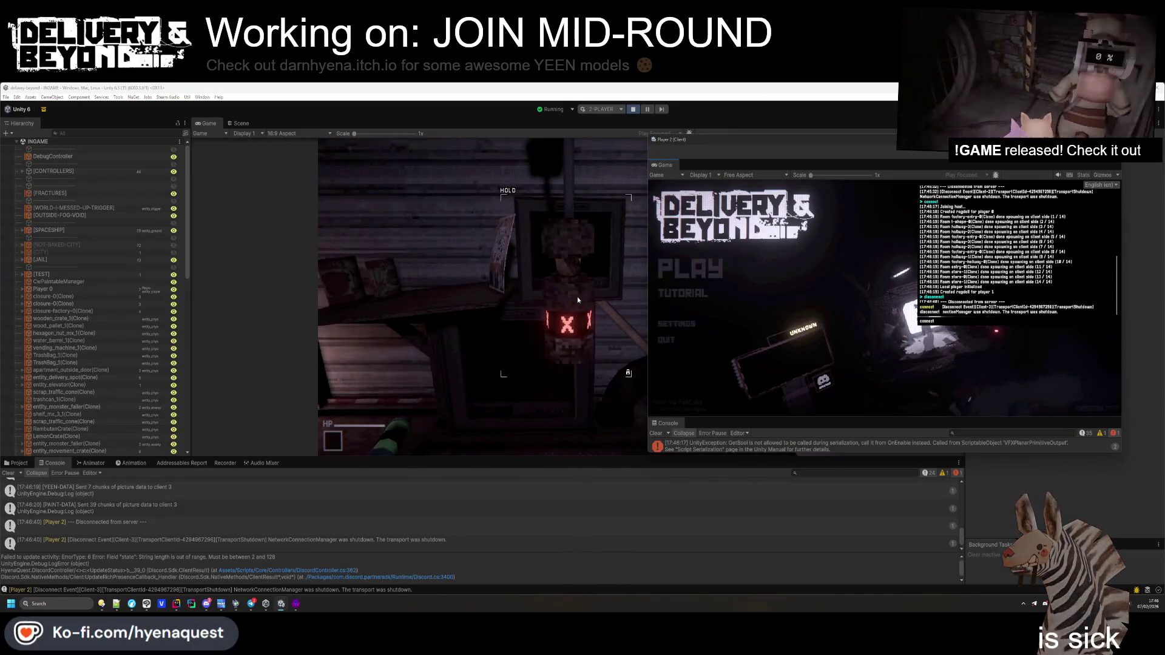
key("Return")
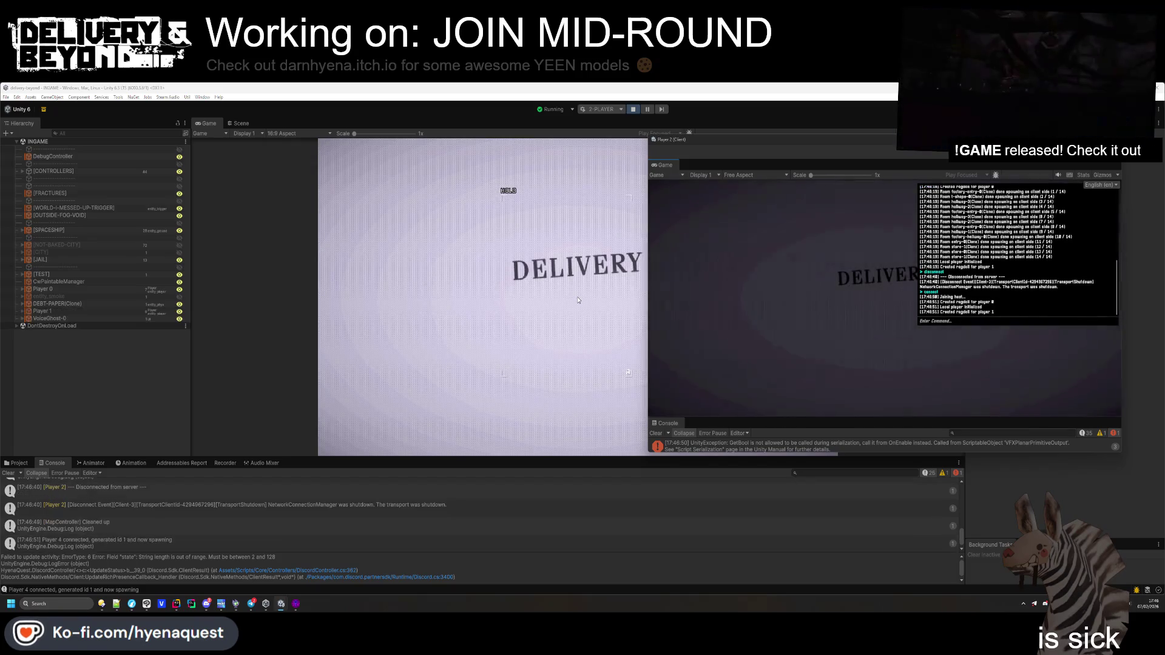
Run the world.contract DARKNESS_WORLD command in the host's in-game console
left_click(988, 344)
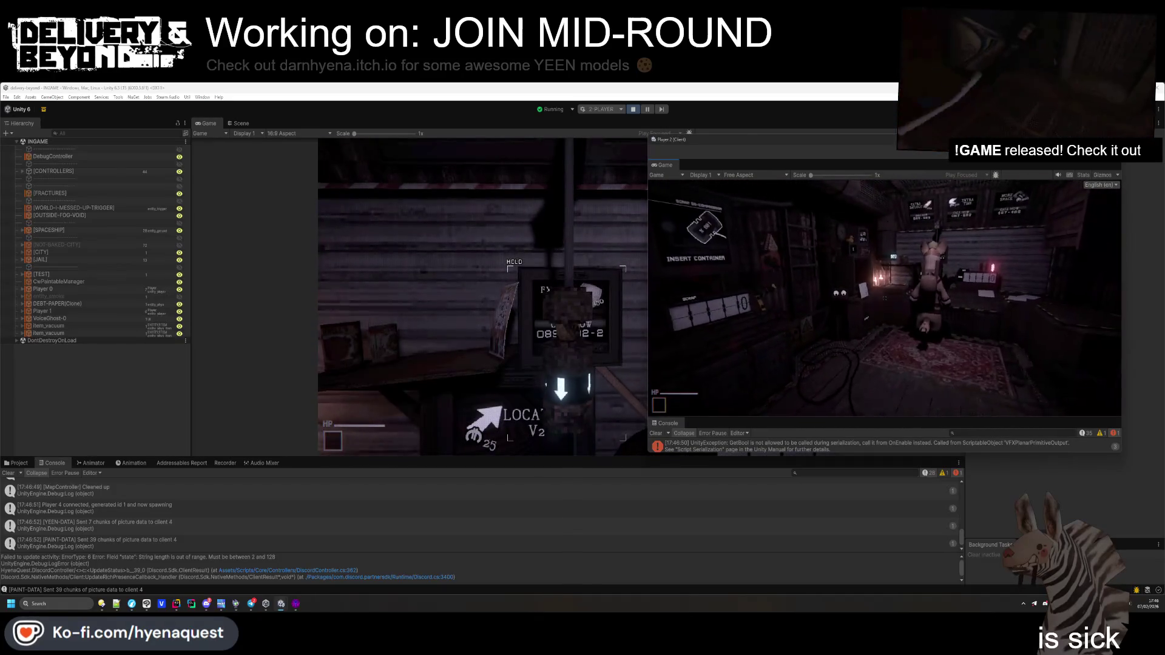
key("grave")
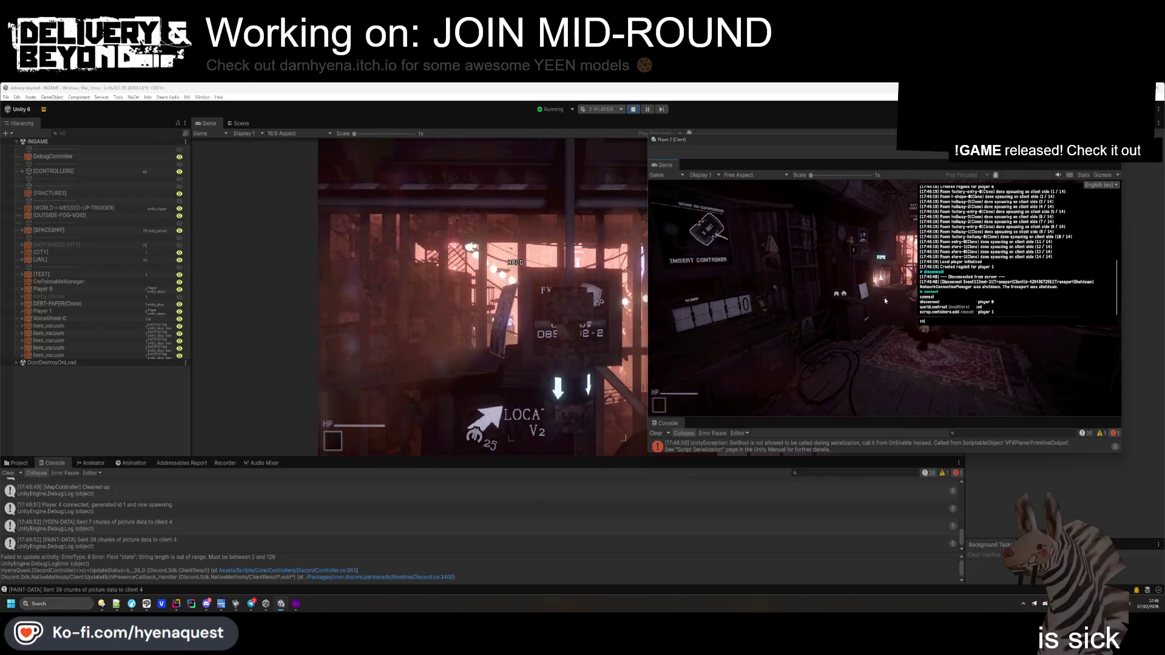
key("grave")
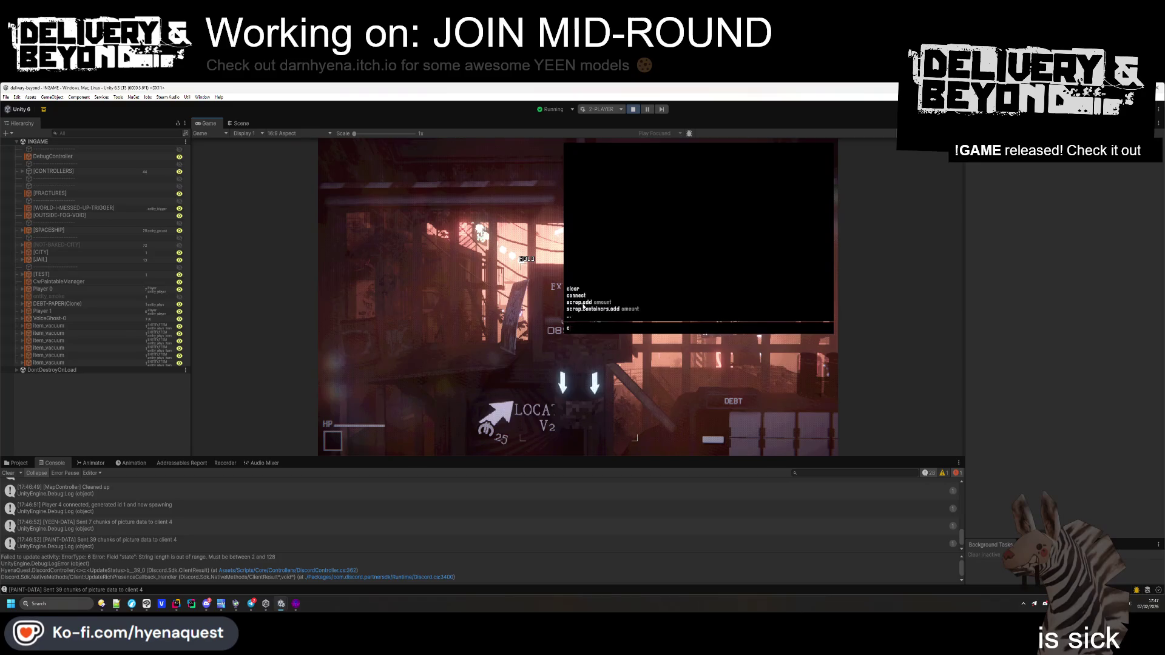
left_click(584, 308)
key("Return")
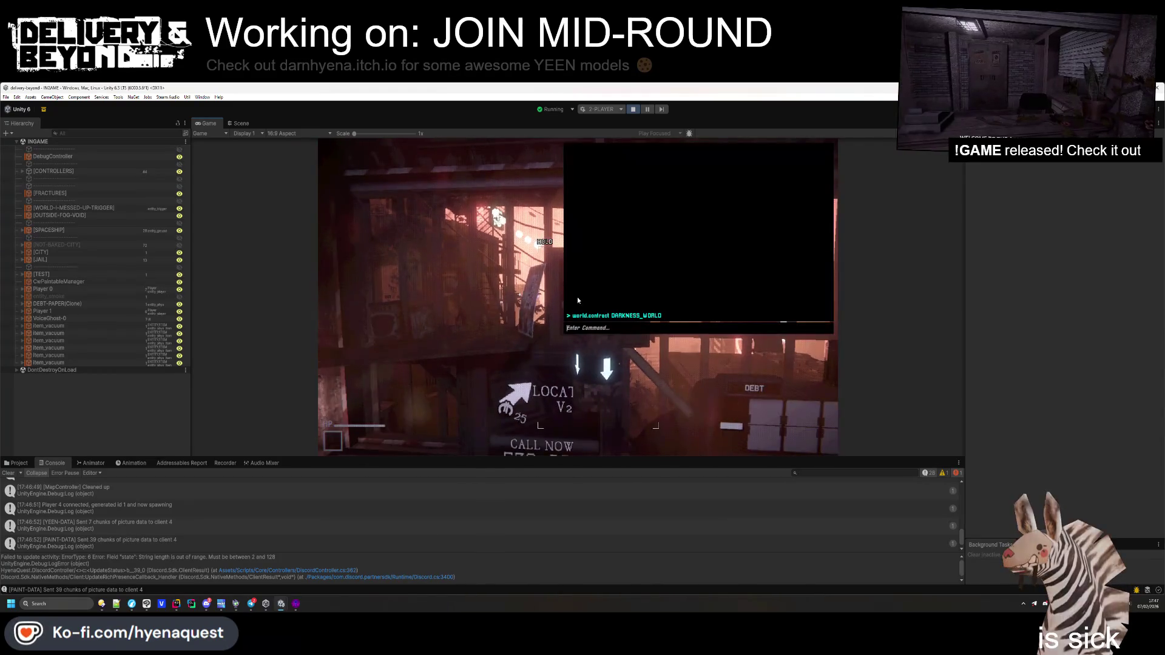
Disconnect the Player 2 client, then run game.start on the host for a new round
key("alt+Tab")
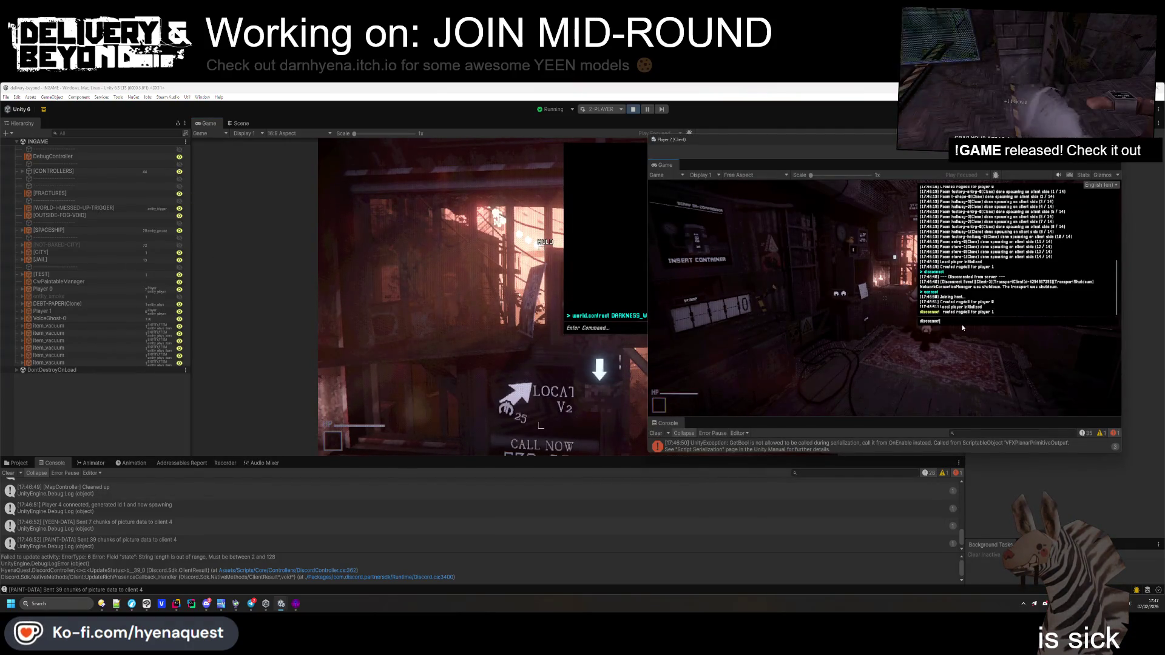
key("Return")
left_click(608, 329)
type("game.start")
key("Return")
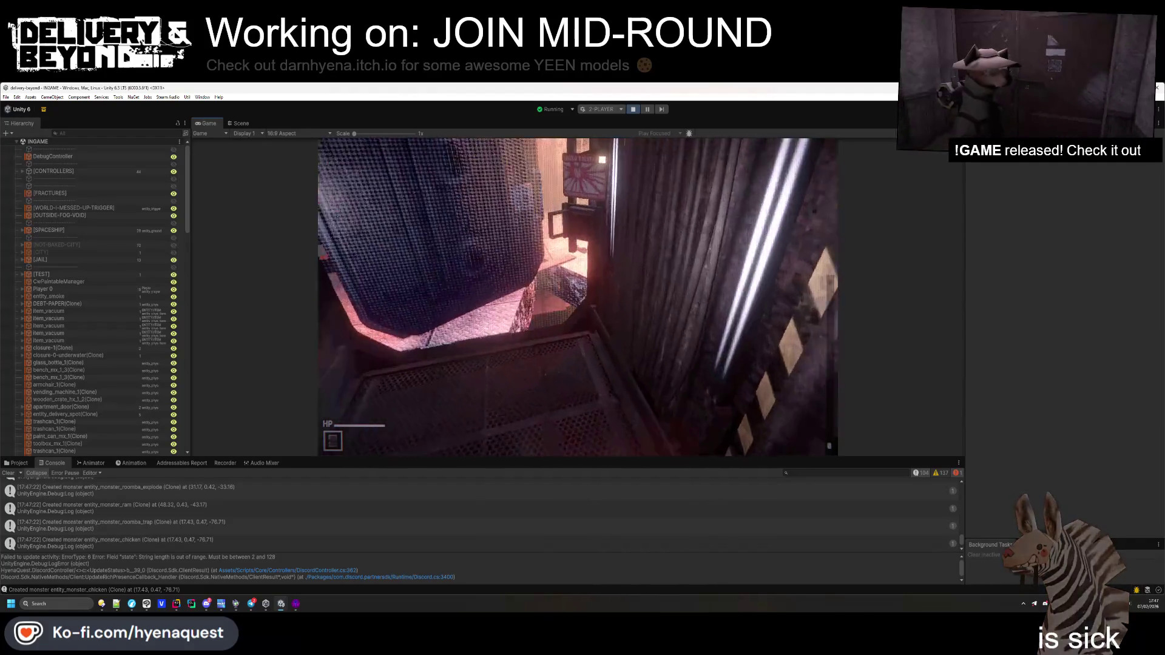
Run connect on the Player 2 client to join the new round mid-game, checking the host console
key("alt+Tab")
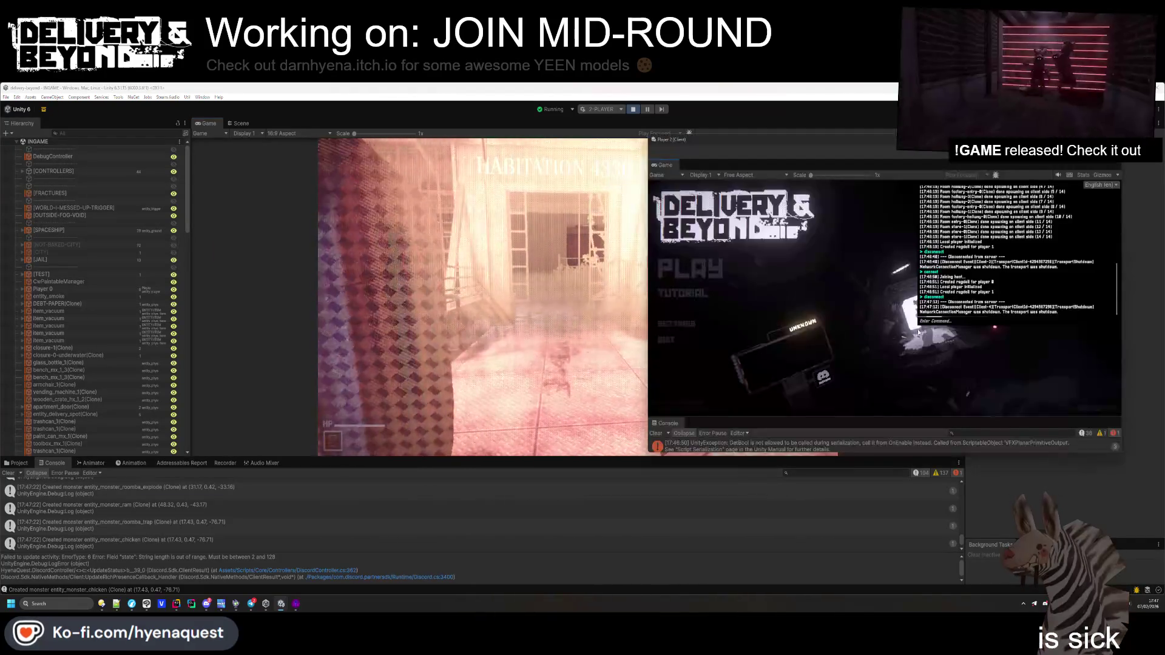
type("connect")
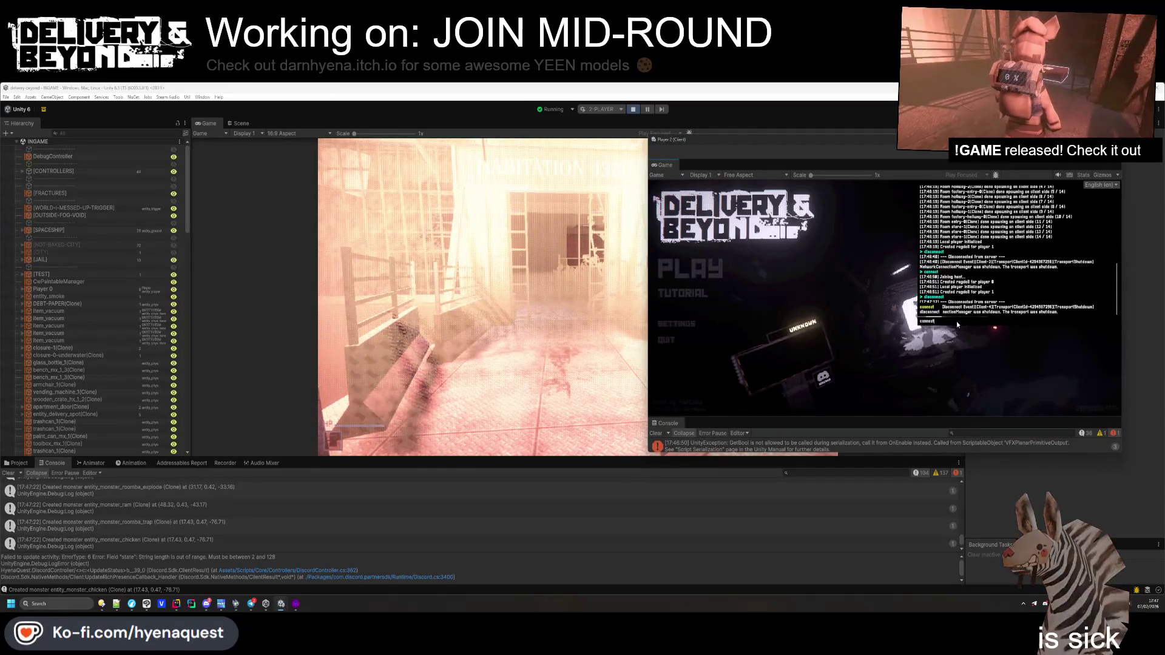
key("alt+Tab")
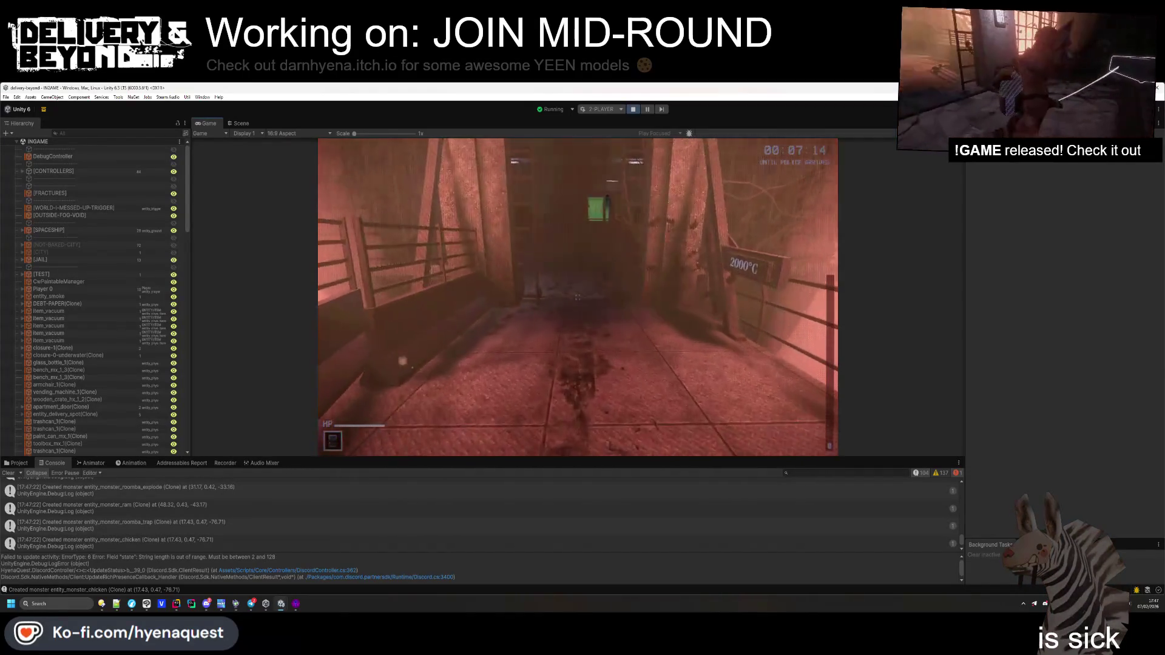
key("grave")
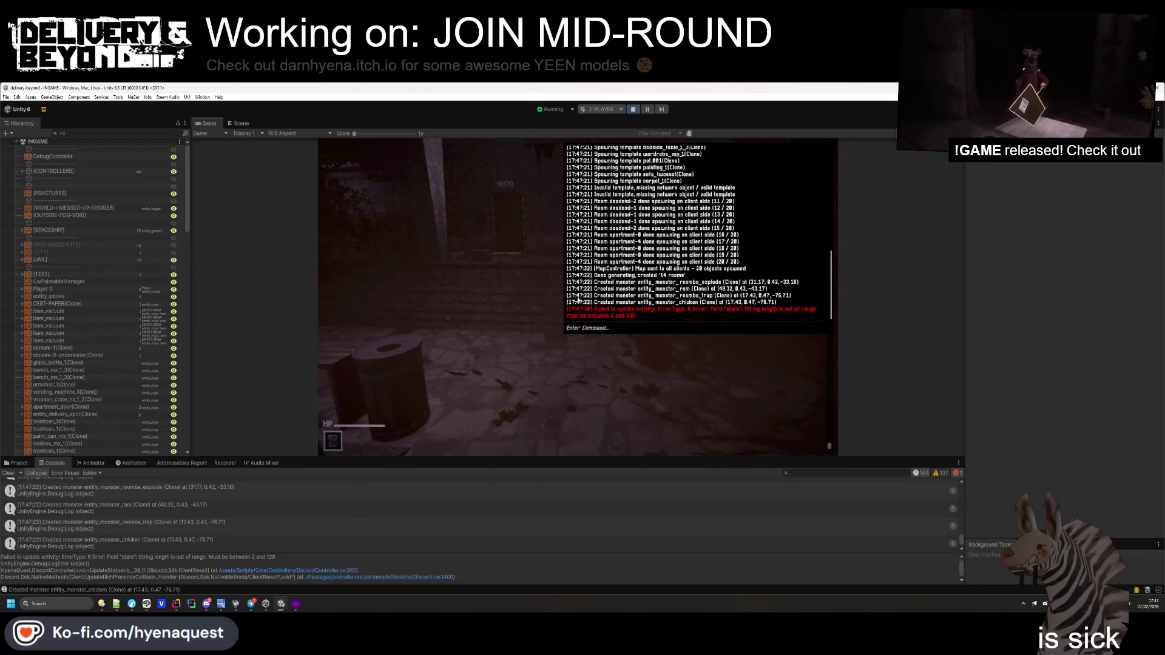
key("grave")
key("alt+Tab")
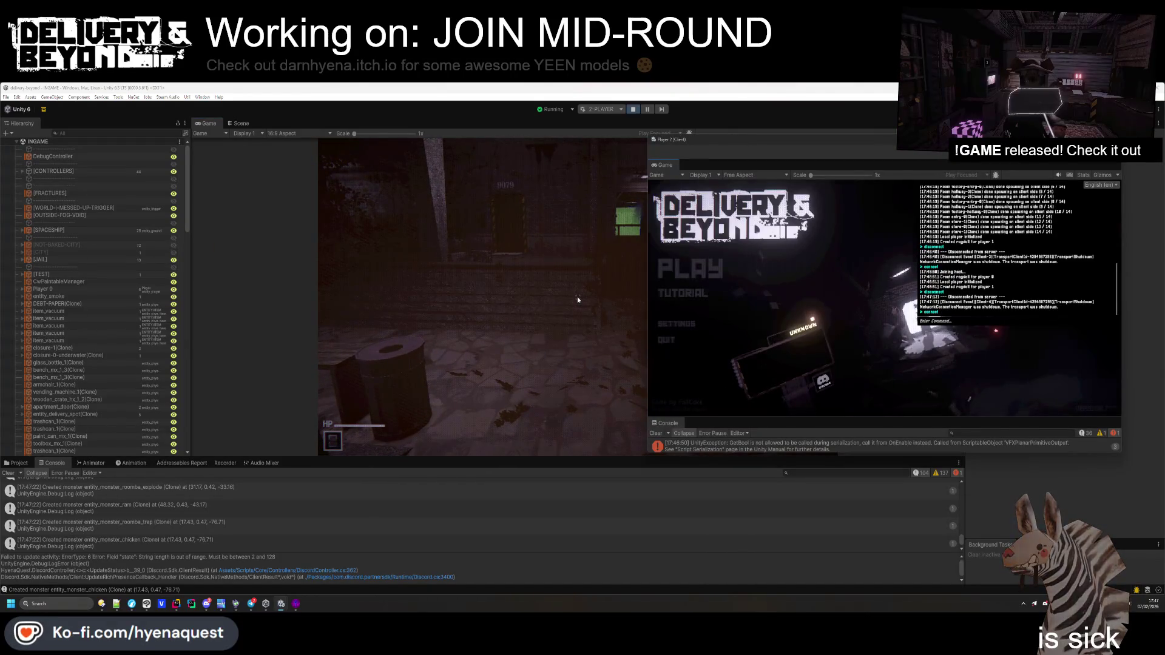
left_click(577, 297)
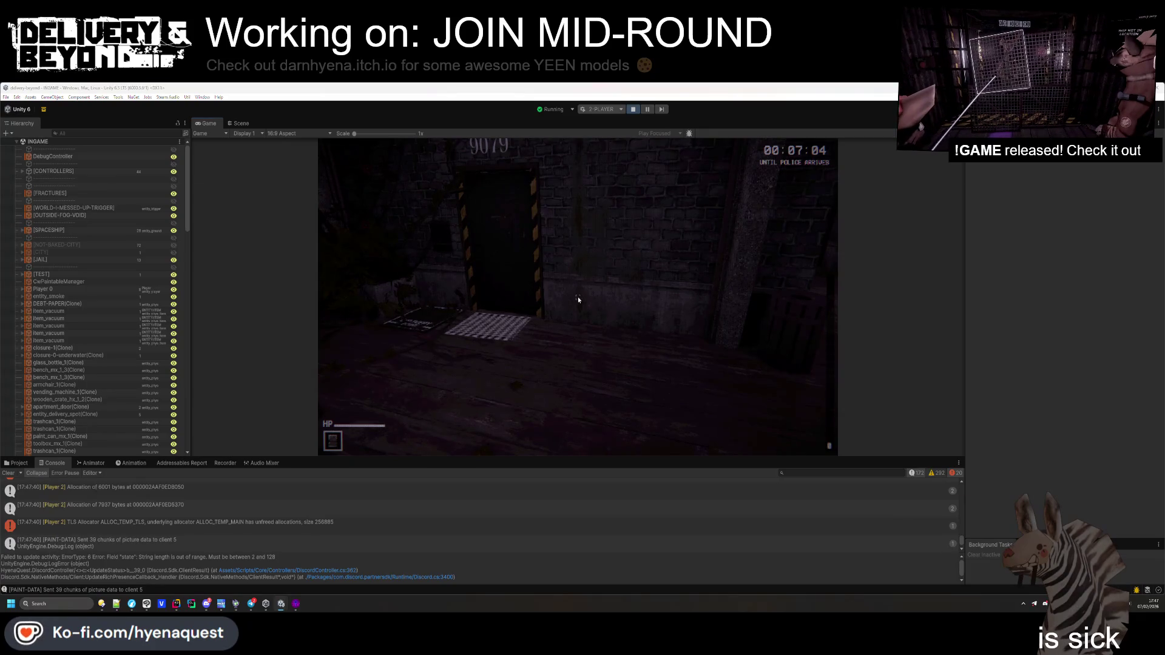
key("alt+Tab")
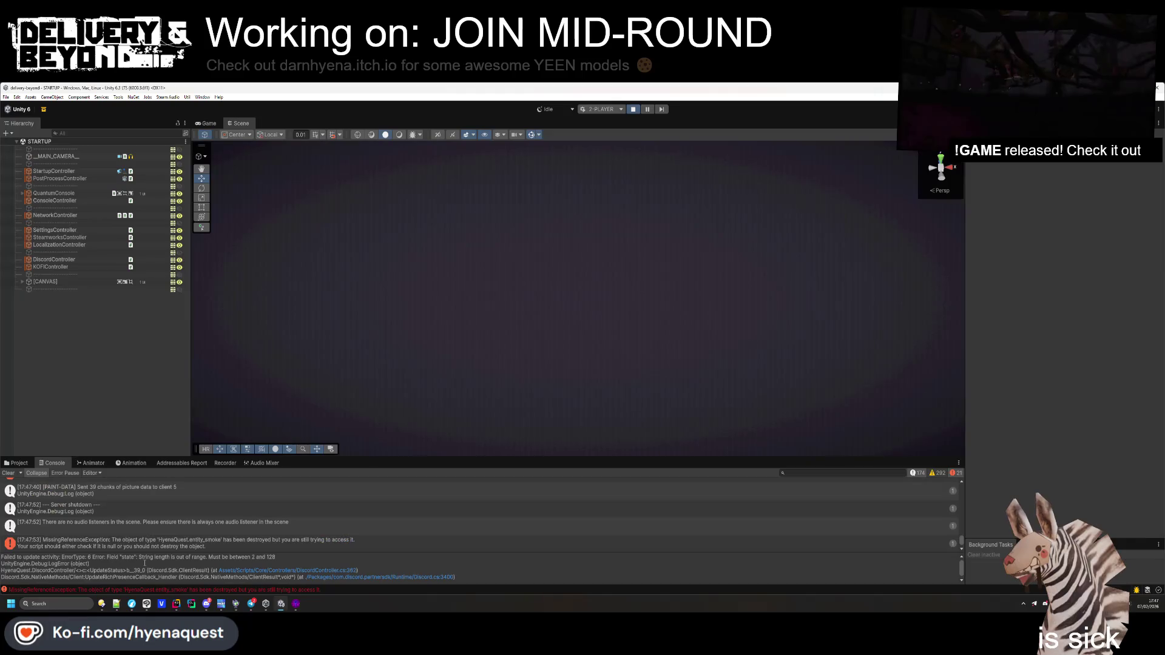
Launch the two-player play session, clear the Console log, and start VEGAS Pro
key("ctrl+p")
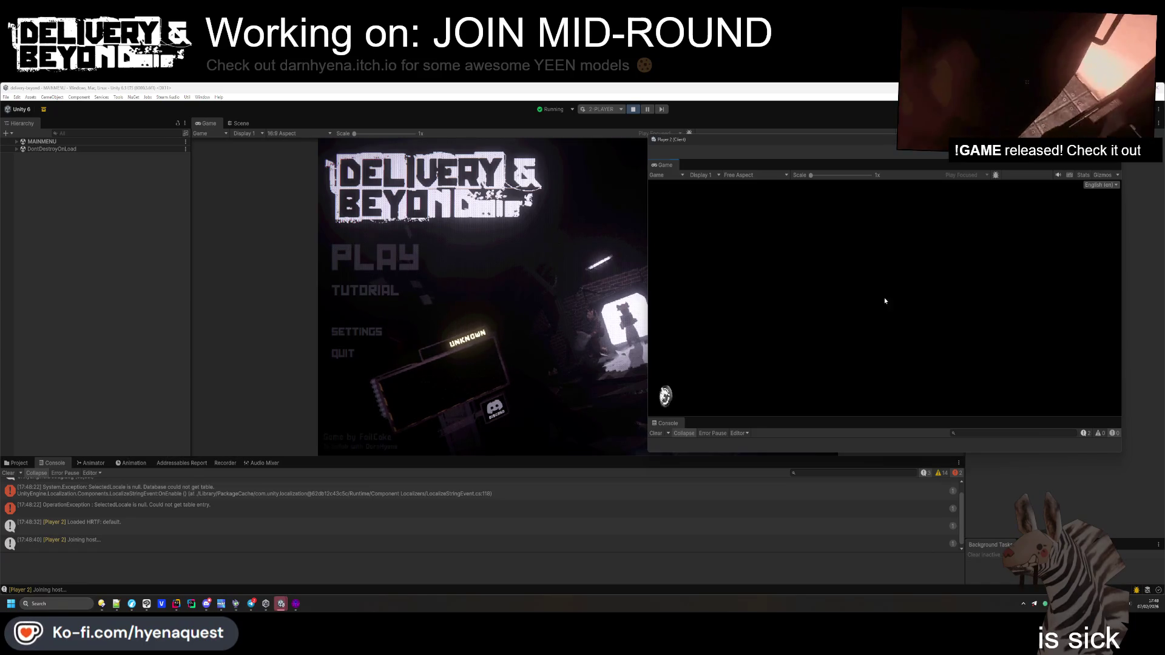
left_click(444, 568)
left_click(8, 473)
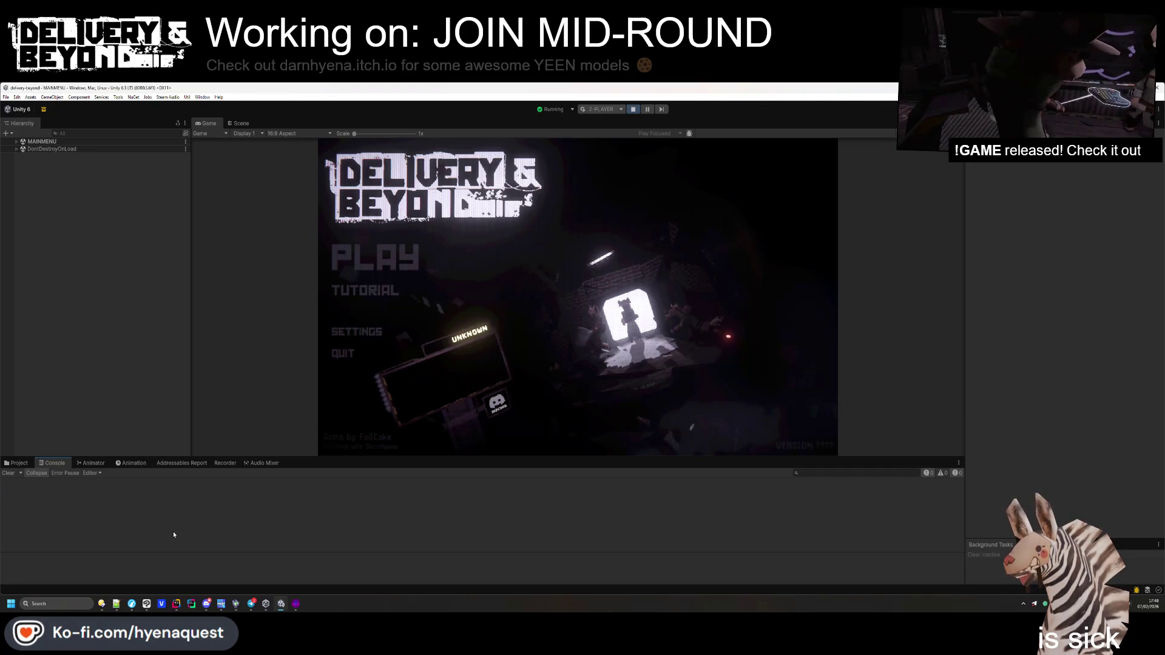
left_click(161, 605)
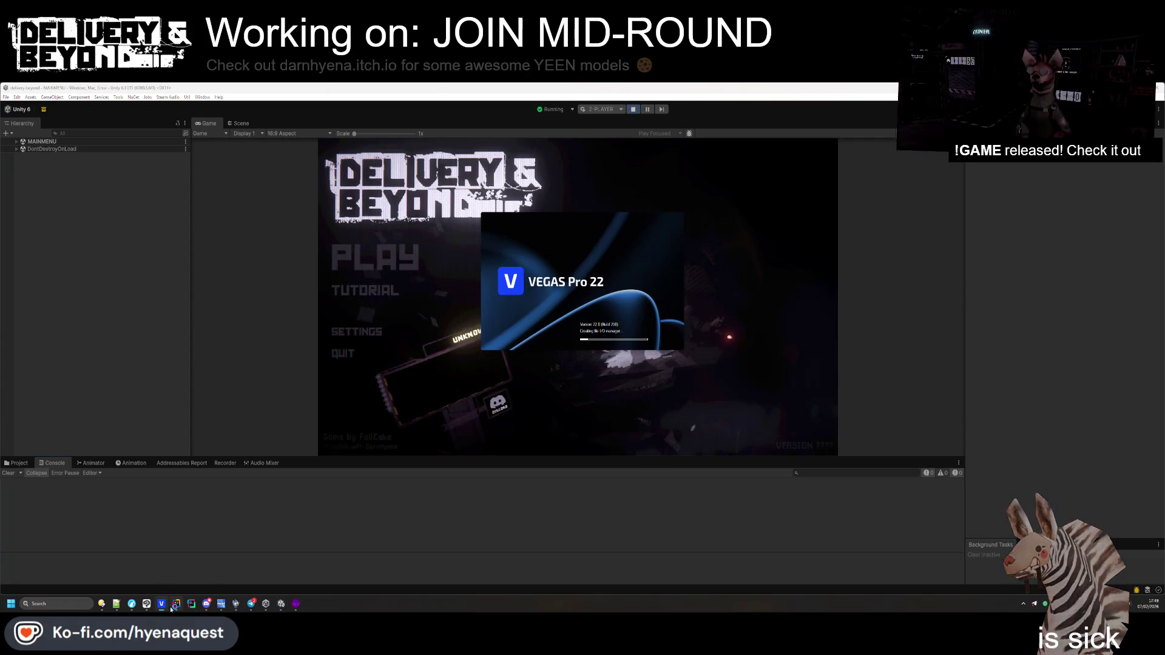
Dismiss the VEGAS welcome screen, close VEGAS Pro, and stop Unity's play session
mouse_move(171, 610)
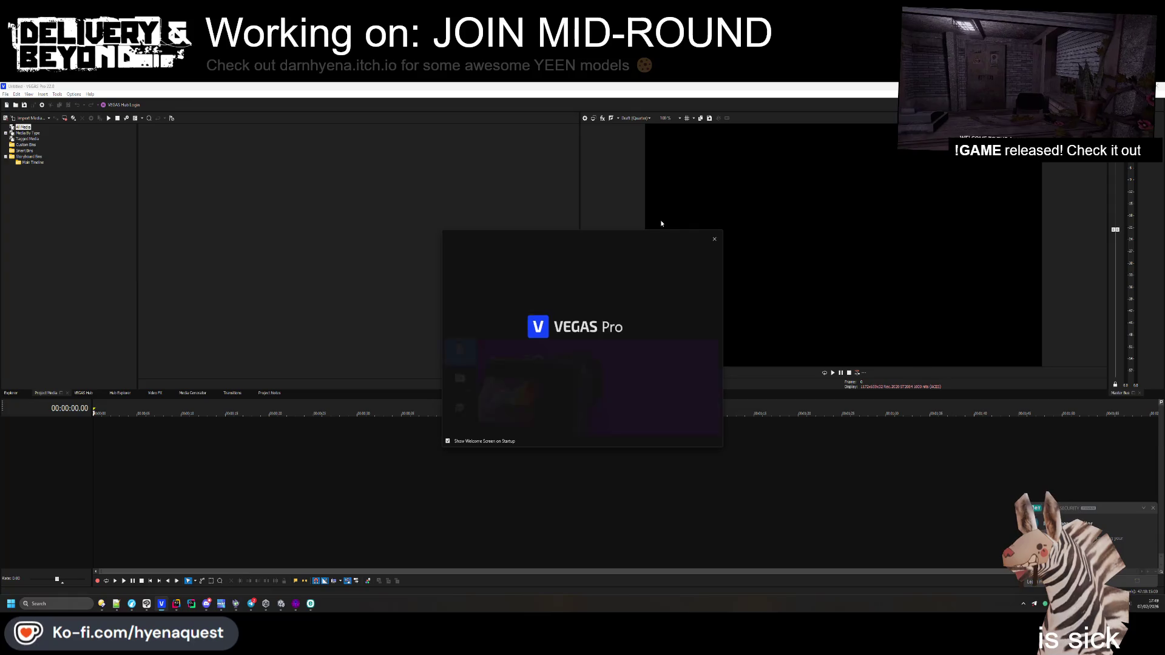
key("Escape")
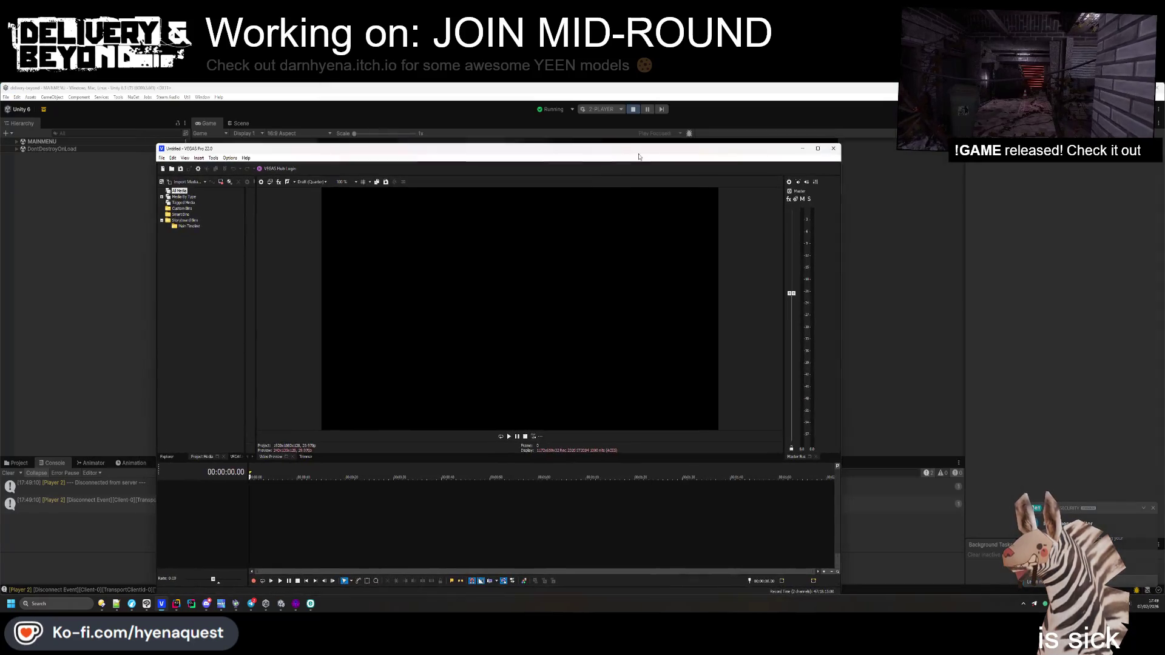
left_click(840, 147)
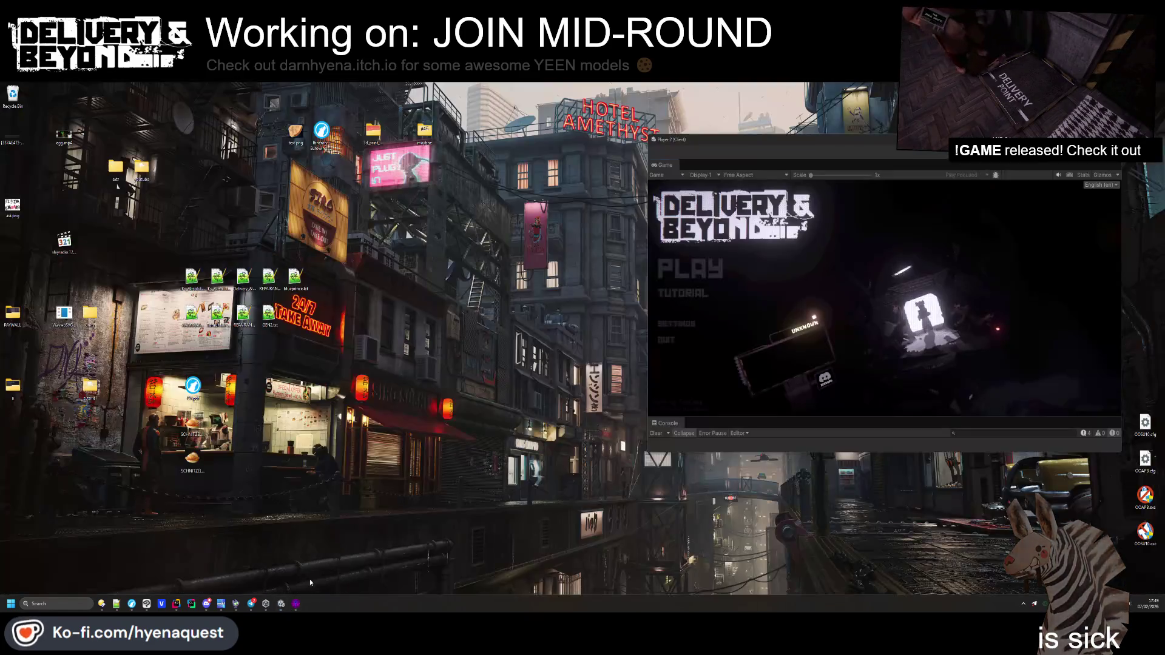
left_click(310, 579)
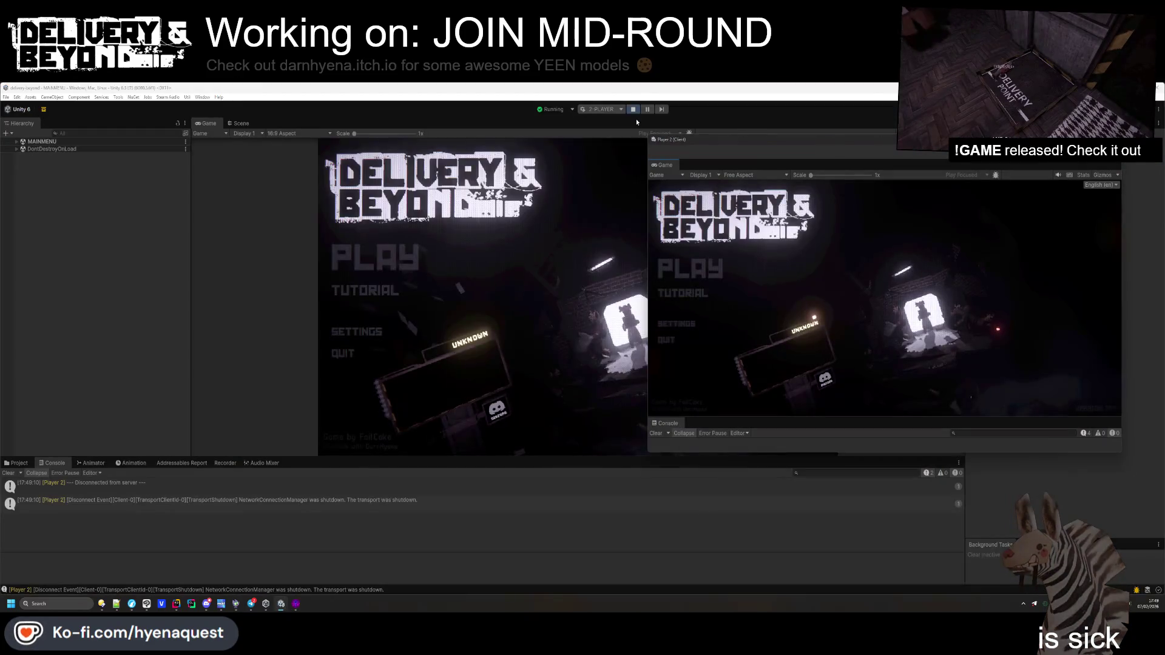
left_click(635, 119)
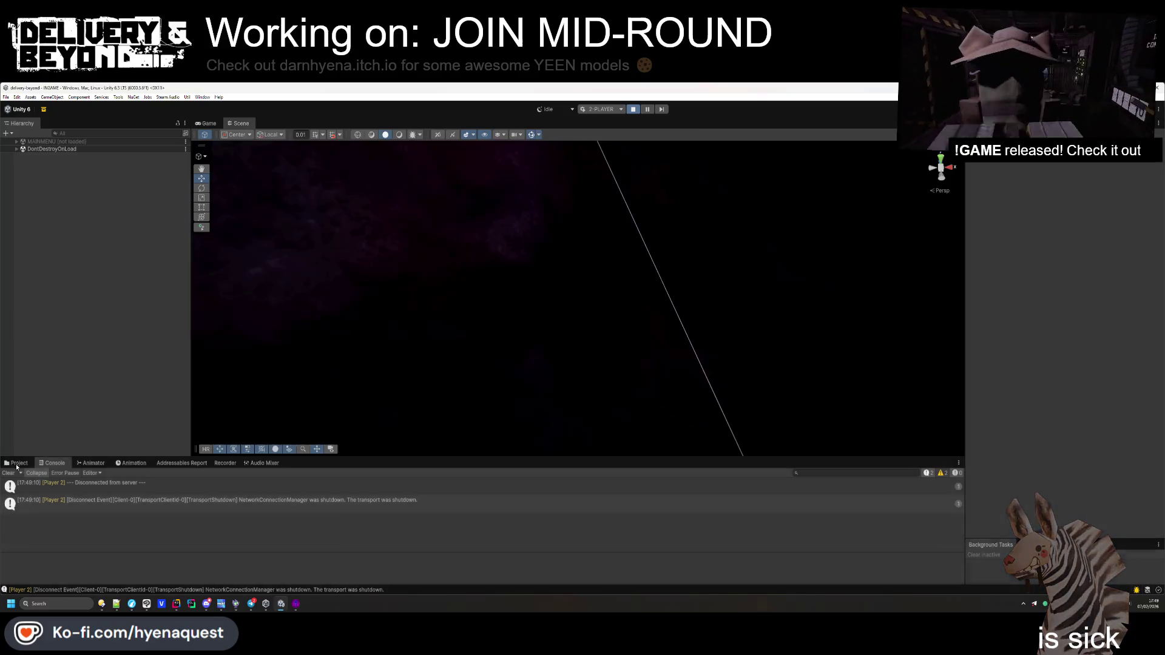
Refresh assets, expand the INGAME scene's [CONTROLLERS] group, and fly the camera to the trigger
left_click(16, 463)
right_click(317, 522)
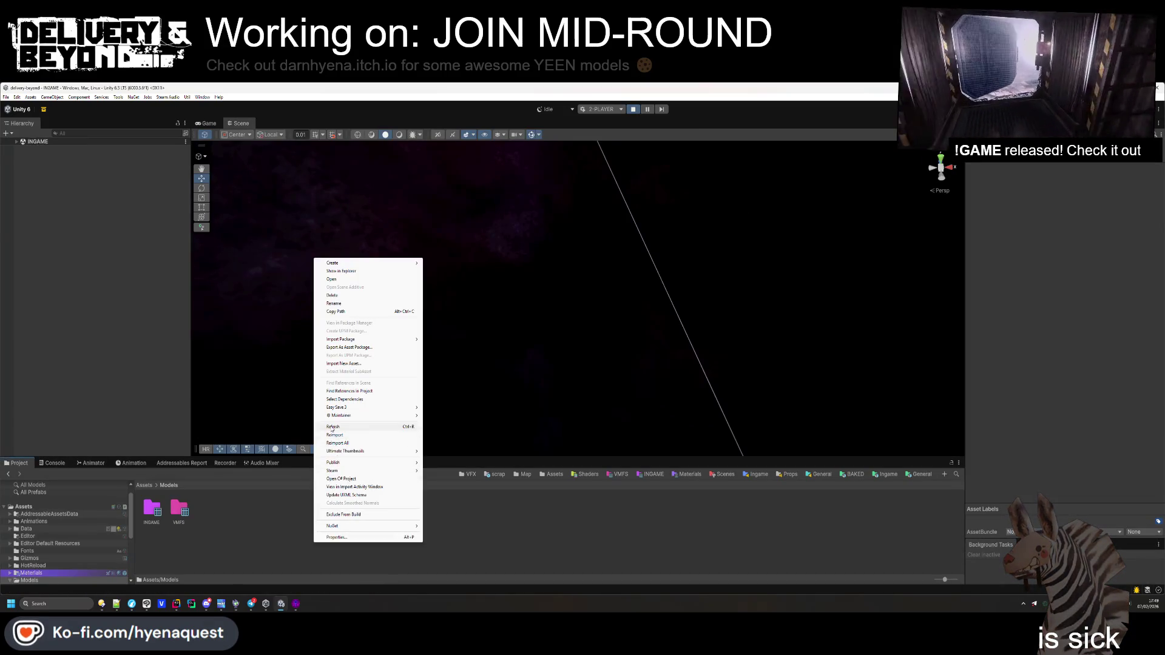
key("Escape")
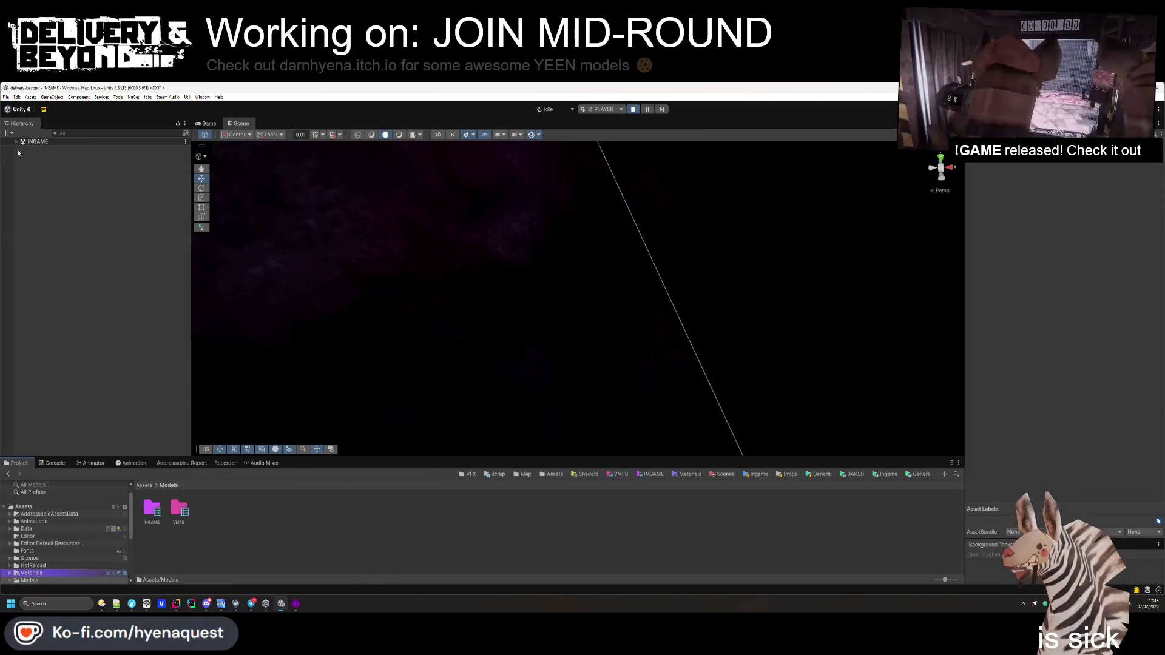
left_click(17, 142)
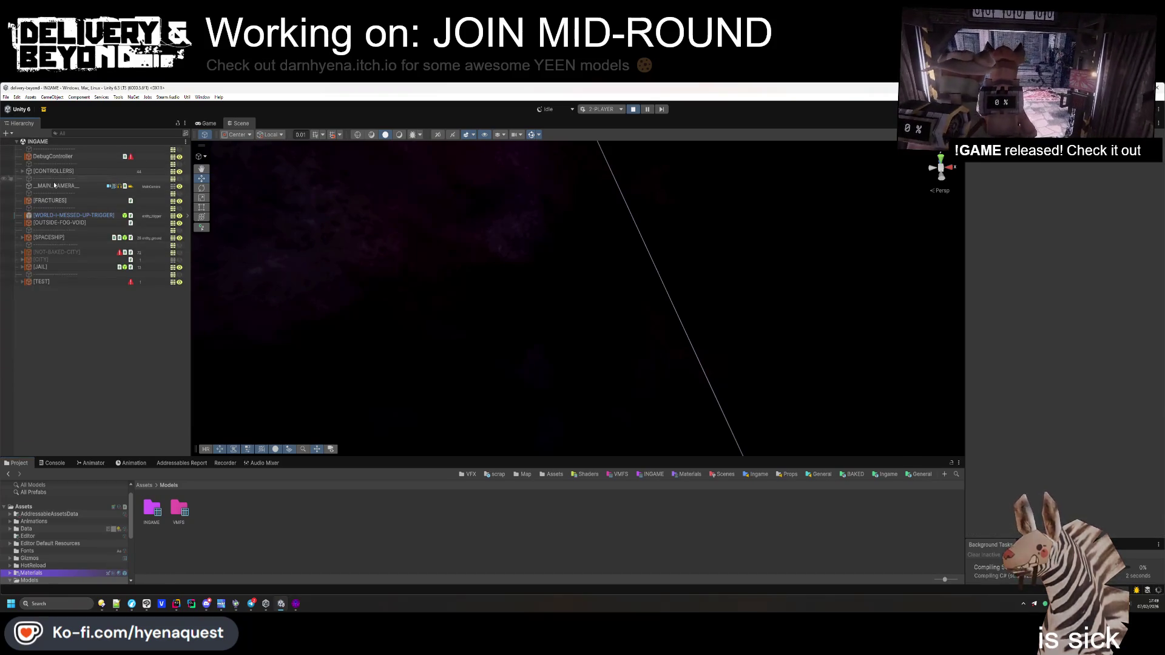
left_click(23, 172)
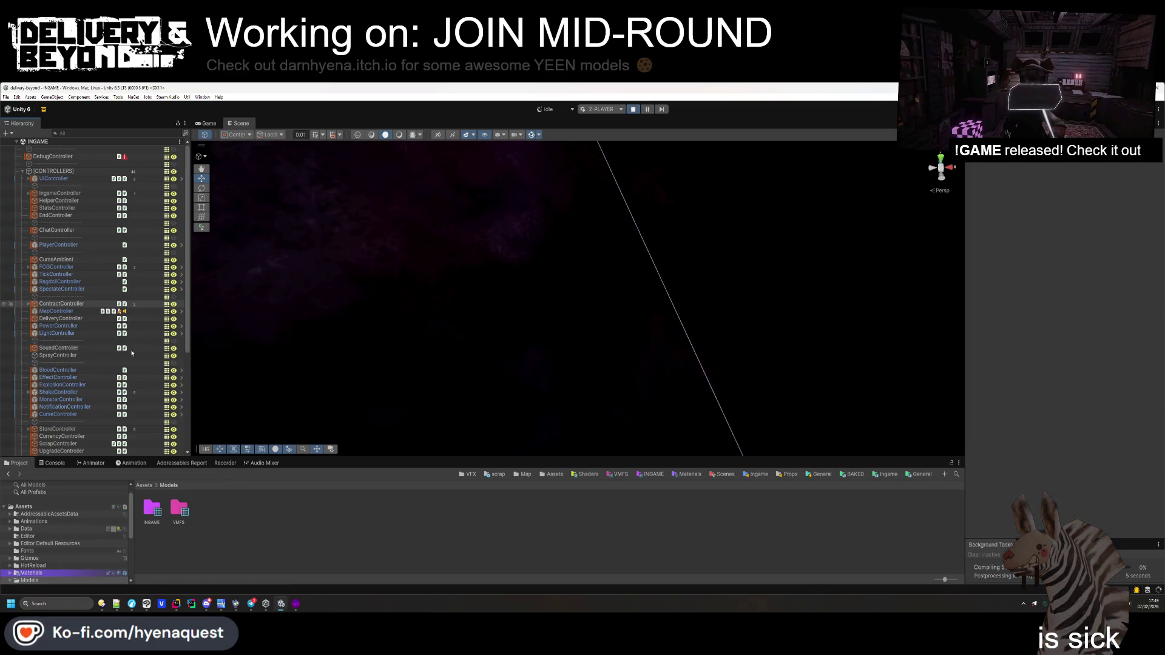
left_click(63, 362)
left_click(625, 333)
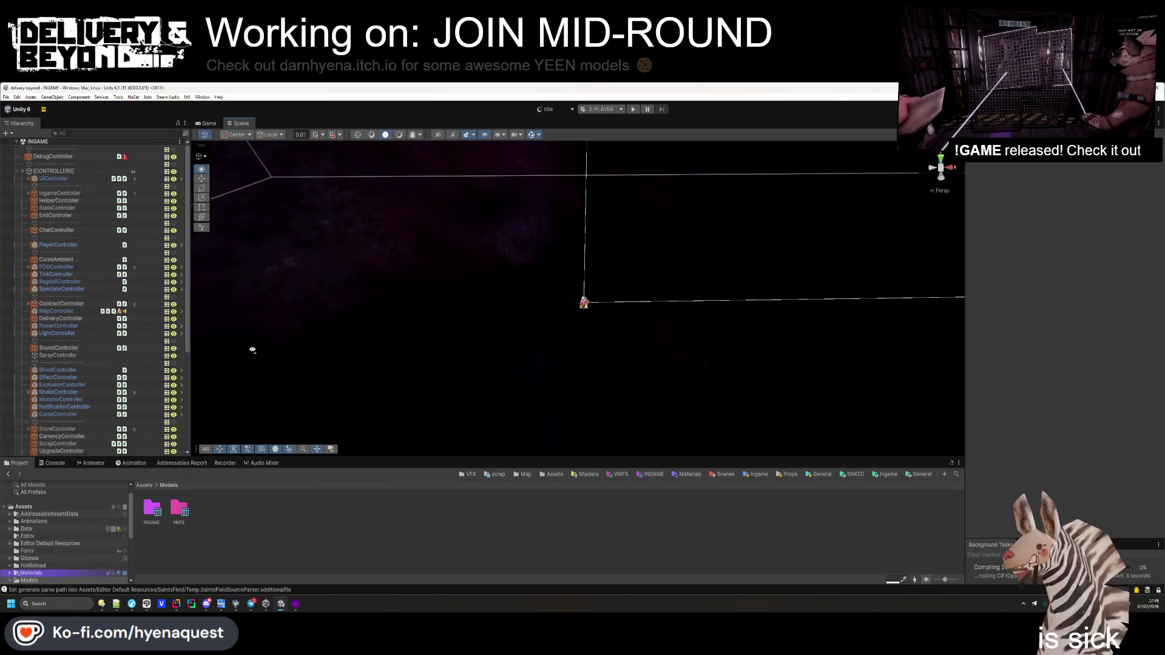
scroll(61, 364, "down", 5)
mouse_move(367, 182)
left_mouse_down()
mouse_move(427, 286)
mouse_move(541, 428)
left_mouse_up()
scroll(542, 428, "up", 10)
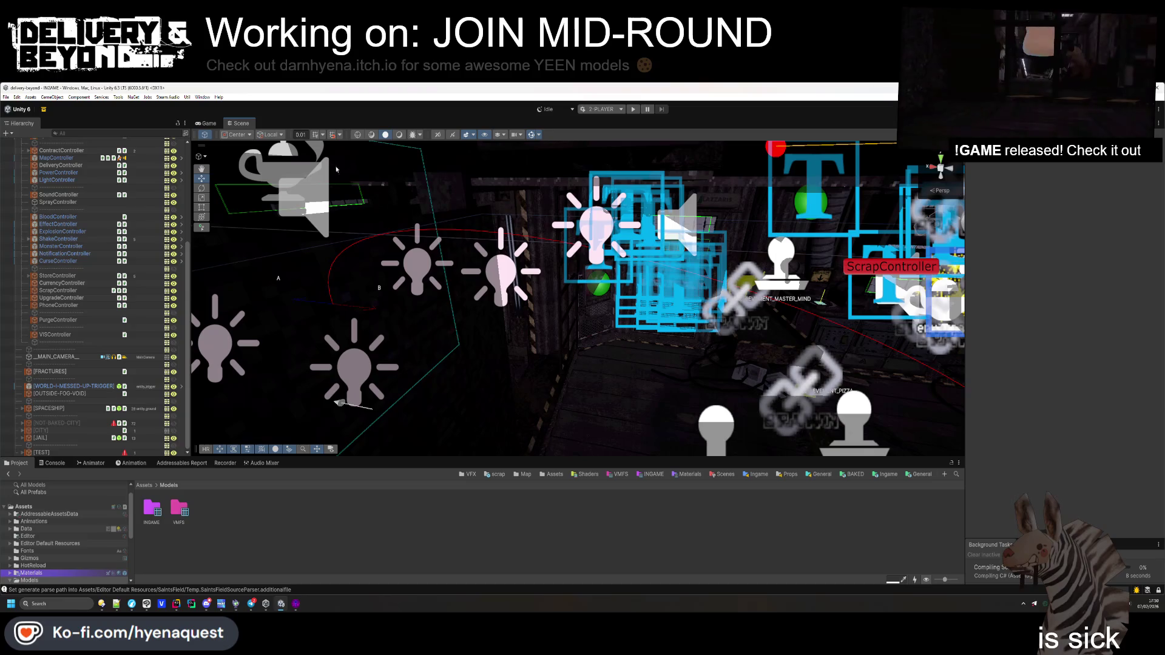
Shrink the 3D gizmo icons and turn on Scene view lighting
left_click(535, 134)
left_click_drag(618, 155, 610, 159)
left_click(578, 131)
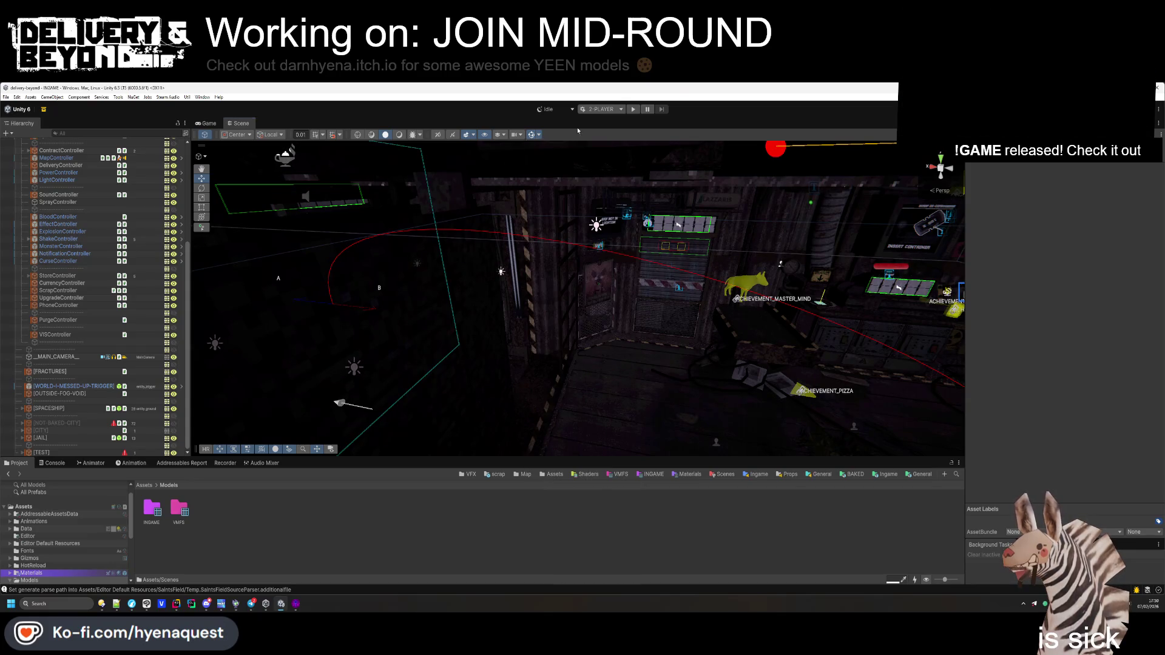
left_click(399, 135)
mouse_move(547, 273)
left_mouse_down()
mouse_move(589, 282)
mouse_move(333, 305)
mouse_move(273, 292)
left_mouse_up()
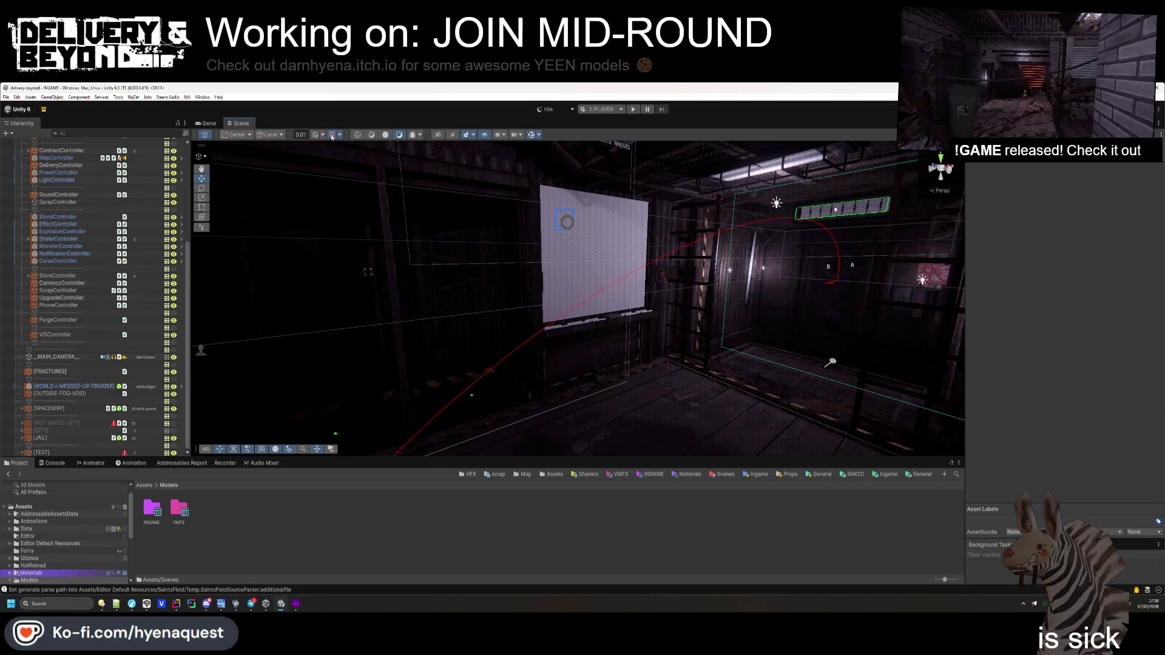
Set handle position to Pivot, keep Local orientation, and select a chalk stick on the wall ledge
left_click(235, 135)
left_click(235, 144)
left_click(267, 134)
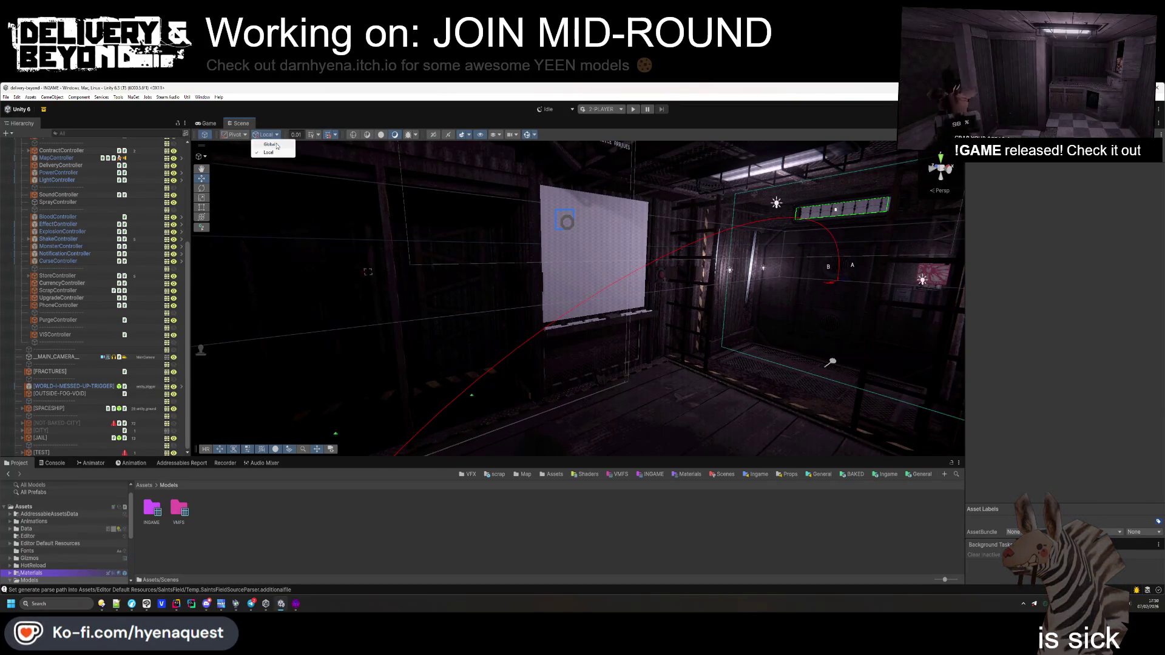
left_click(570, 289)
scroll(587, 353, "up", 5)
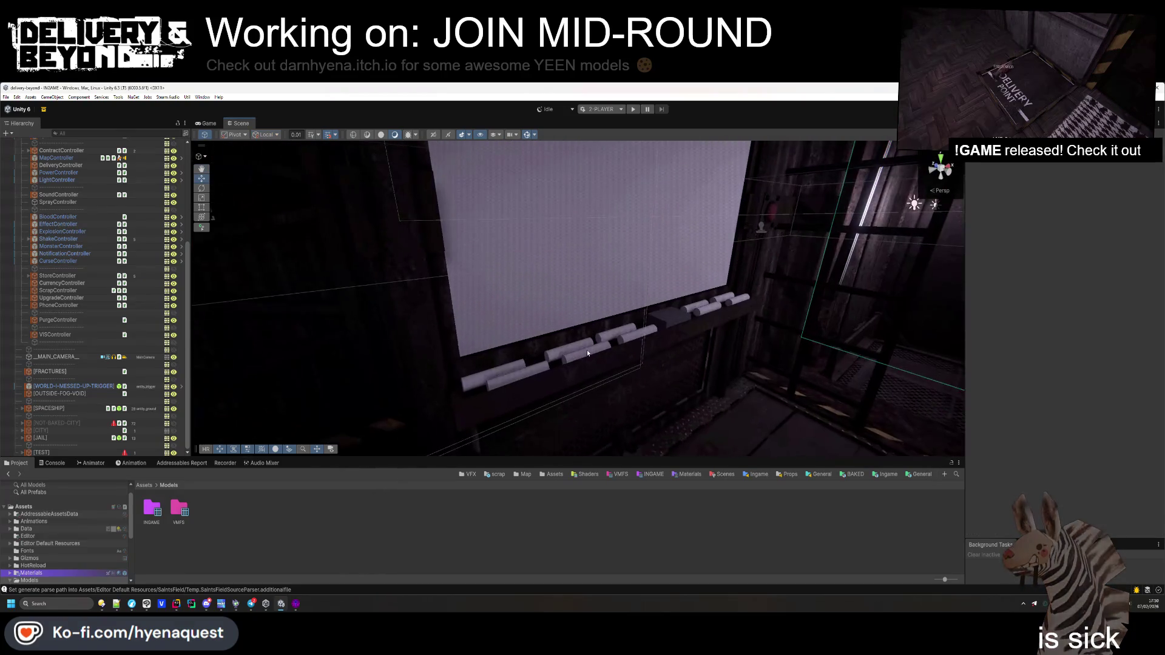
left_click(581, 347)
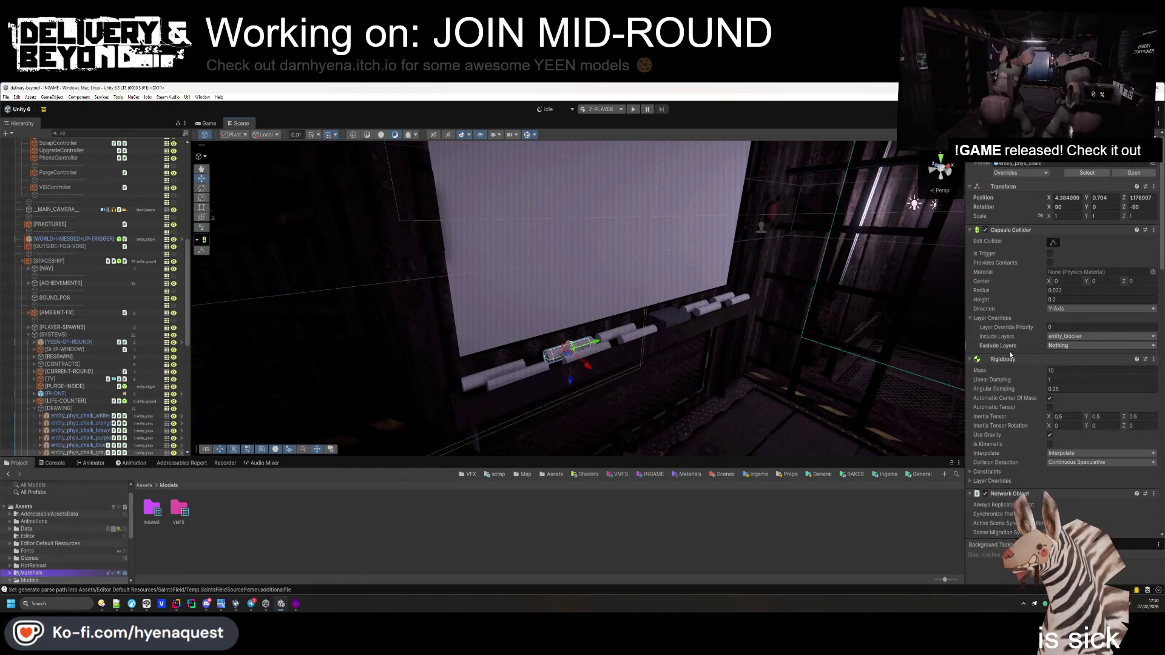
Collapse the chalk stick's Inspector components, leaving Entity_phys_painter's color settings expanded
left_click(1007, 230)
left_click(1009, 250)
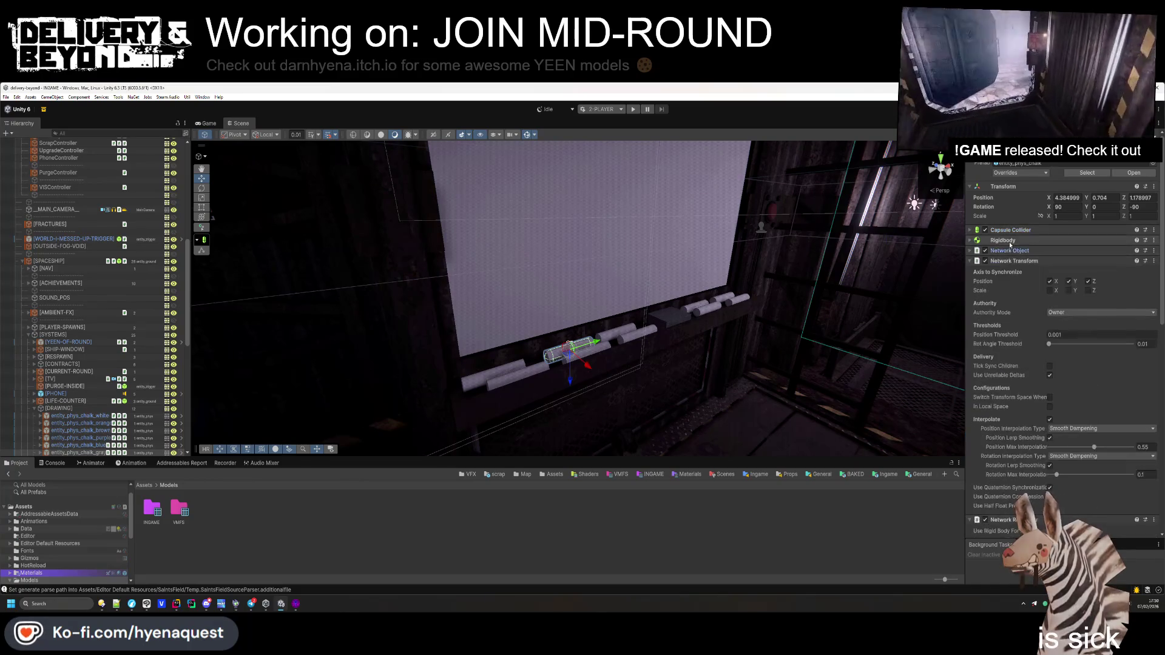
left_click(1010, 261)
left_click(1013, 271)
left_click(1015, 283)
left_click(1017, 292)
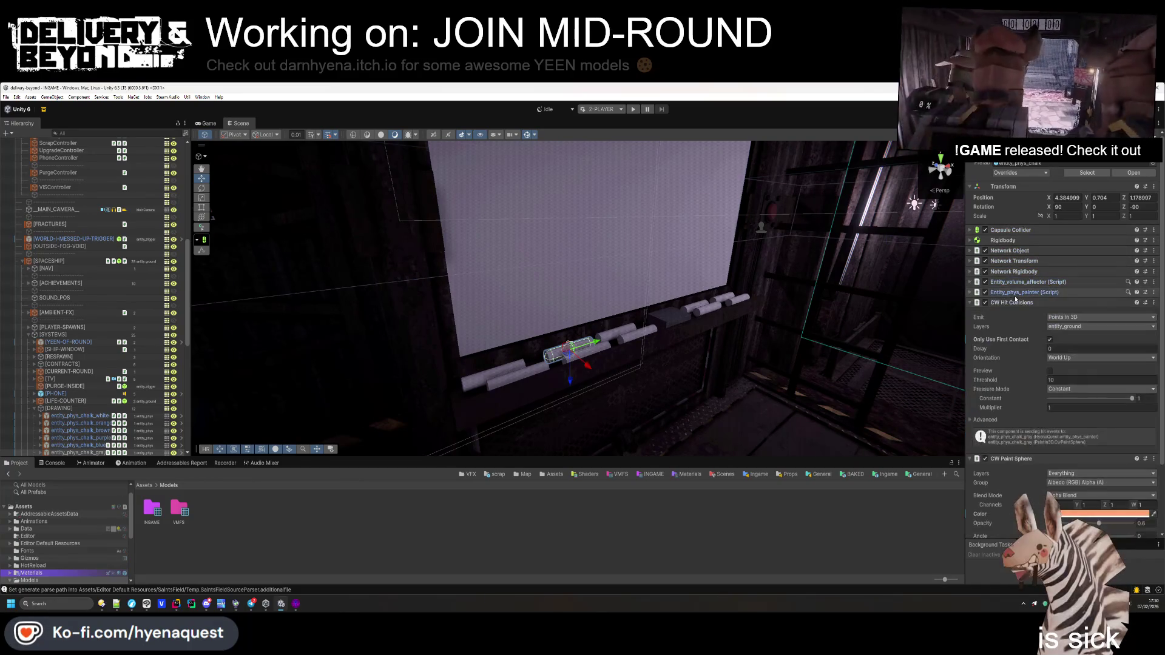
left_click(1019, 303)
left_click(1014, 313)
left_click(1009, 303)
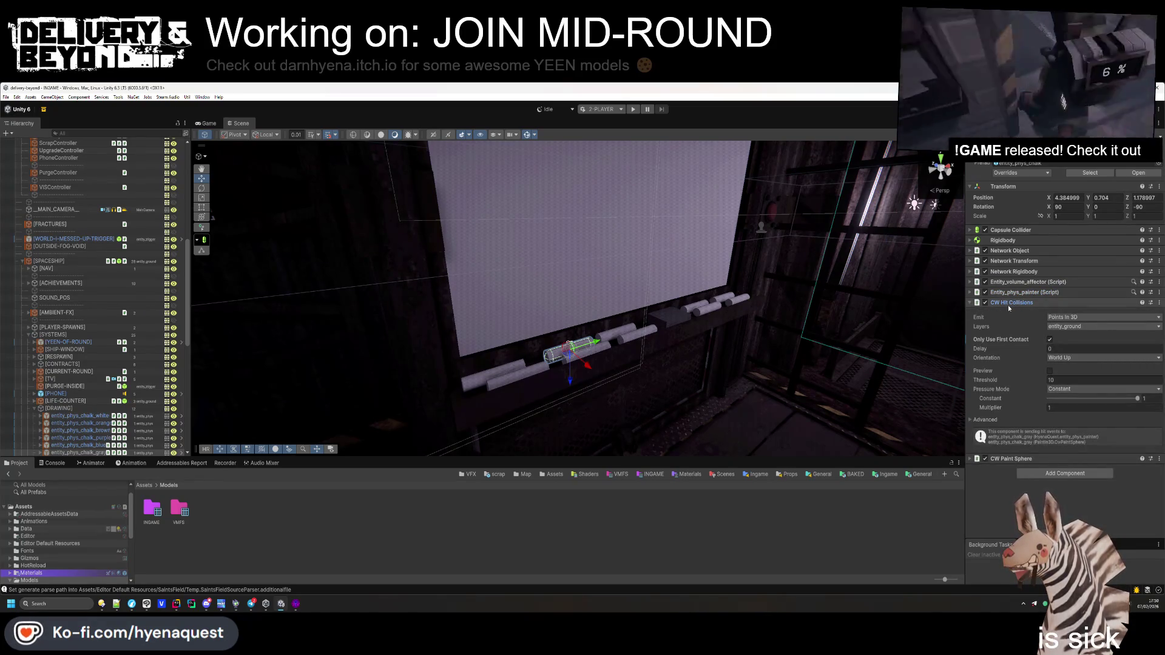
left_click(1008, 304)
left_click(1012, 314)
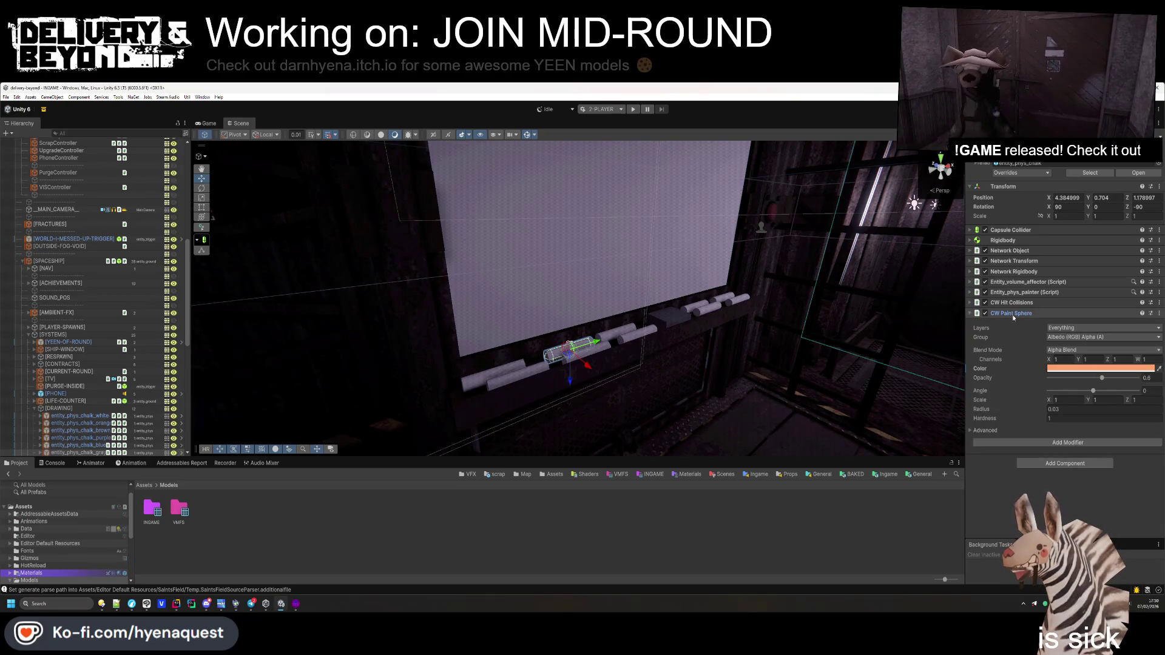
left_click(1012, 314)
left_click(1004, 293)
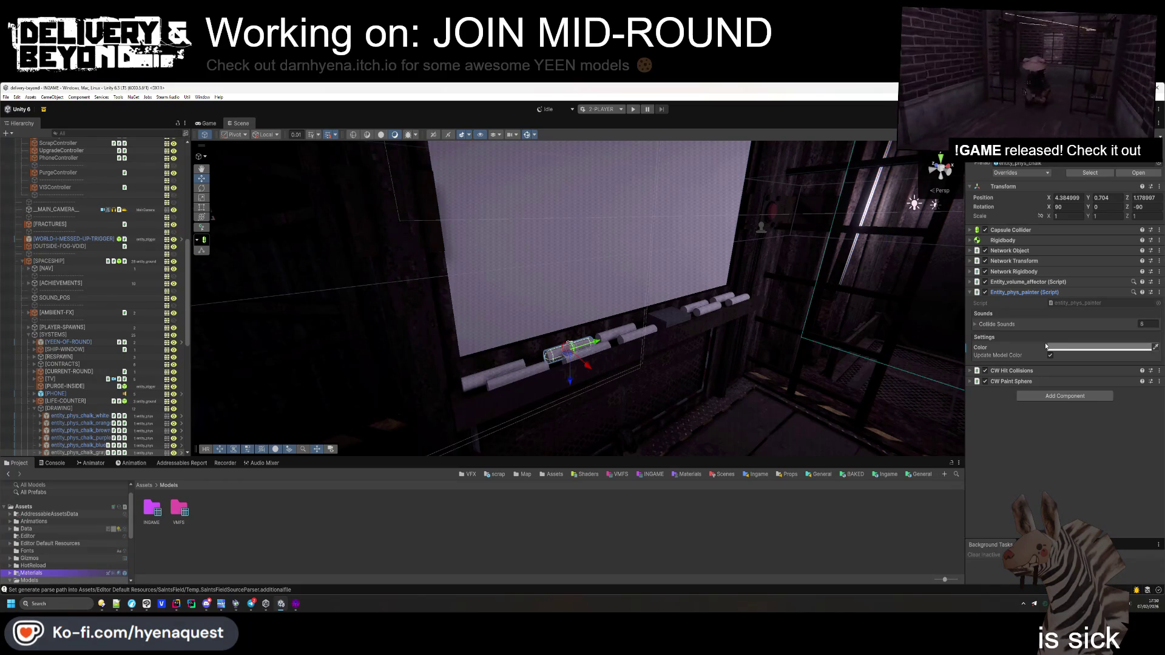
Orbit the Scene view toward the store area
right_click(695, 395)
key("Escape")
mouse_move(698, 398)
left_mouse_down()
mouse_move(665, 317)
mouse_move(449, 315)
left_mouse_up()
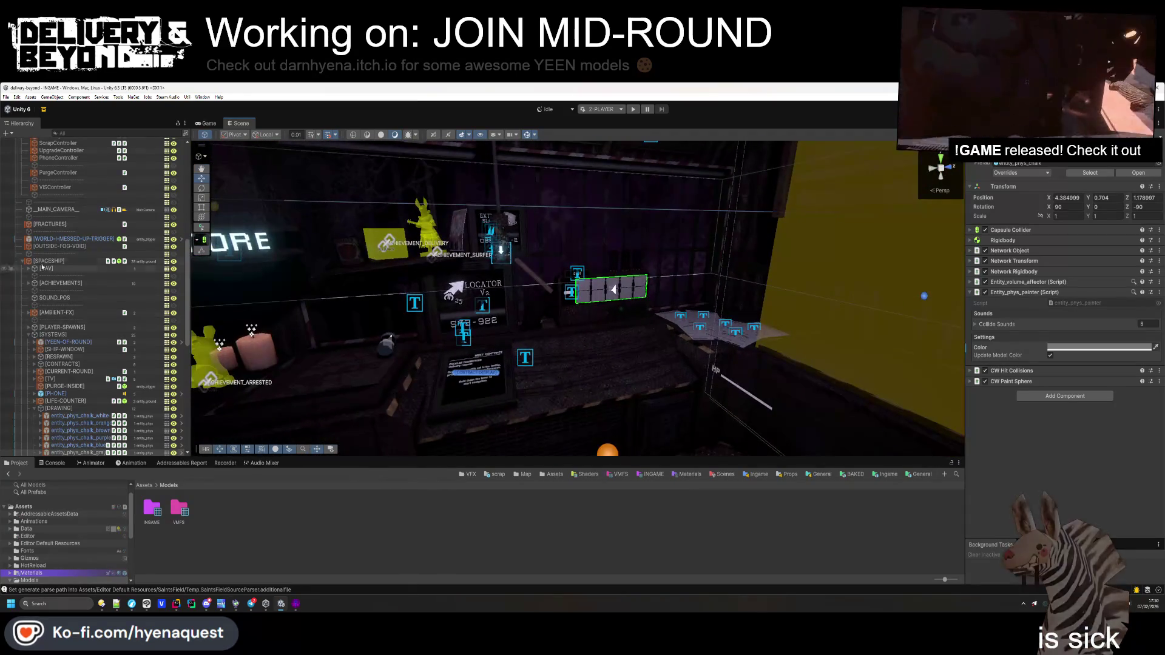
Select [CITY] and fly the Scene view over the store and street areas to the dark corridor
scroll(73, 435, "up", 5)
left_click(60, 431)
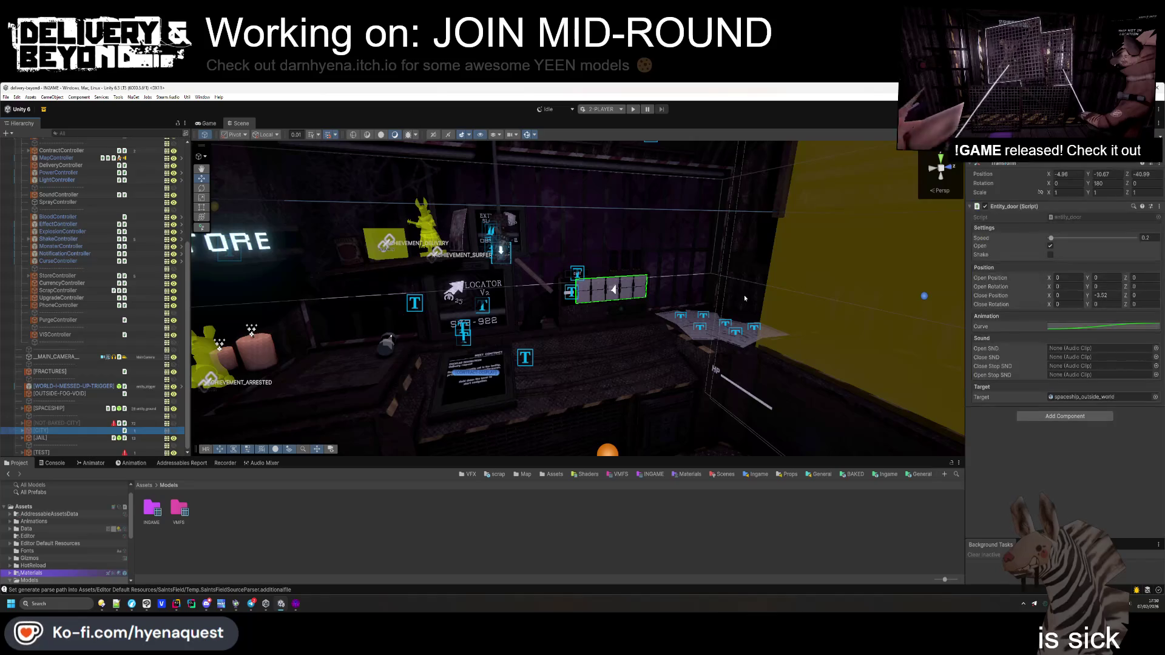
mouse_move(632, 291)
left_mouse_down()
mouse_move(591, 291)
mouse_move(686, 332)
left_mouse_up()
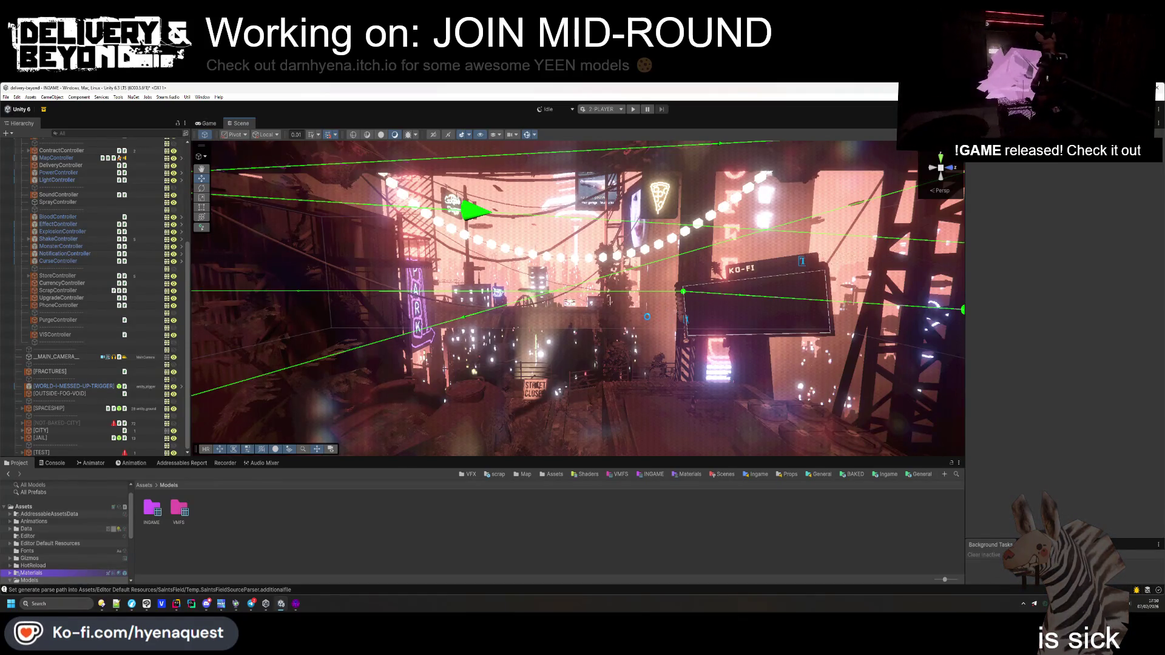
mouse_move(647, 317)
left_mouse_down()
mouse_move(678, 349)
mouse_move(670, 419)
left_mouse_up()
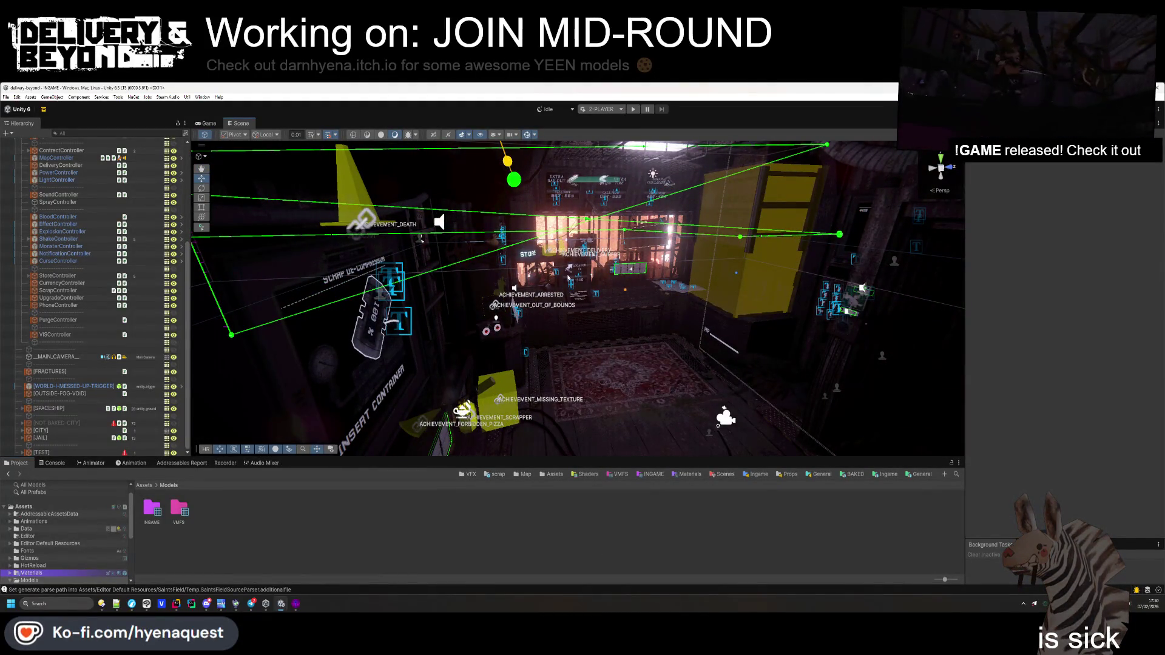
scroll(599, 238, "down", 5)
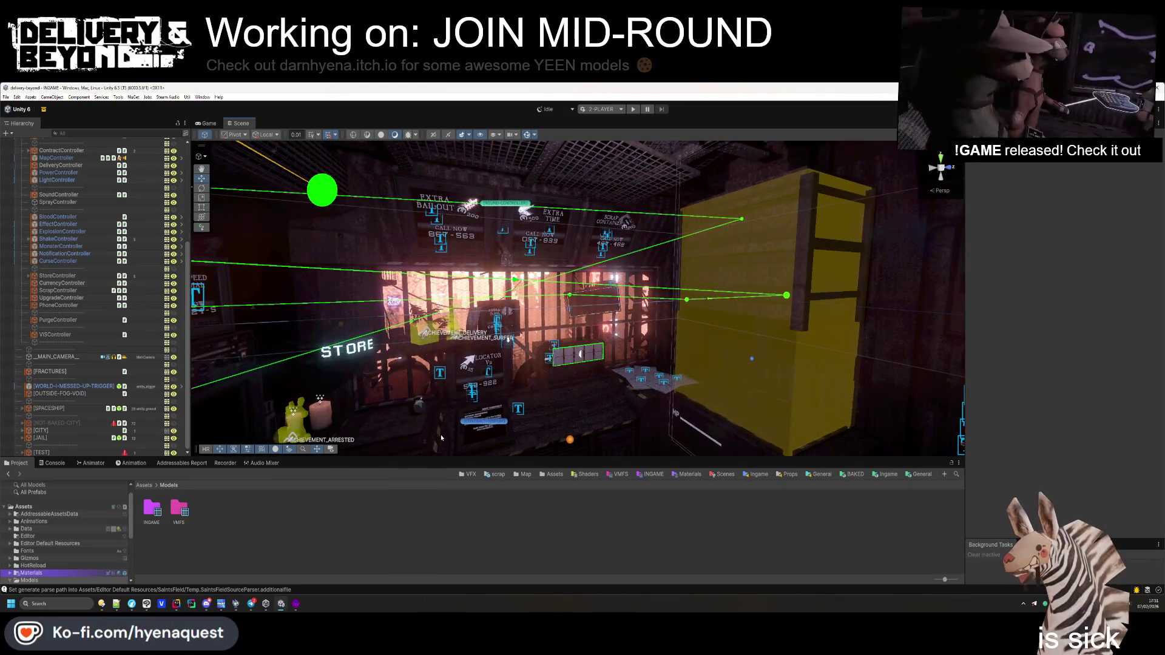
mouse_move(599, 239)
left_mouse_down()
mouse_move(508, 296)
mouse_move(645, 246)
mouse_move(396, 257)
mouse_move(558, 252)
left_mouse_up()
left_click(177, 604)
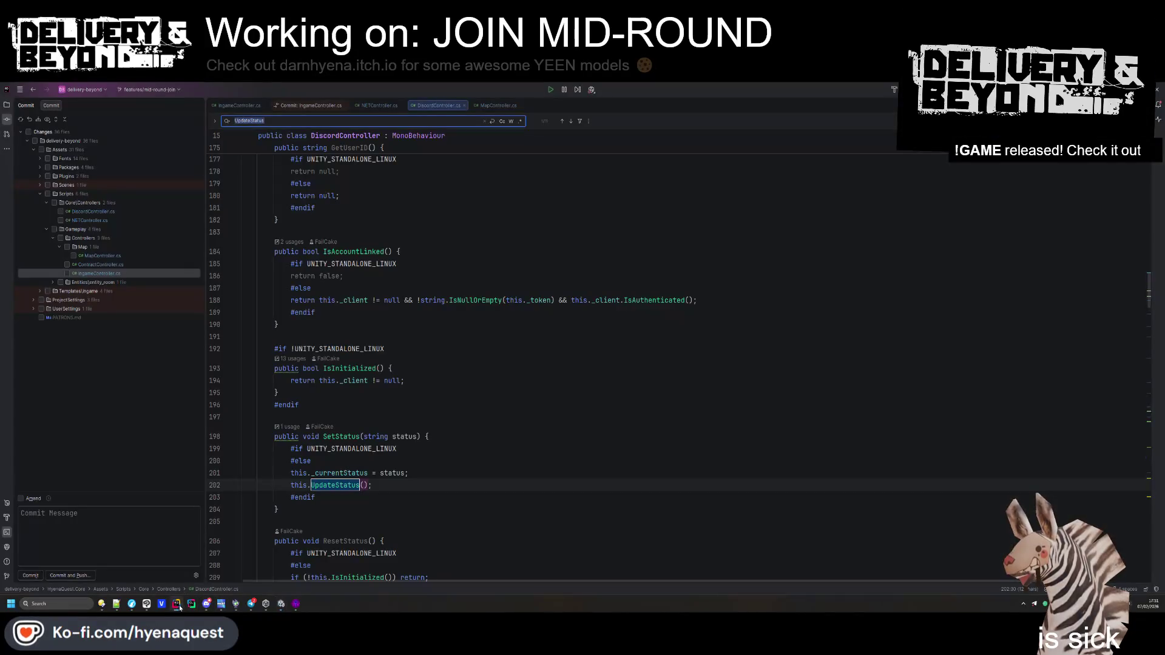
Start the Unity multiplayer play-mode test, returning to DiscordController.cs in Rider while it deploys
left_click(281, 603)
left_click(633, 109)
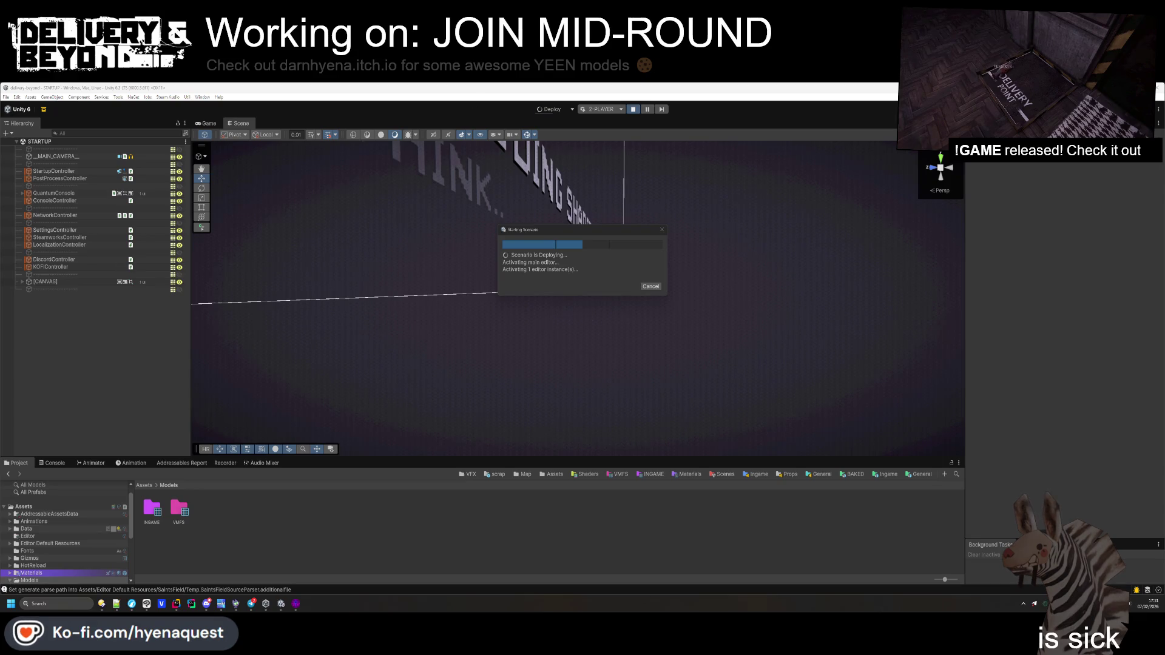
key("alt+Tab")
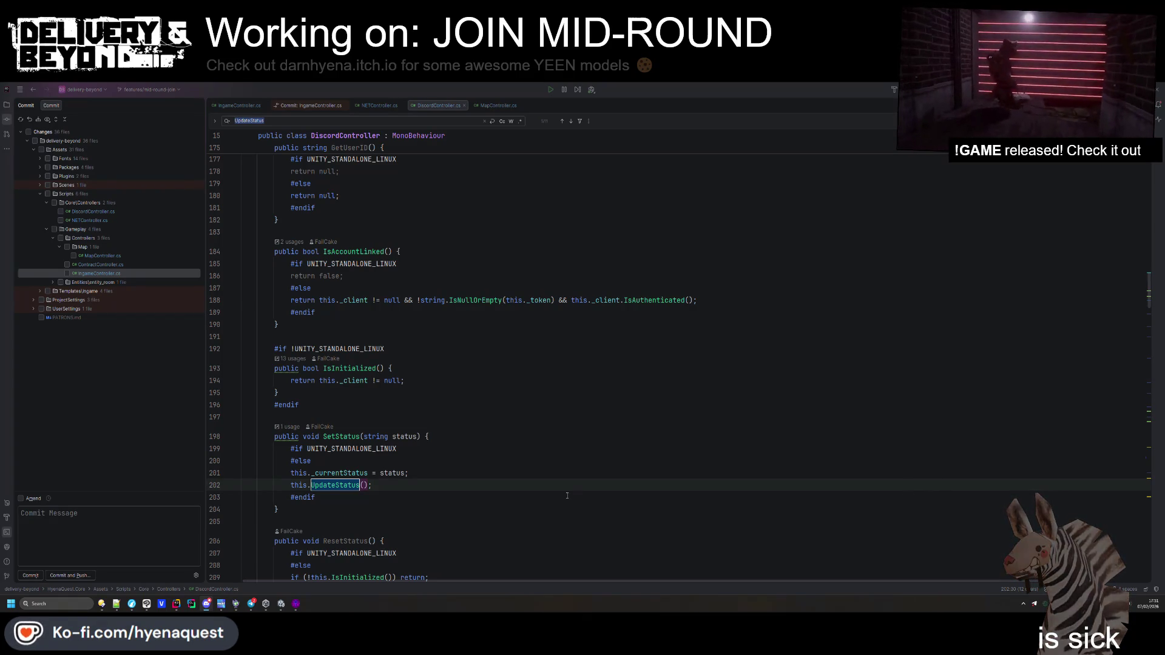
Return to Unity while the two-player session launches, then bring the Player 2 window forward
key("alt+Tab")
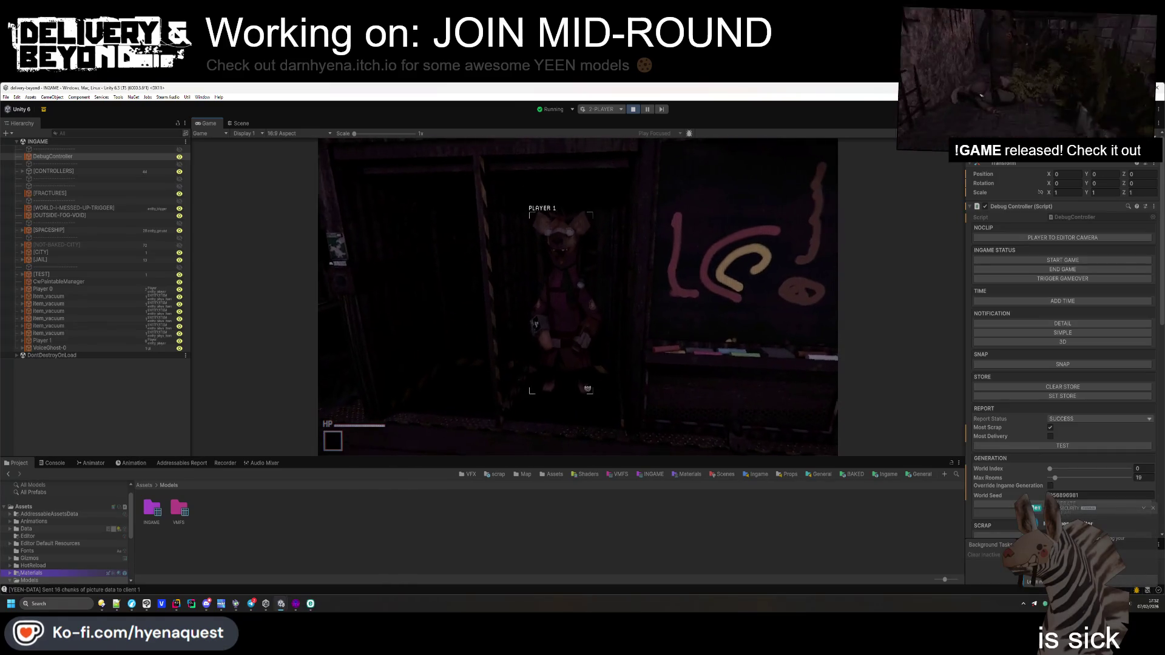
key("alt+Tab")
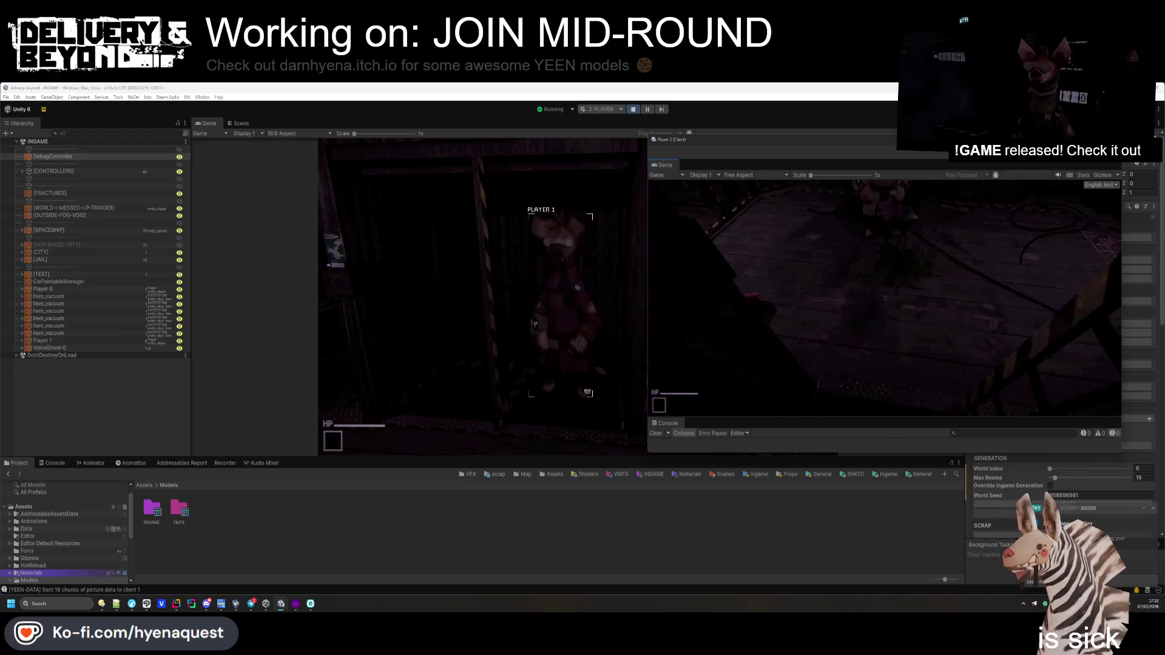
Clear the host's in-game console and run world.contract DARKNESS_WORLD
key("alt+Tab")
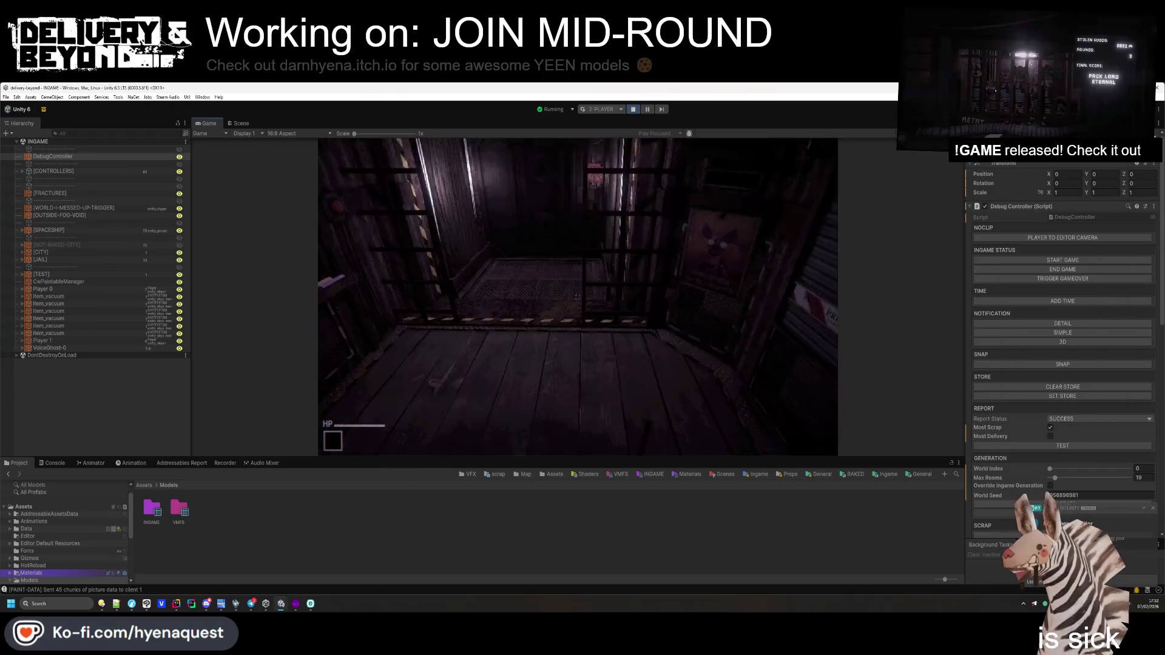
key("grave")
type("lear")
key("Return")
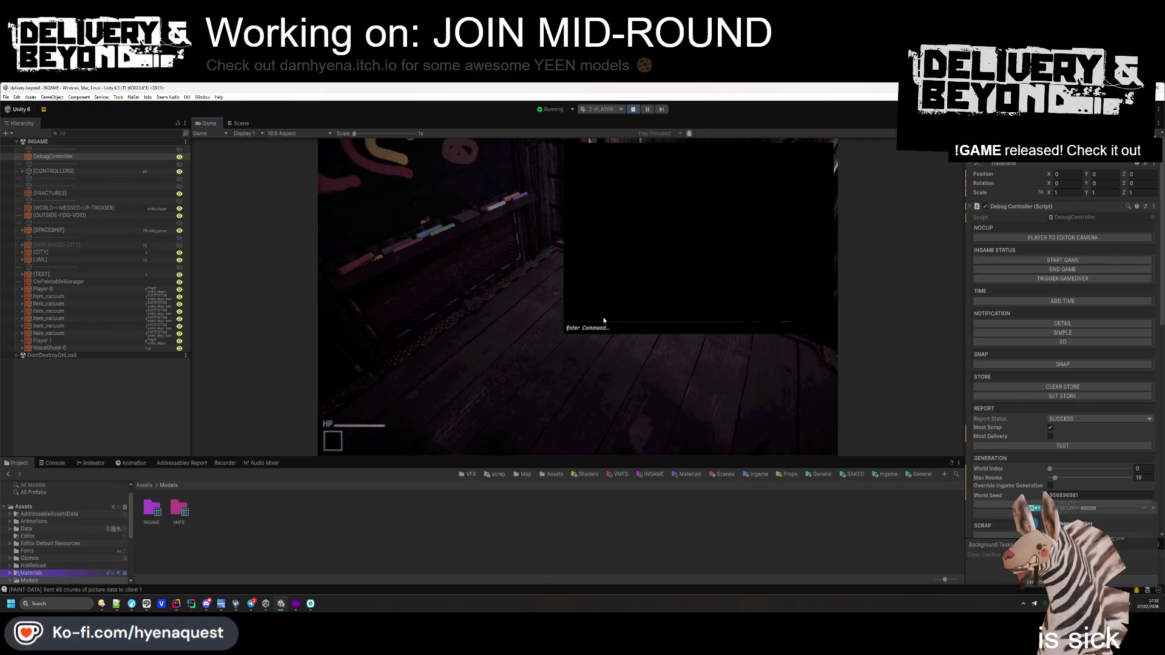
left_click(66, 267)
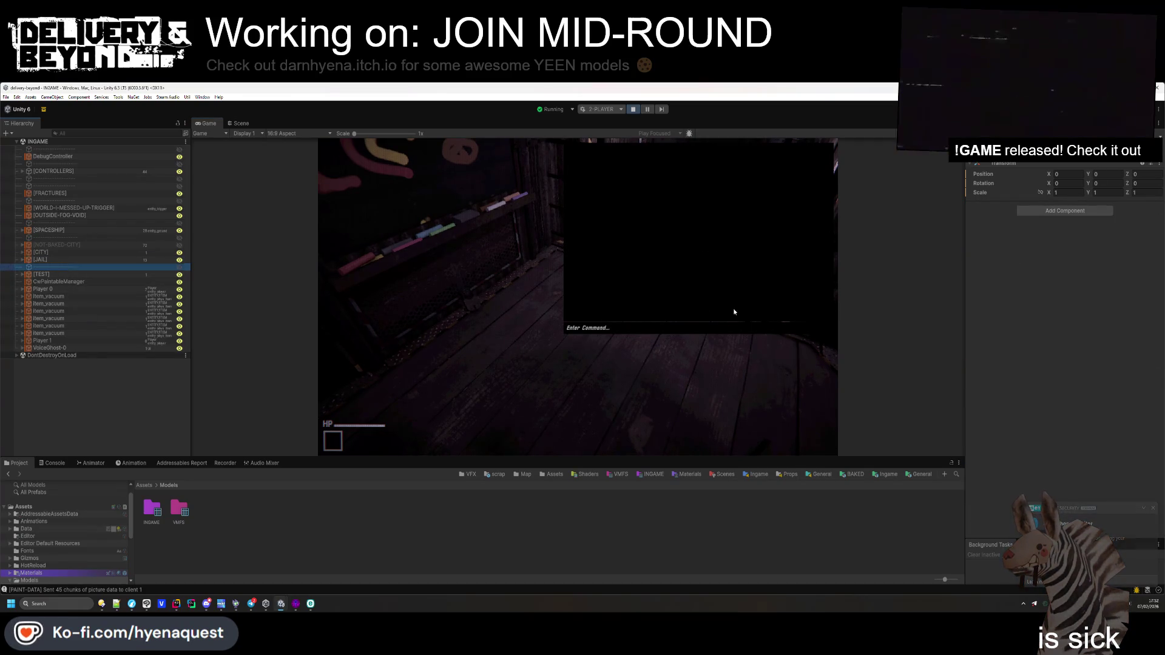
type("world.contract ")
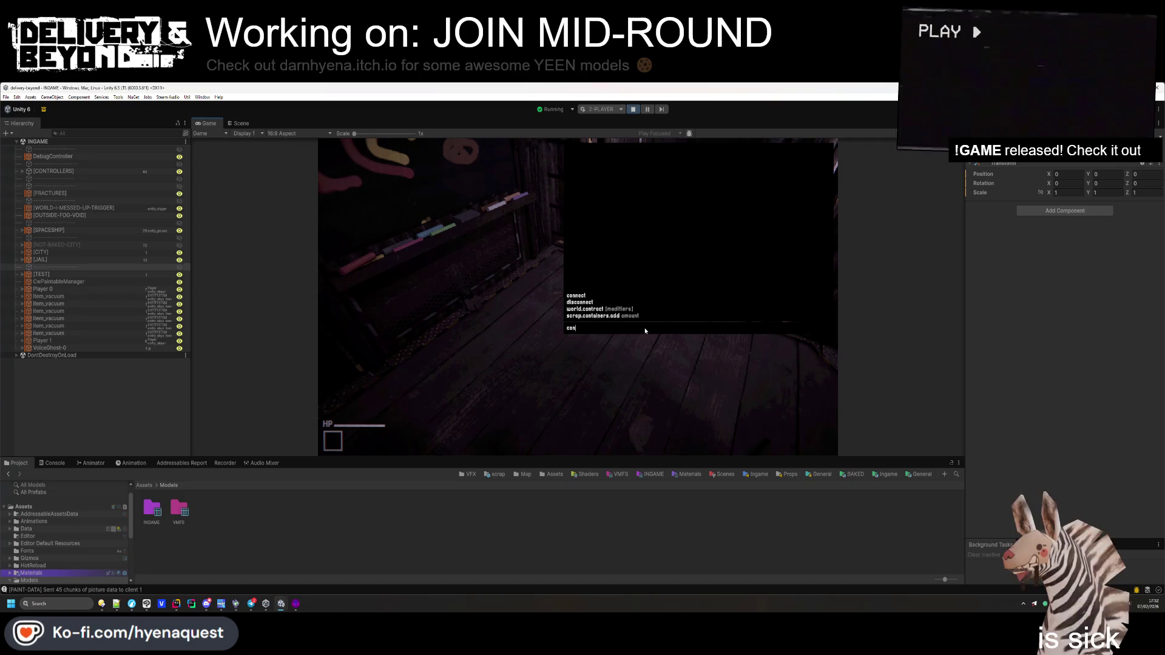
type("DARKNESS_WORLD")
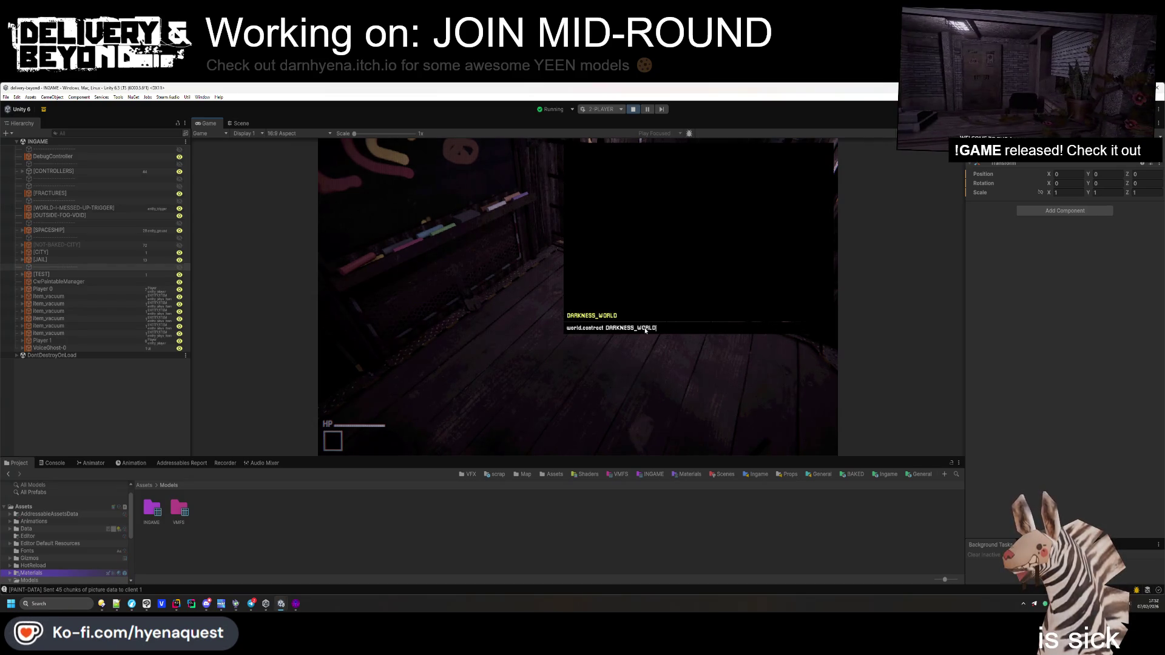
key("Return")
key("Escape")
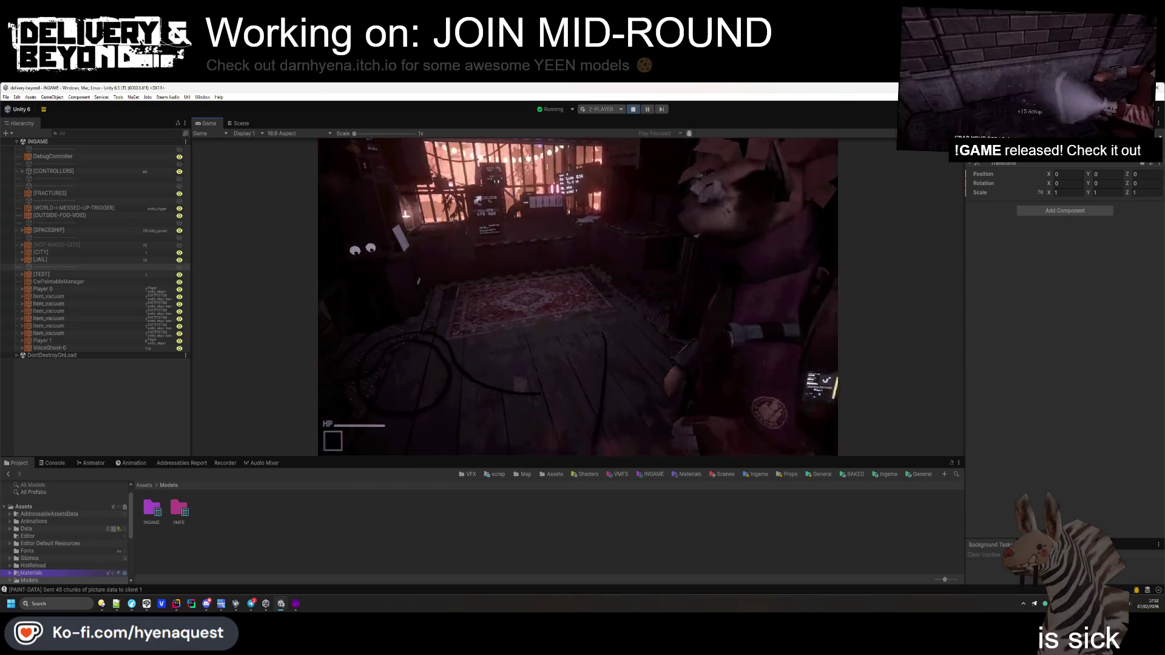
Run disconnect in the Player 2 client's console
key("alt+Tab")
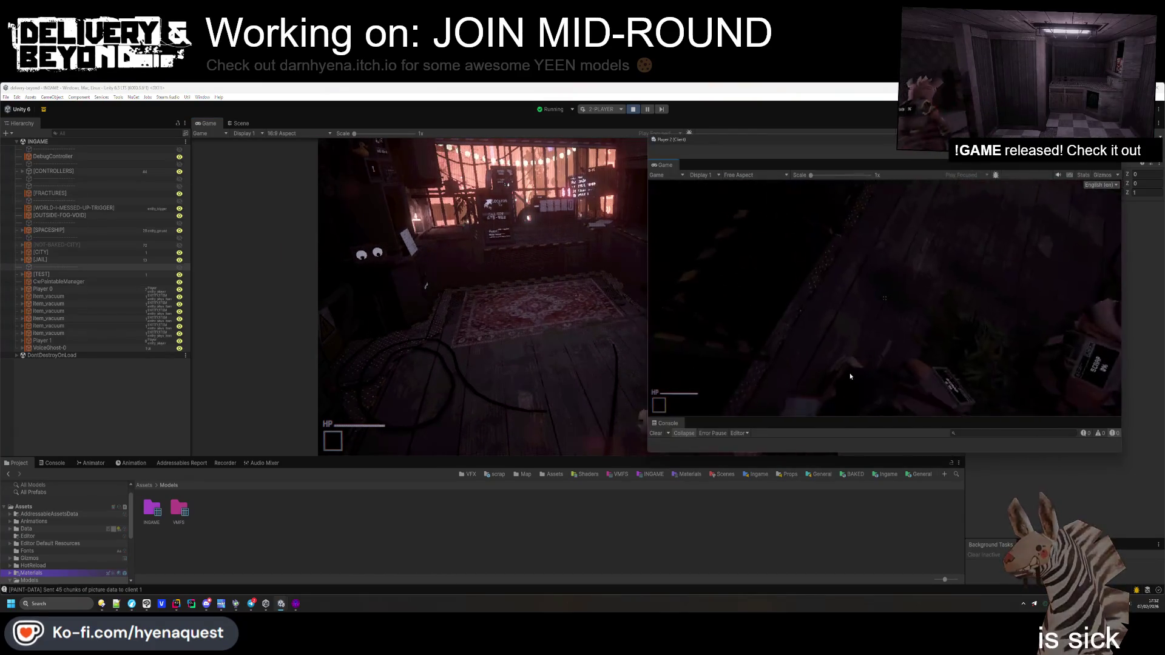
type("discon")
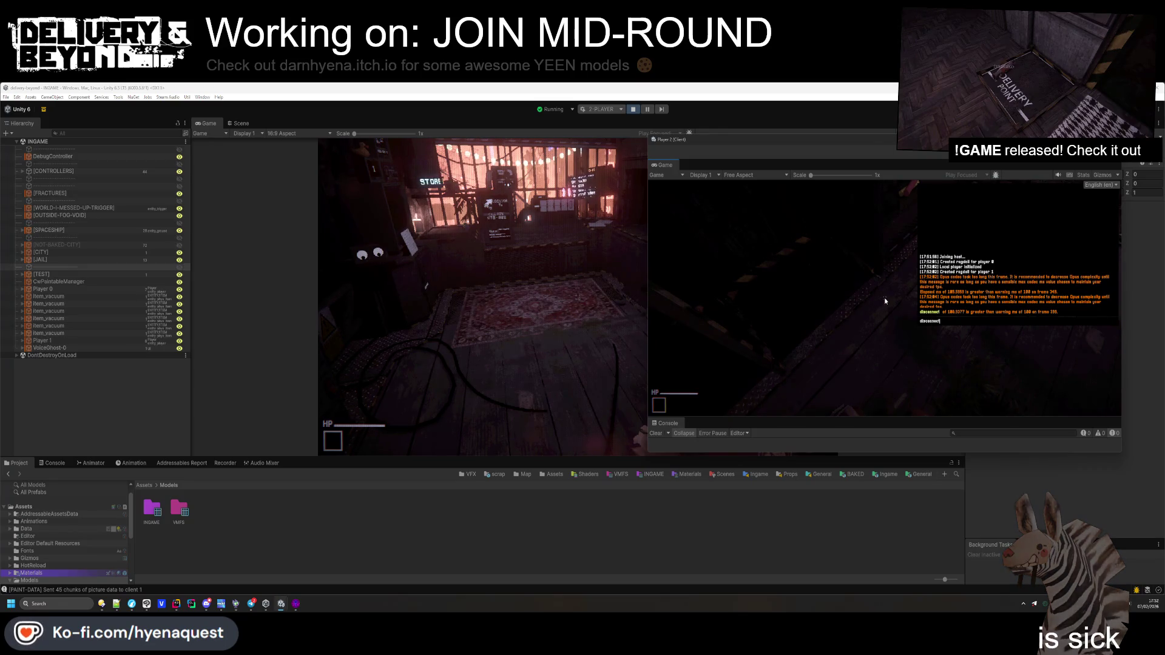
type("nect")
key("Return")
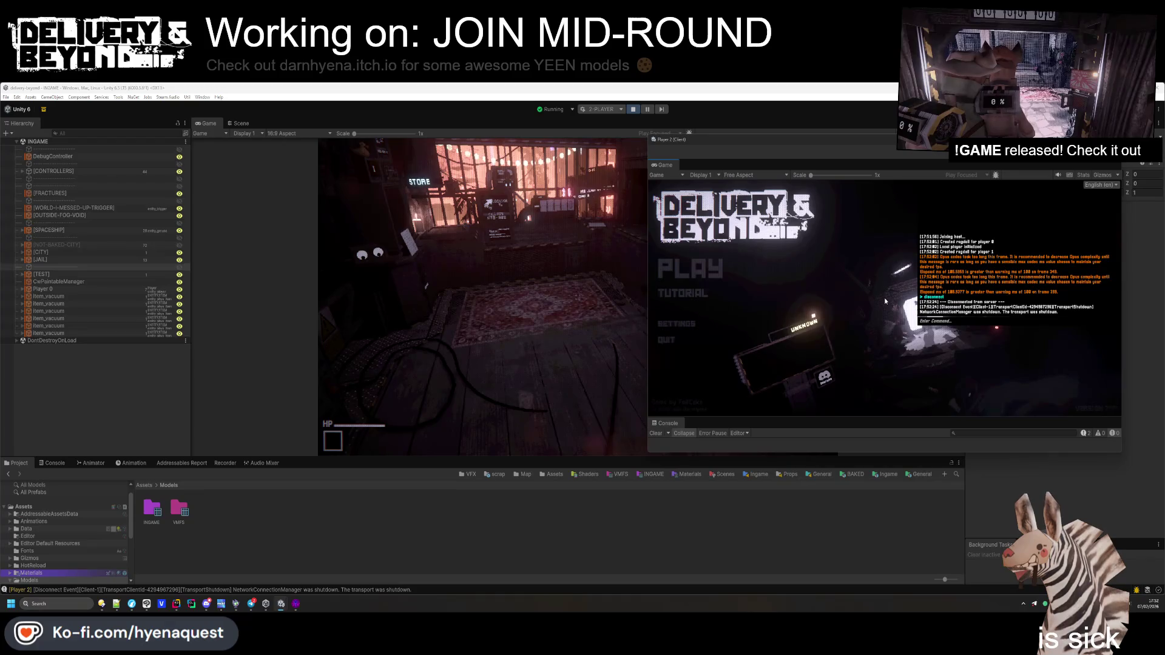
Clear the Player 2 console and type the connect command
type("clear")
key("Return")
type("connect")
Run game.start in the host's console, then bring the Player 2 window forward
left_click(579, 300)
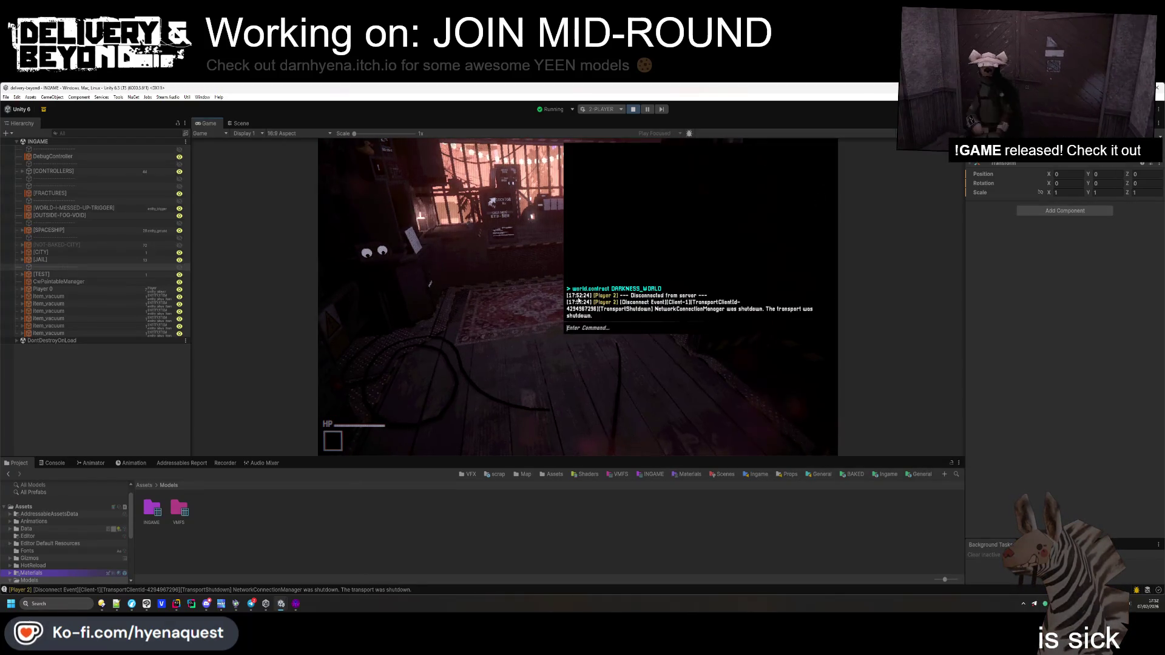
type("game.start")
key("Return")
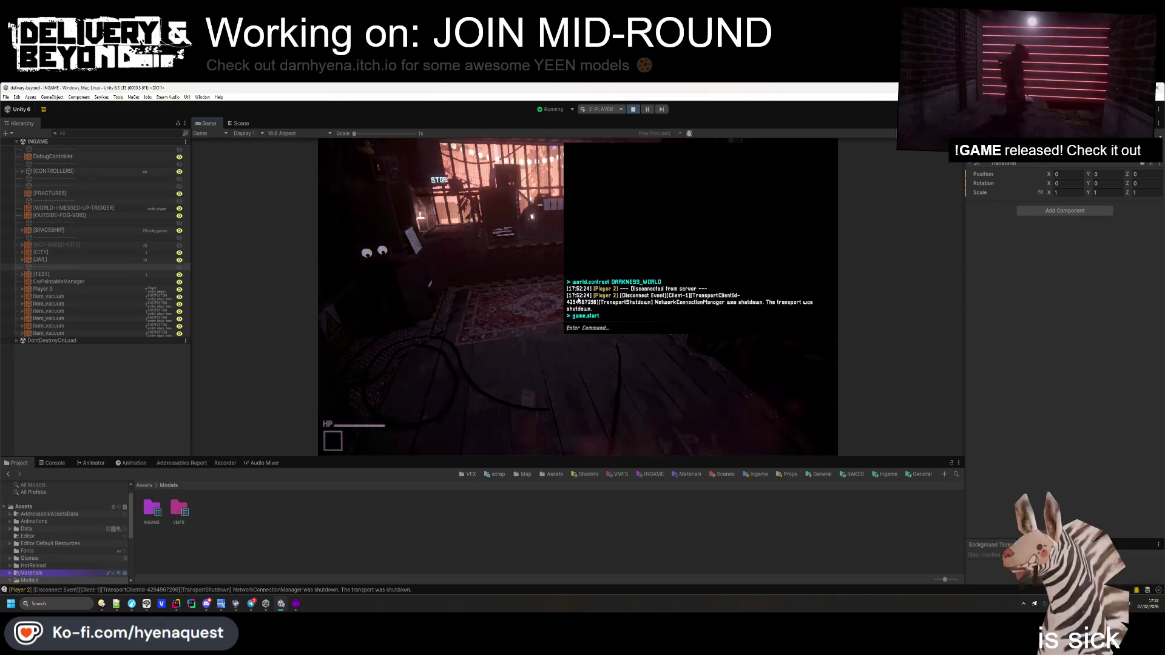
key("alt+Tab")
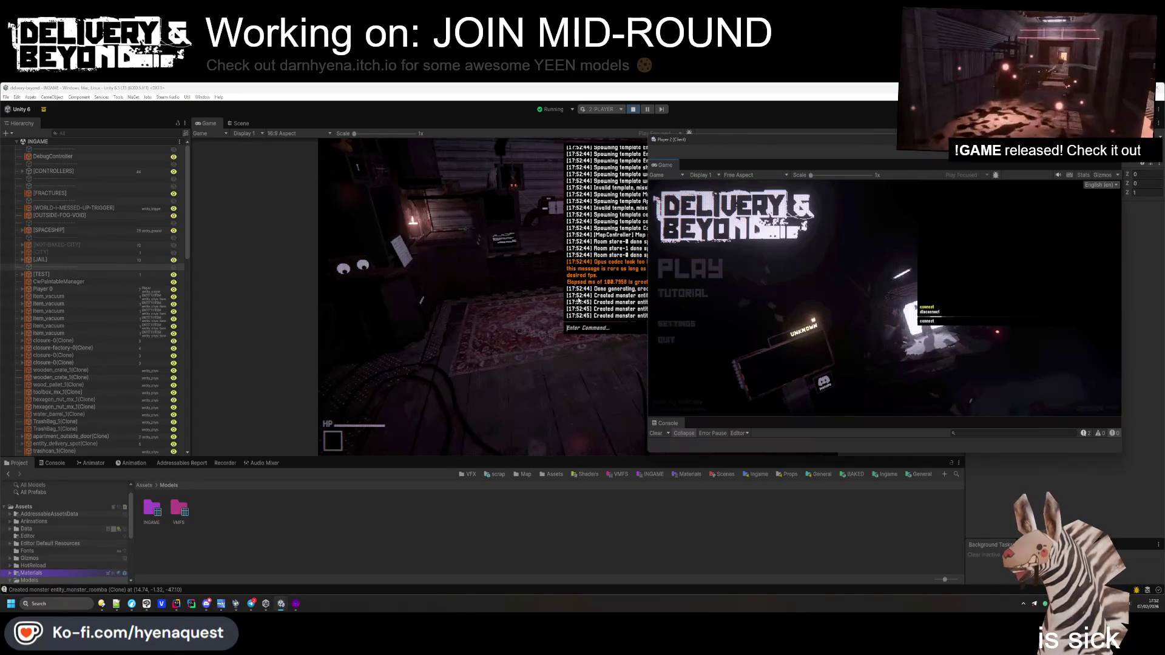
Close the host console and walk through the striped doorway to face the bin
left_click(612, 329)
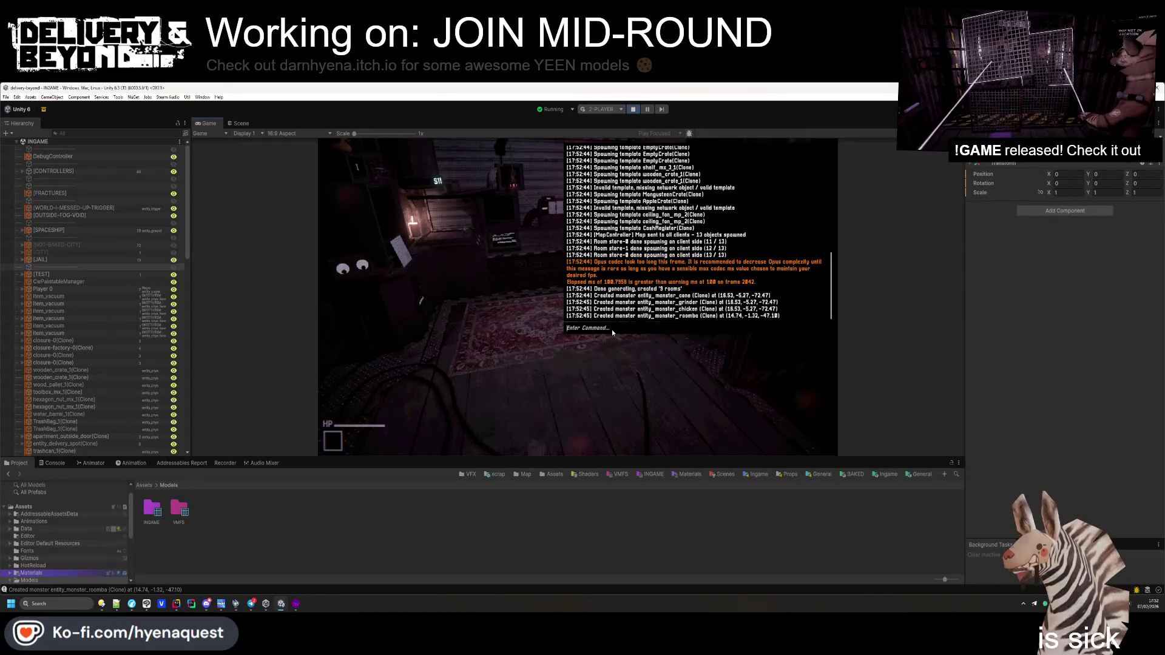
type("clear")
key("Escape")
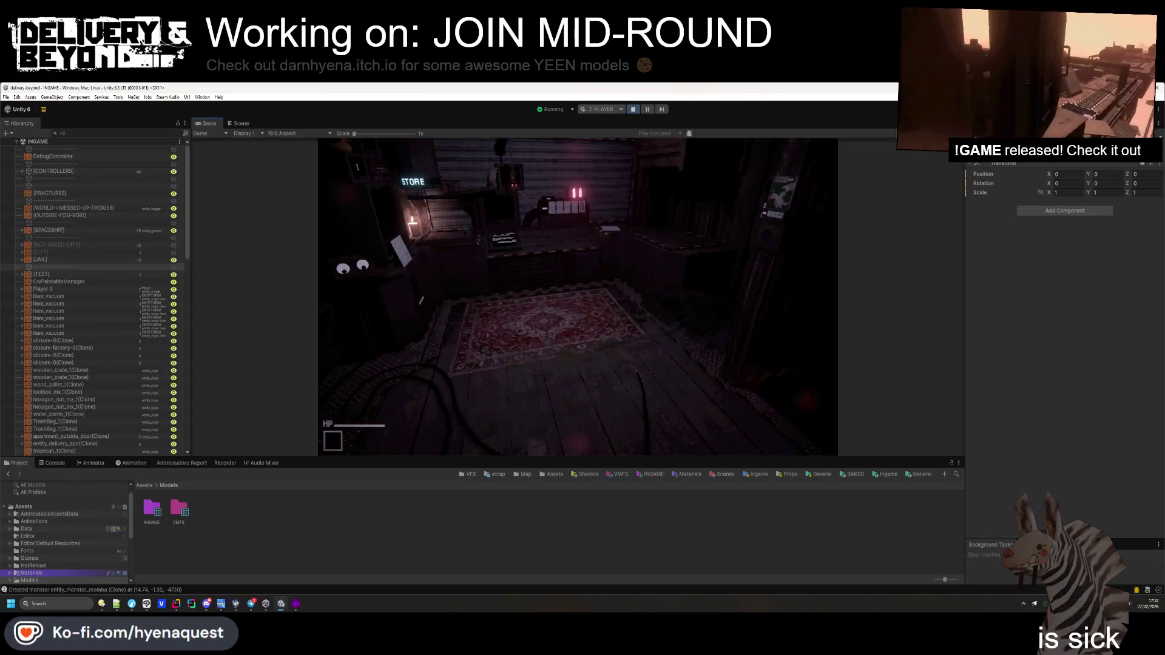
key("w")
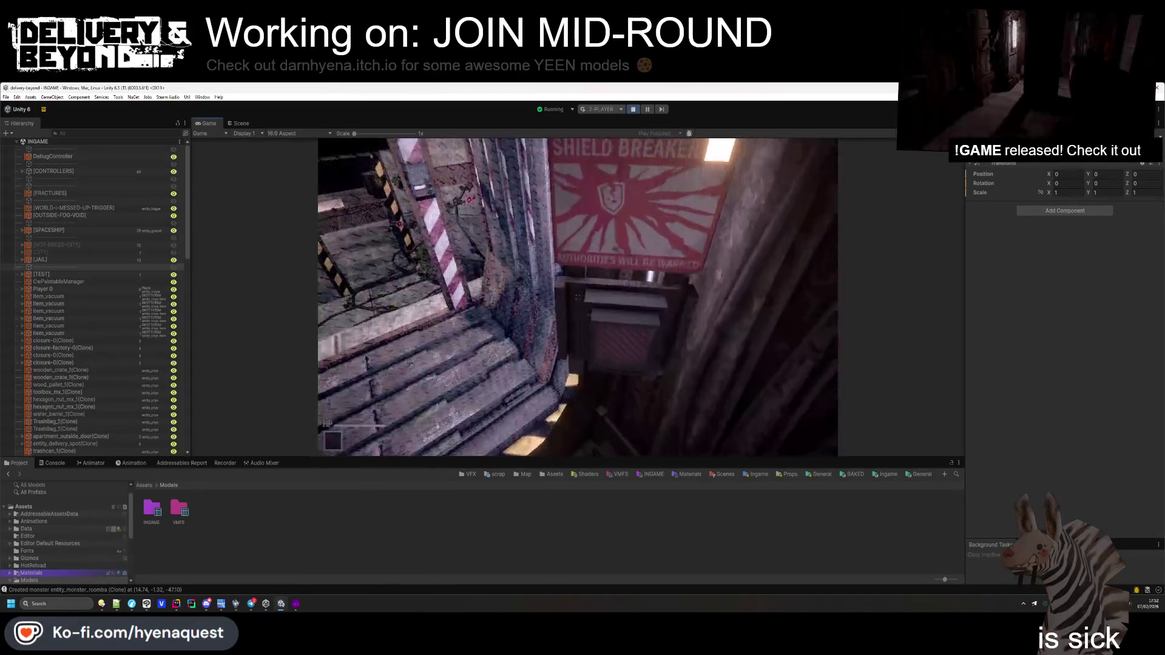
key("w")
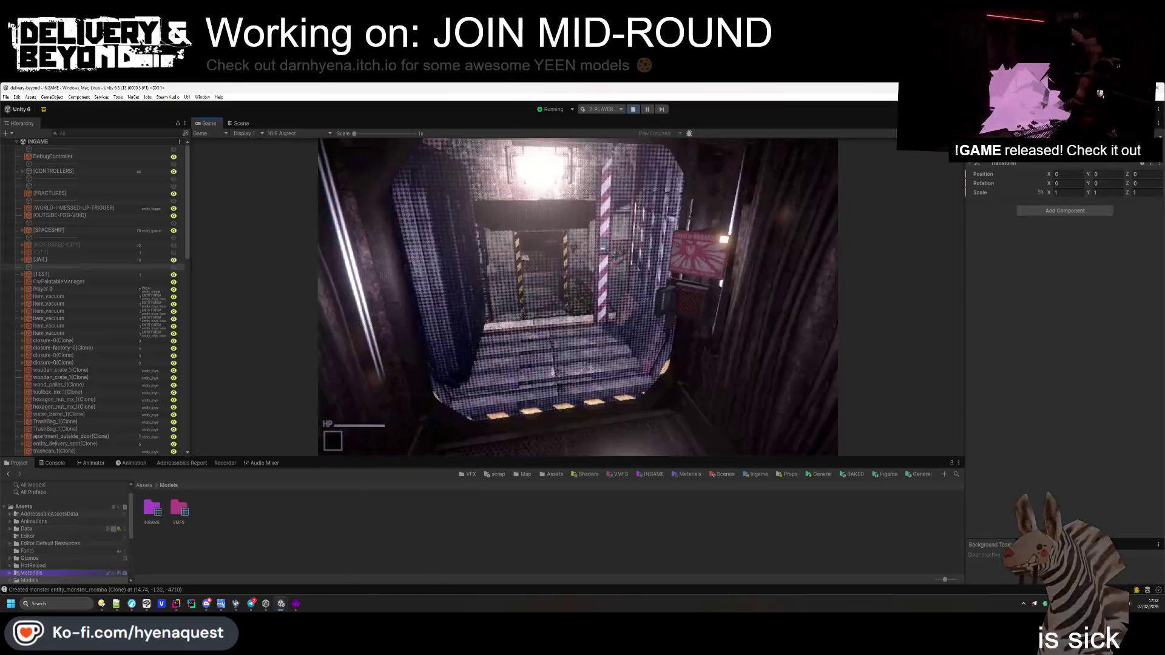
key("w")
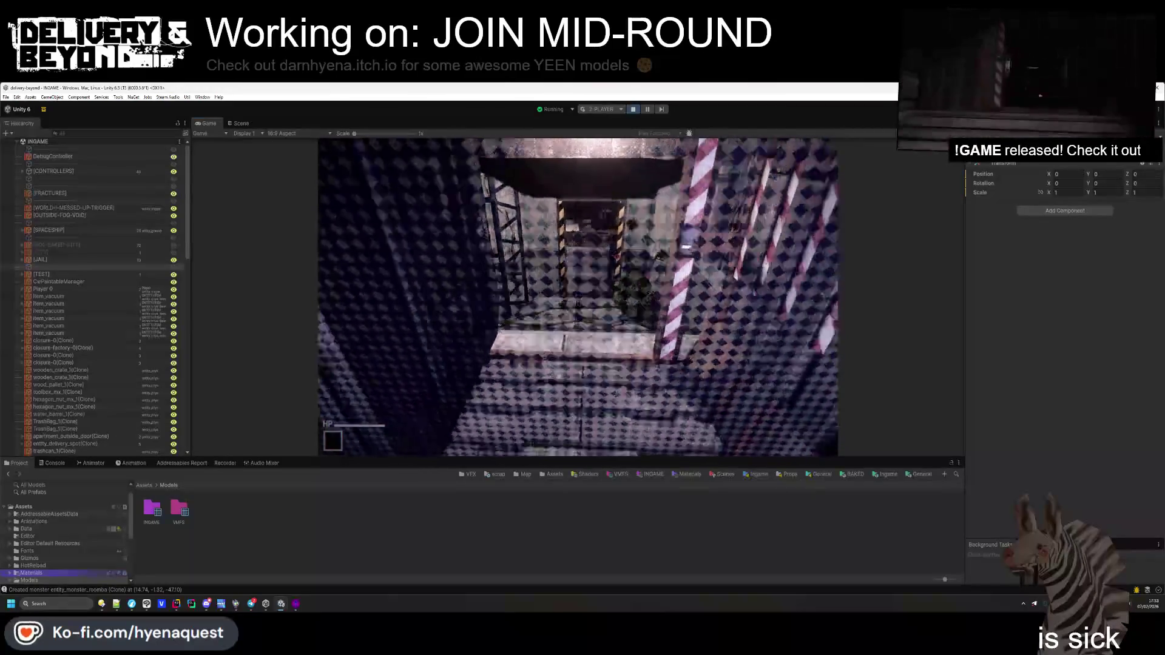
key("w")
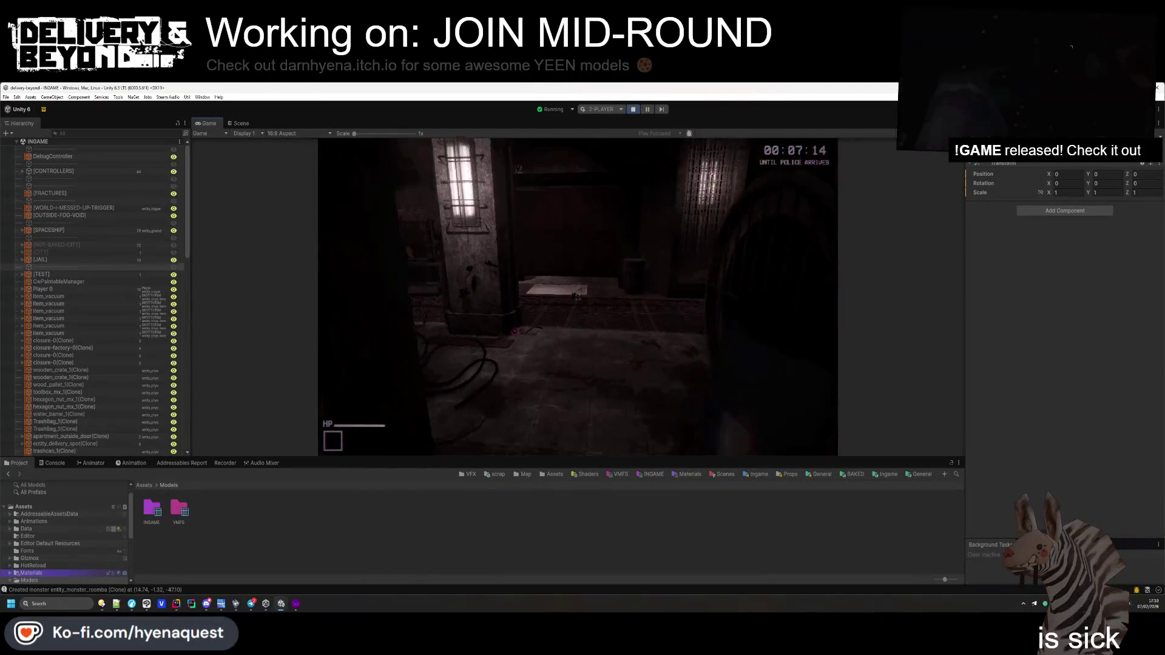
key("w")
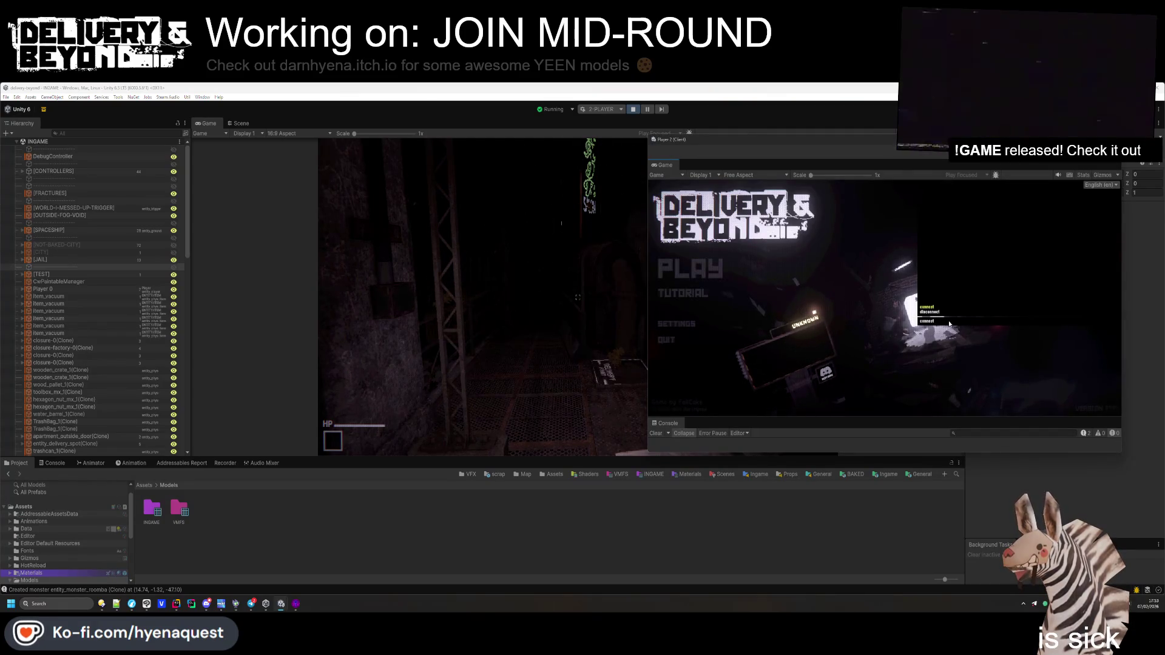
Connect Player 2 to the running round, check the UnityException, and stop play mode
key("Return")
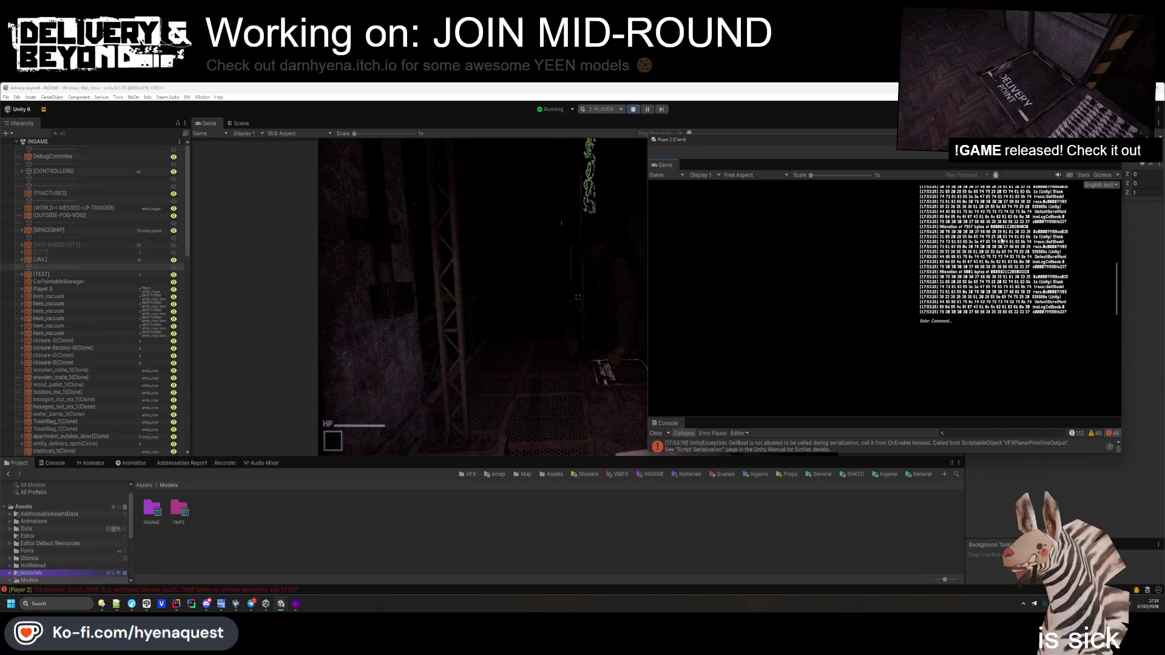
left_click(769, 448)
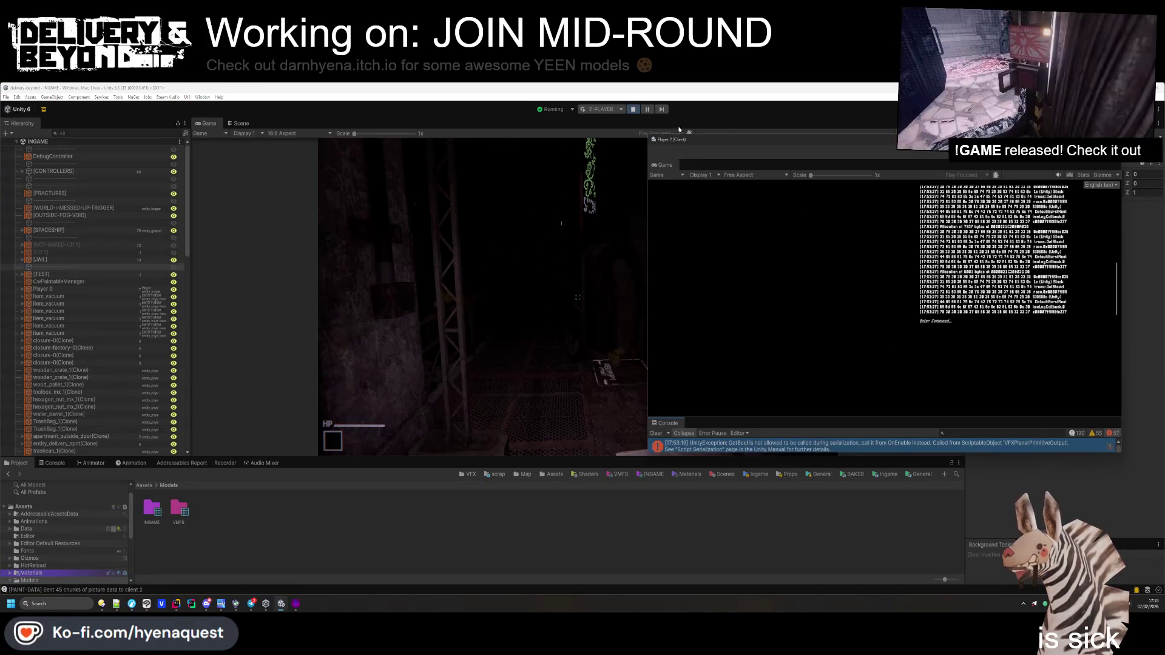
left_click(633, 109)
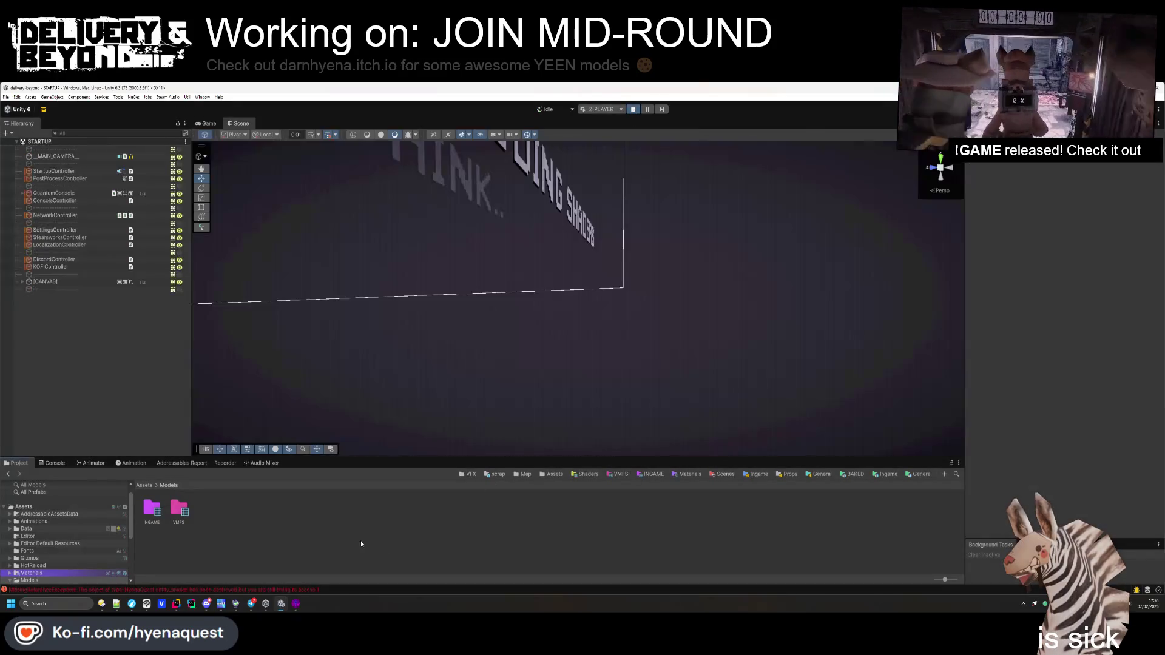
Select the MissingReferenceException and open EffectController.cs at line 188
left_click(179, 588)
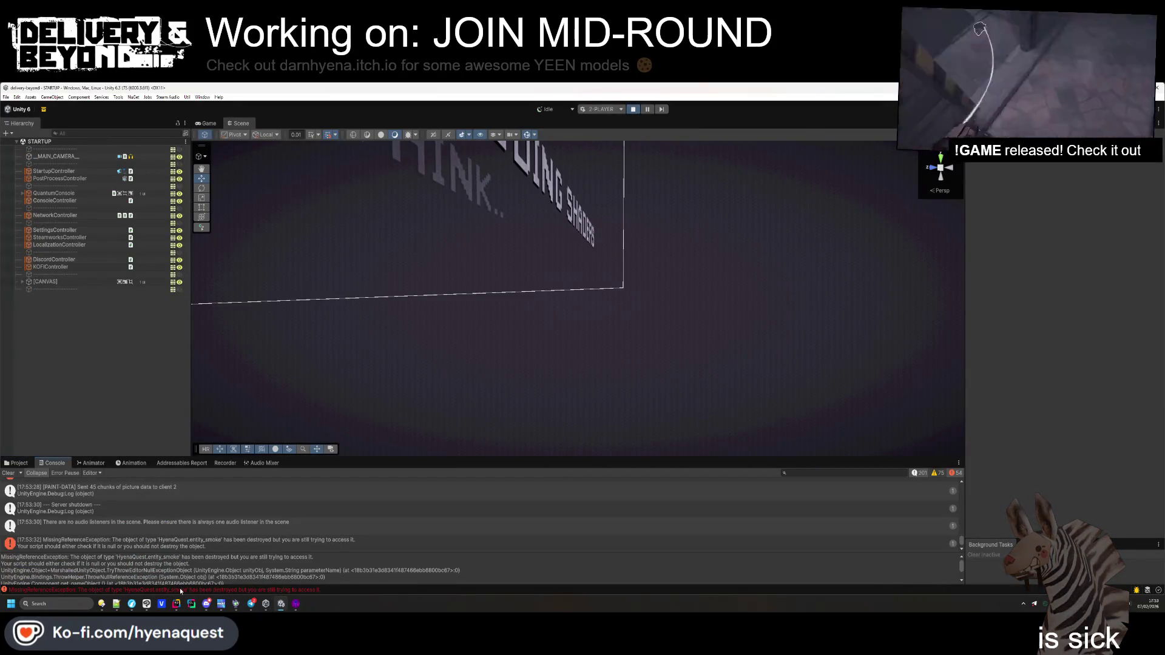
left_click(160, 544)
scroll(107, 513, "up", 5)
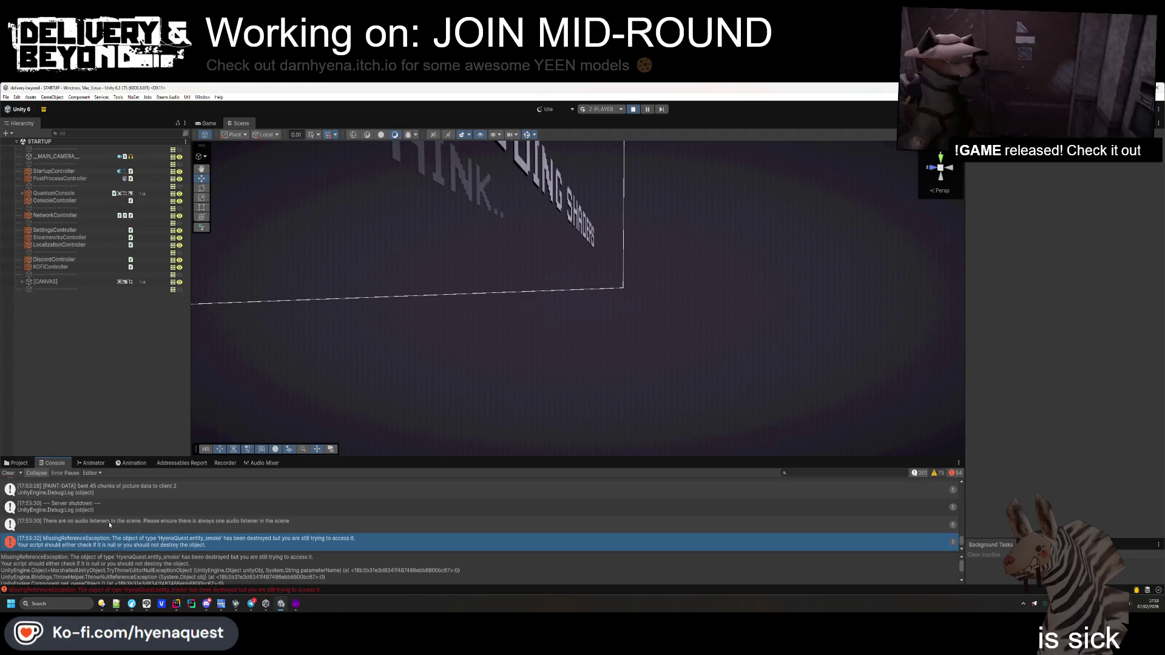
scroll(109, 525, "down", 5)
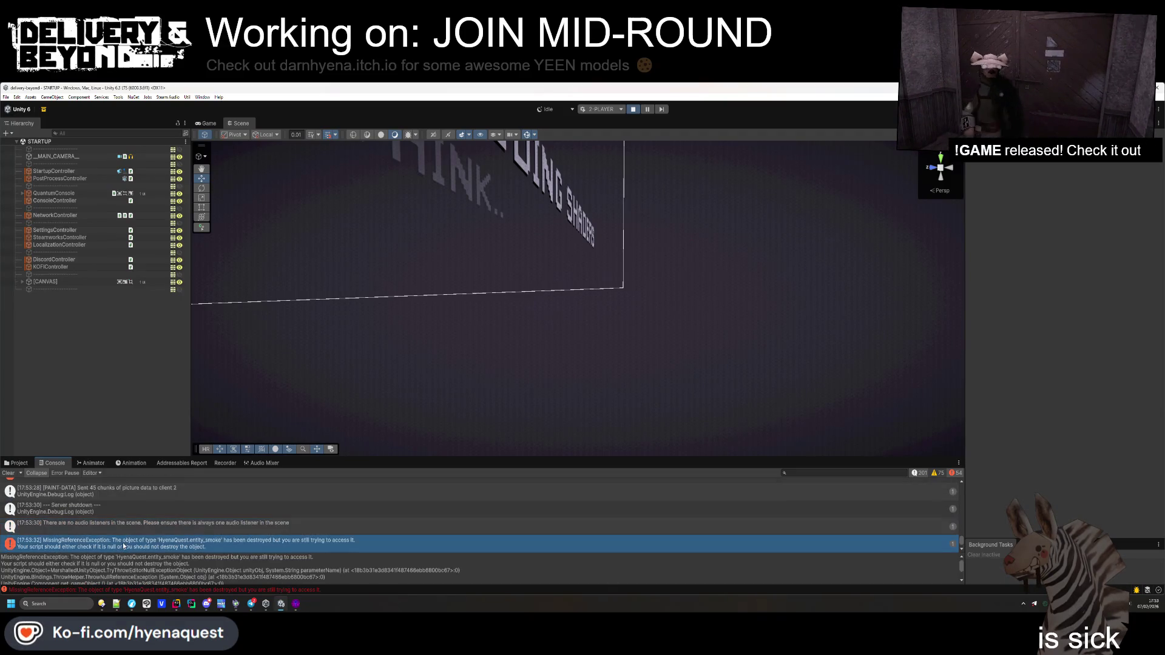
scroll(160, 563, "down", 2)
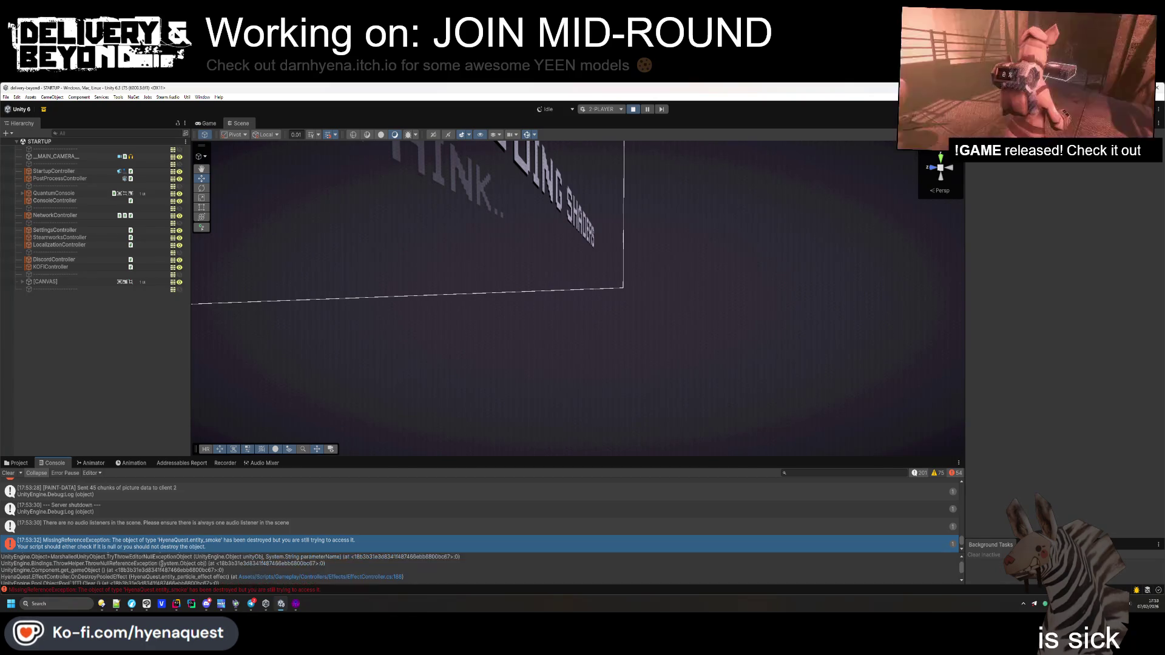
left_click(336, 577)
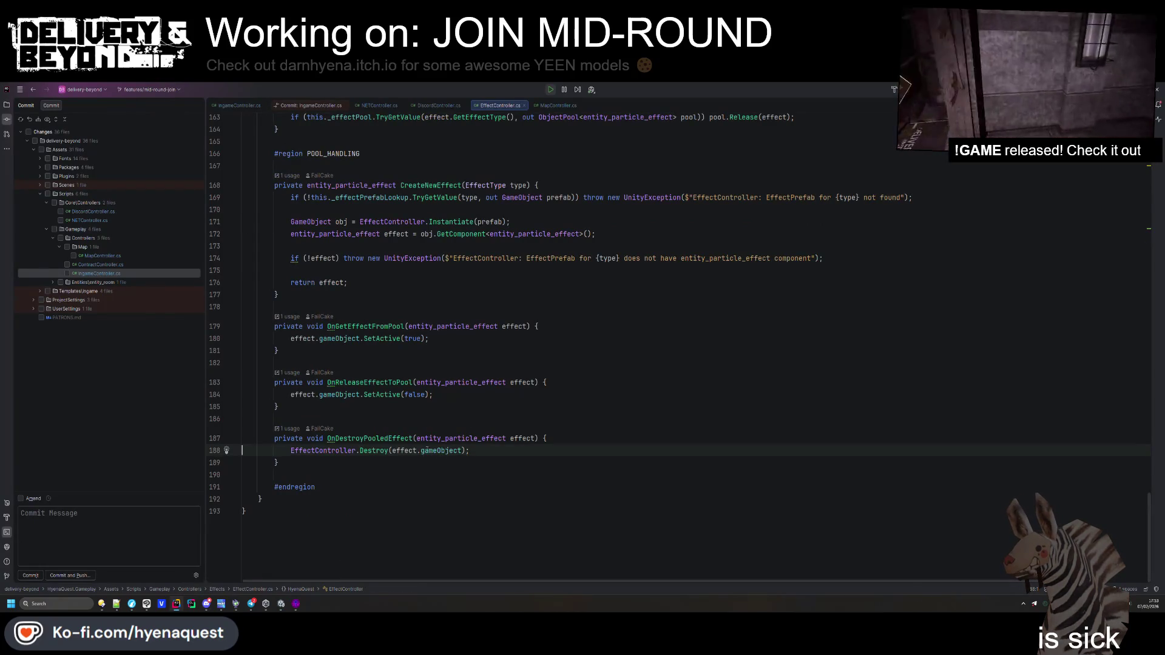
Remove the '?' from effect on line 188 and add 'if (!effect) return;' to OnDestroyPooledEffect
left_click(421, 450)
key("Left")
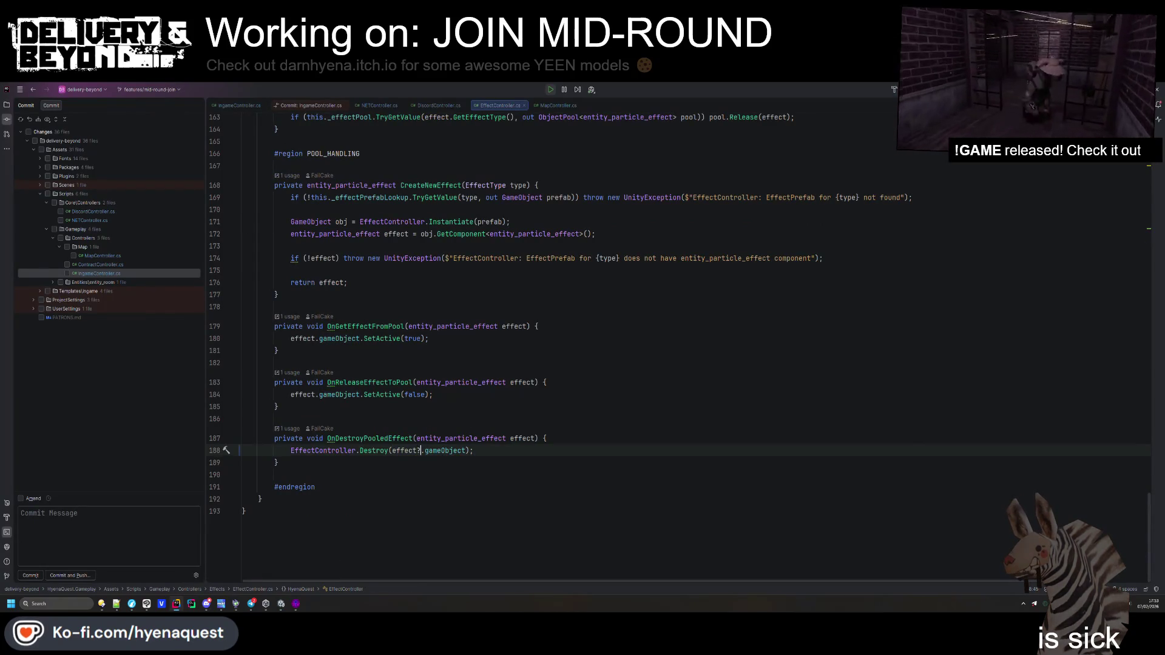
key("BackSpace")
left_click(587, 432)
key("Return")
type("if (!e")
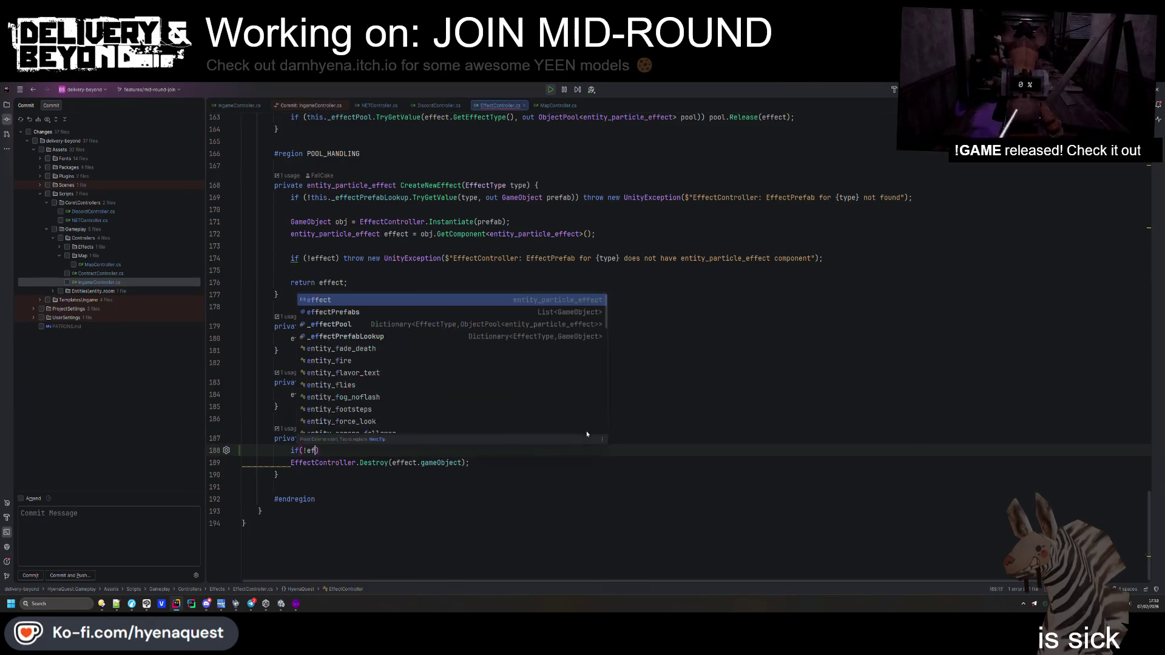
type("ffect) return;")
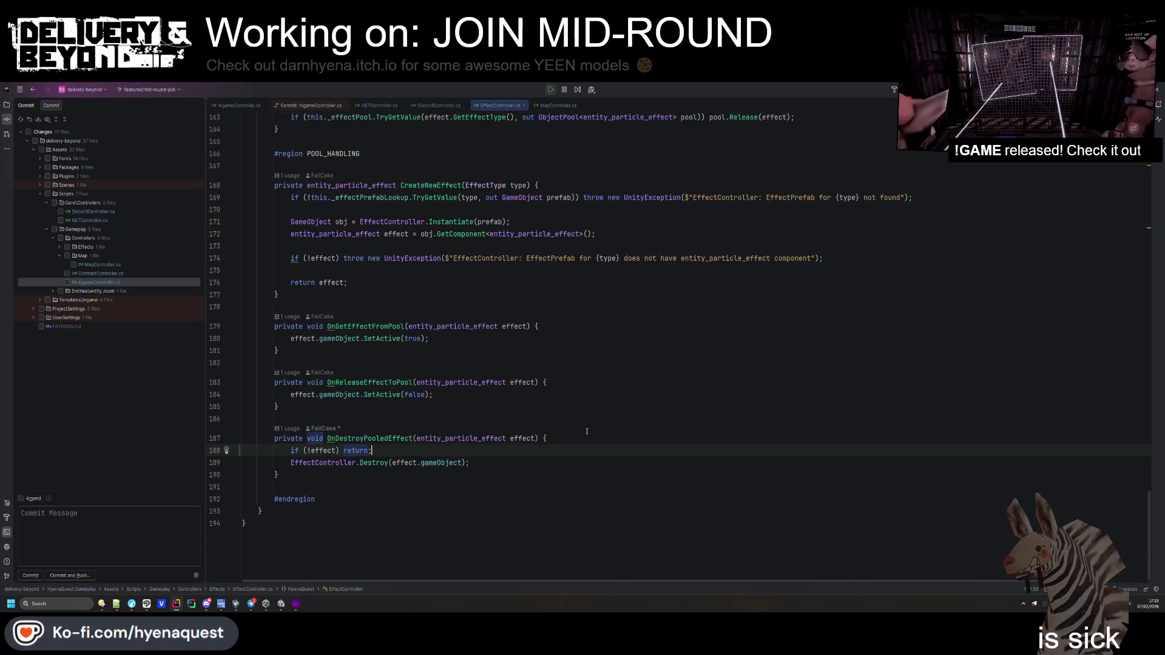
Copy the null guard into OnReleaseEffectToPool and OnGetEffectFromPool, then clear Unity's console
left_click(549, 438)
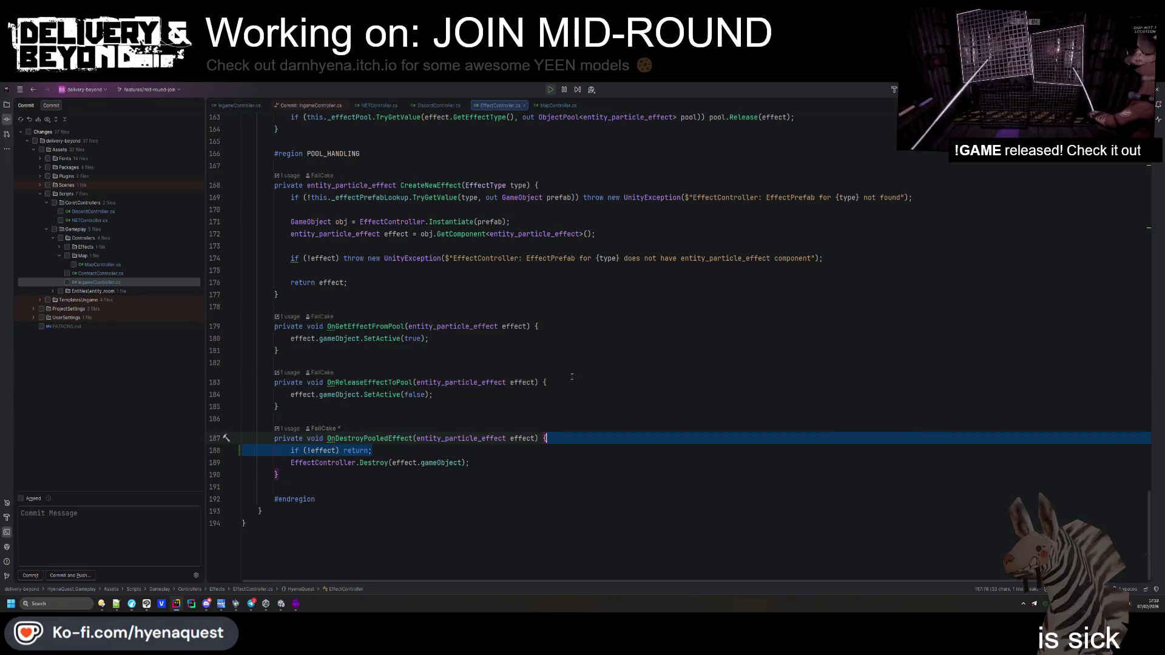
left_click(547, 382)
key("Return")
type("if (!effect) return;")
left_click(555, 327)
key("Return")
key("ctrl+v")
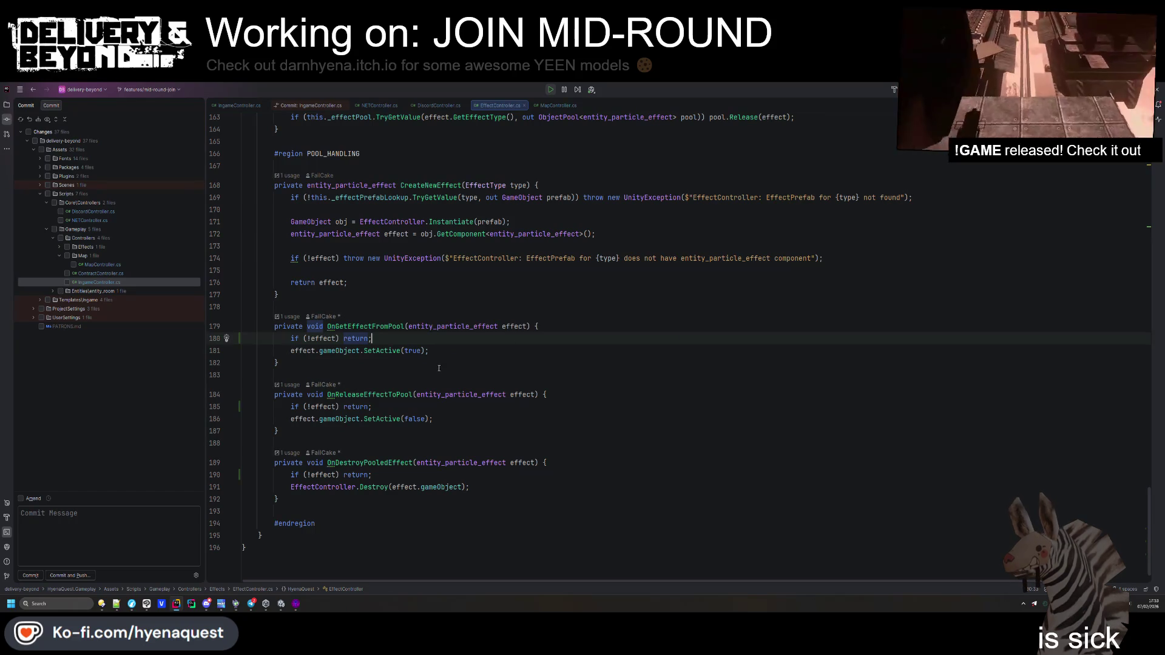
key("alt+Tab")
left_click(22, 473)
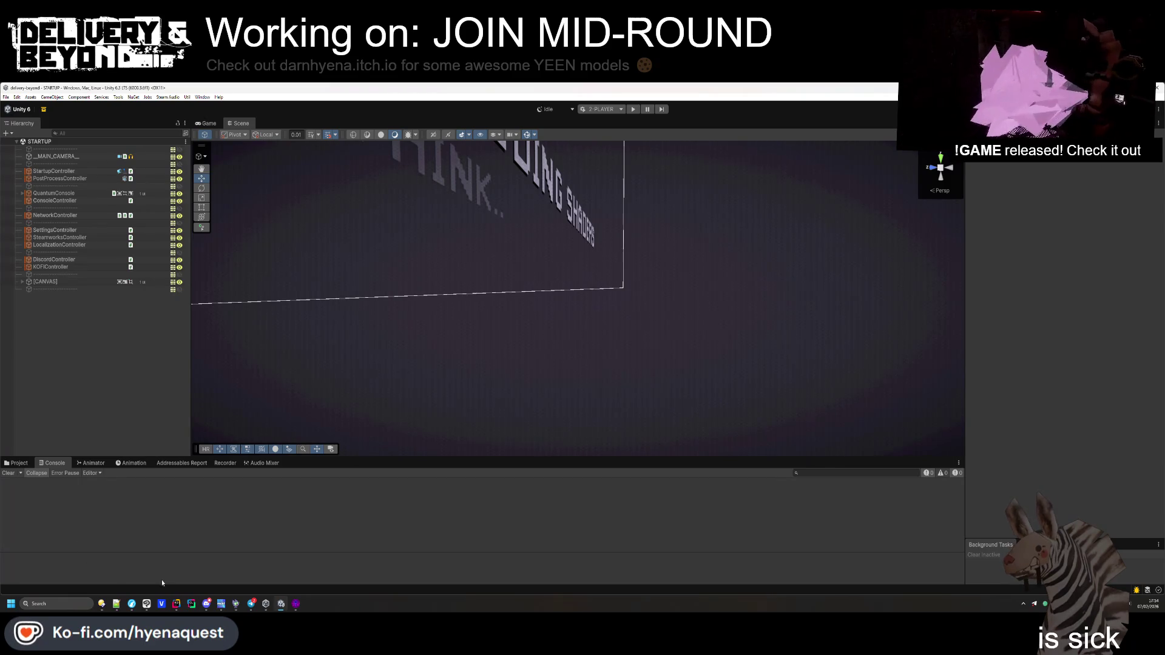
Open entity_paint_multiplayer.cs in Rider via Search Everywhere
key("alt+Tab")
key("shift")
key("shift")
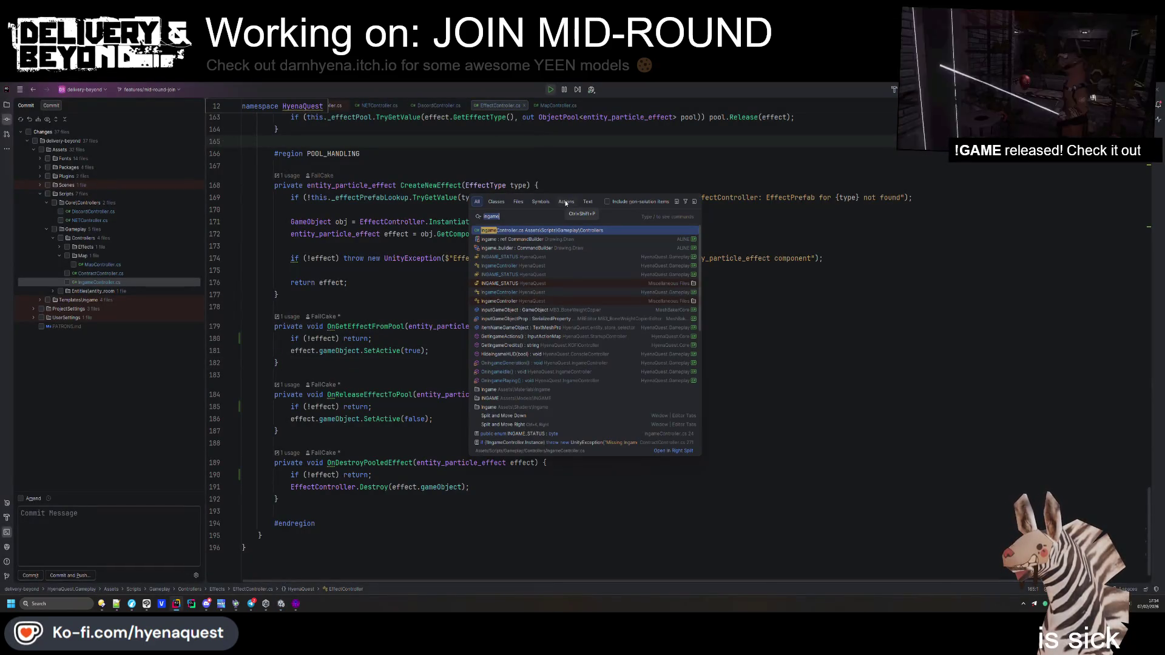
type("entity_paint")
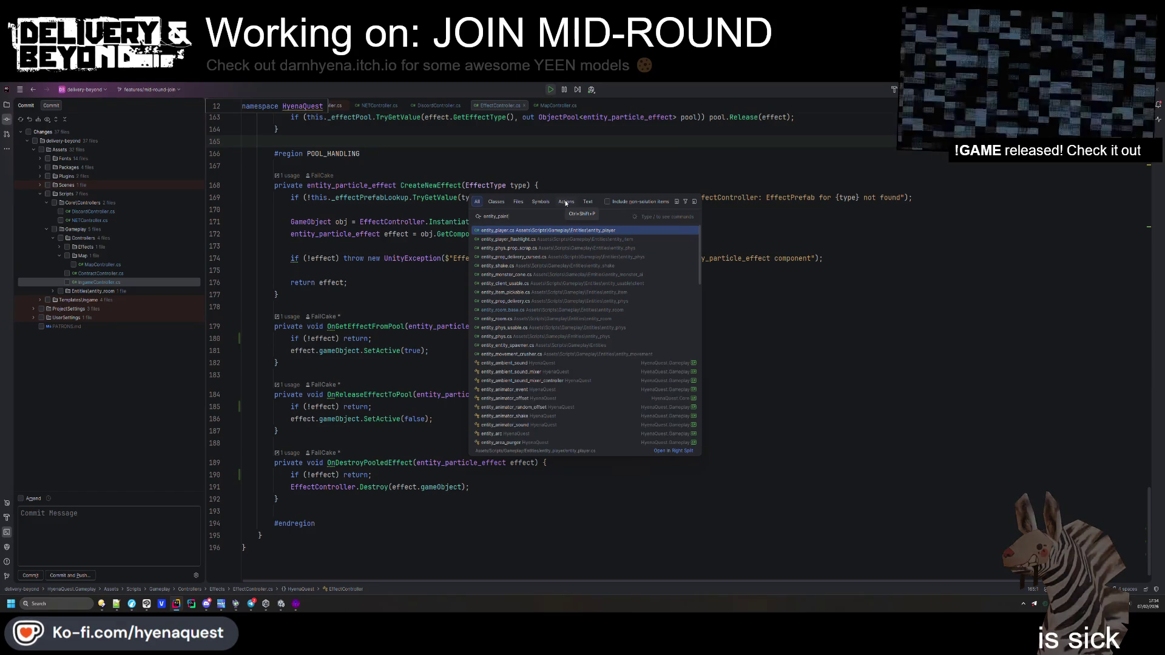
key("Down")
key("Down")
key("Return")
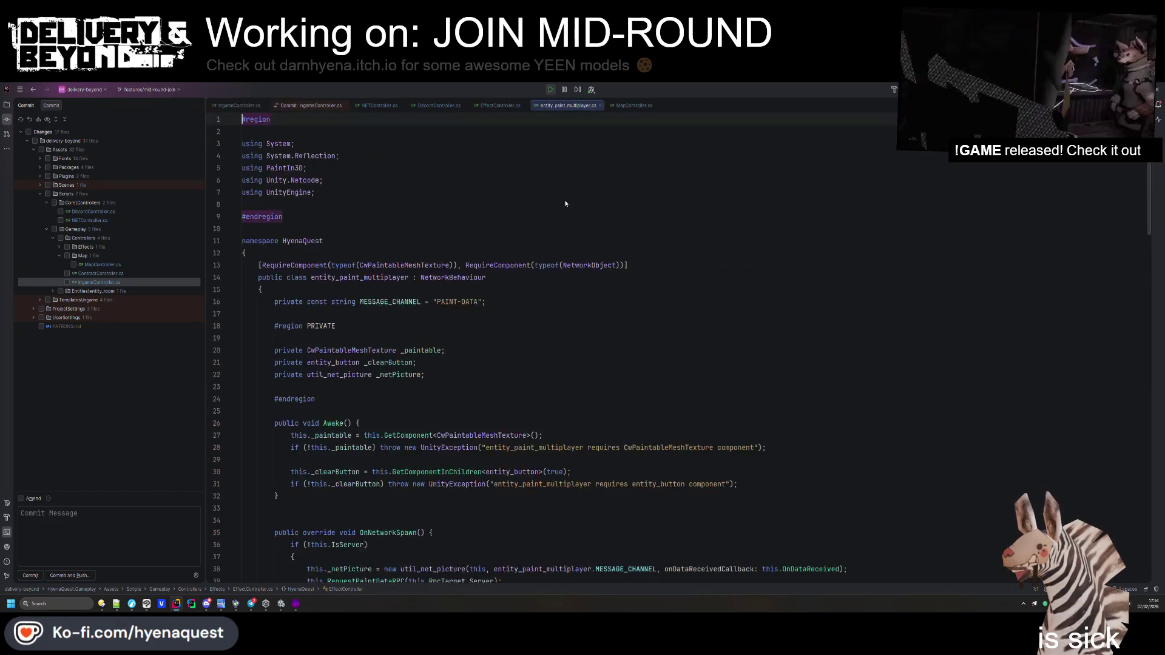
Inspect the util_net_picture and MESSAGE_CHANNEL references on lines 38–45
scroll(474, 204, "down", 4)
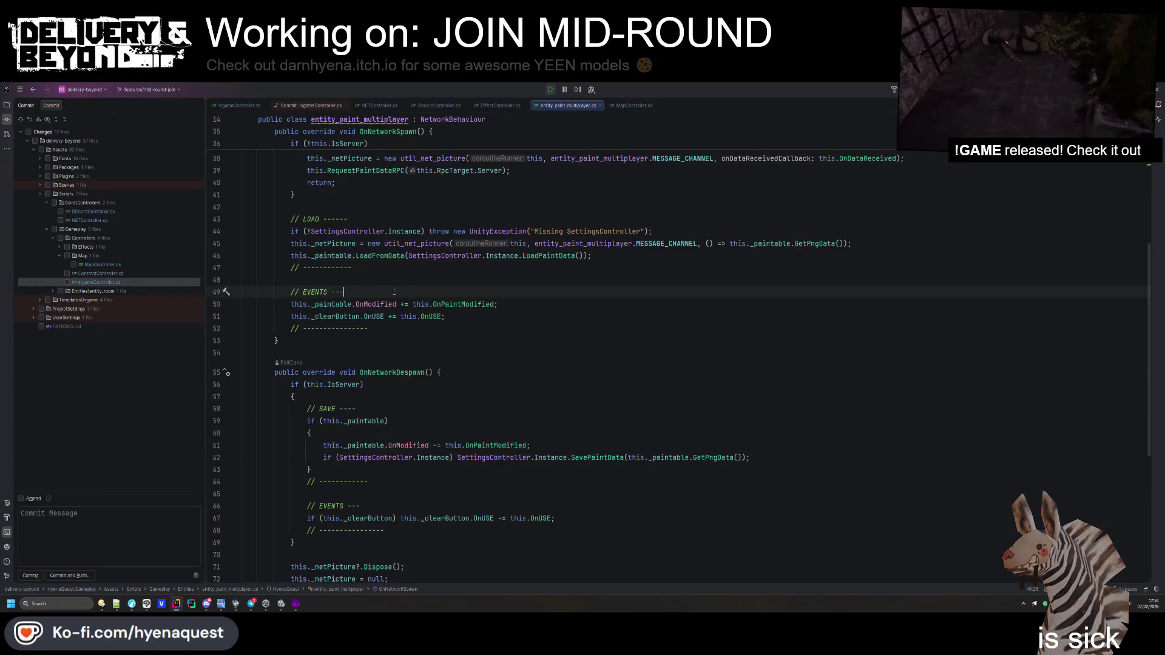
left_click(469, 329)
double_click(405, 316)
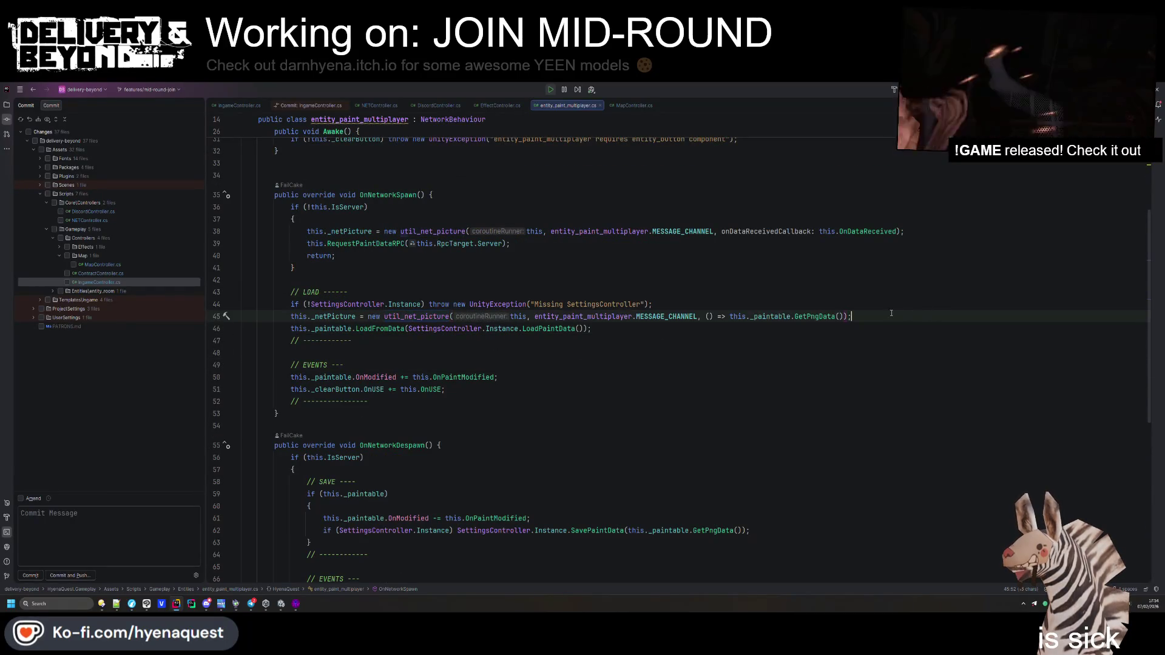
left_click_drag(911, 312, 387, 317)
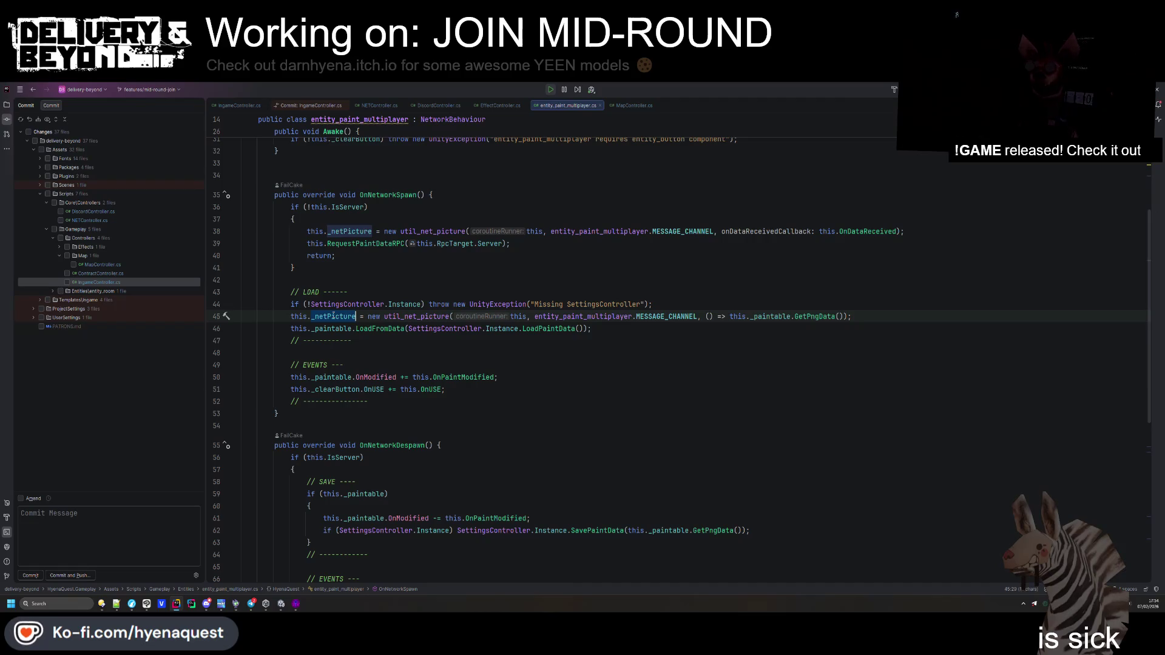
scroll(425, 337, "up", 3)
left_click(436, 340)
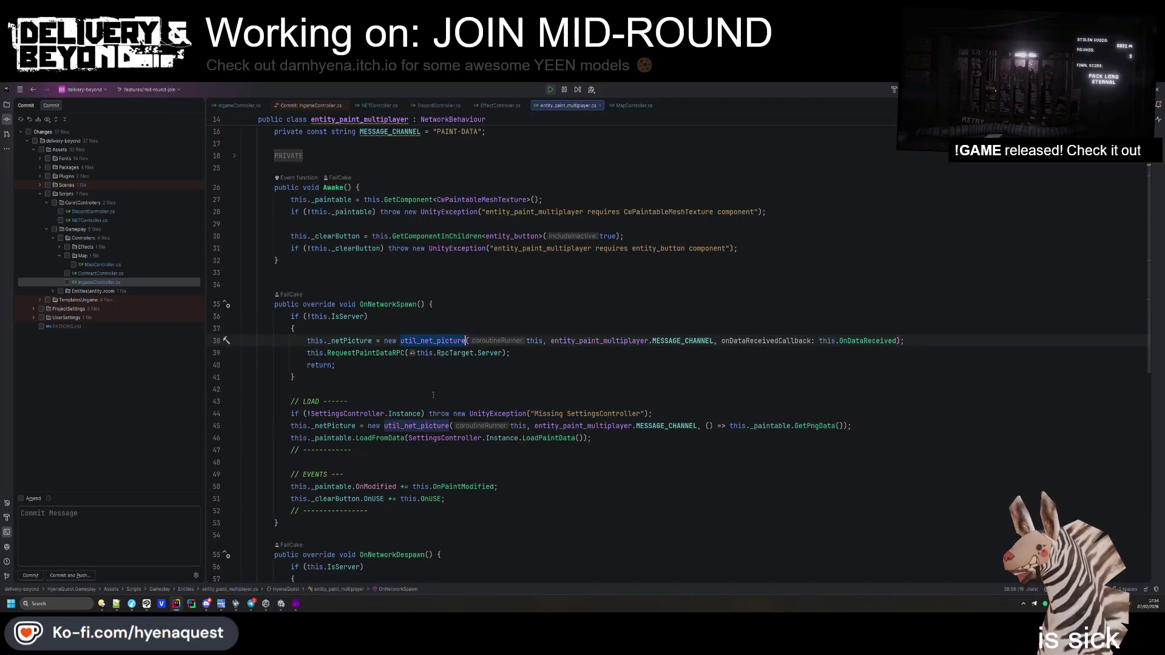
left_click(607, 414)
double_click(668, 426)
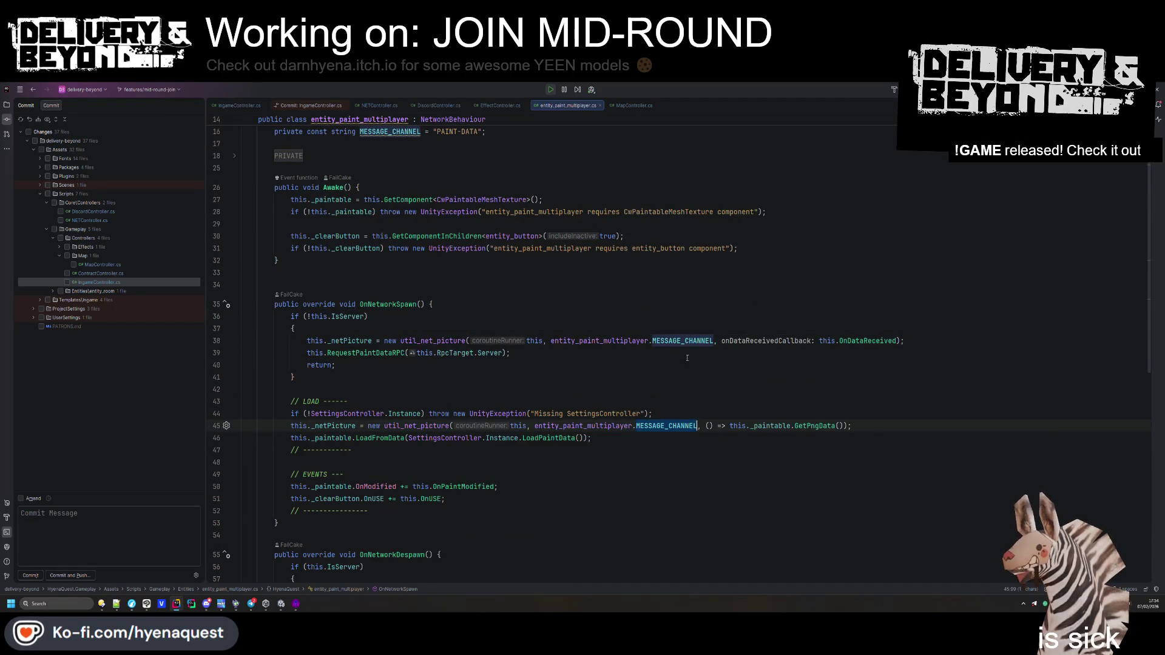
Expand the folded #region PRIVATE to view its fields, then return to Unity
scroll(678, 414, "down", 7)
scroll(678, 414, "down", 5)
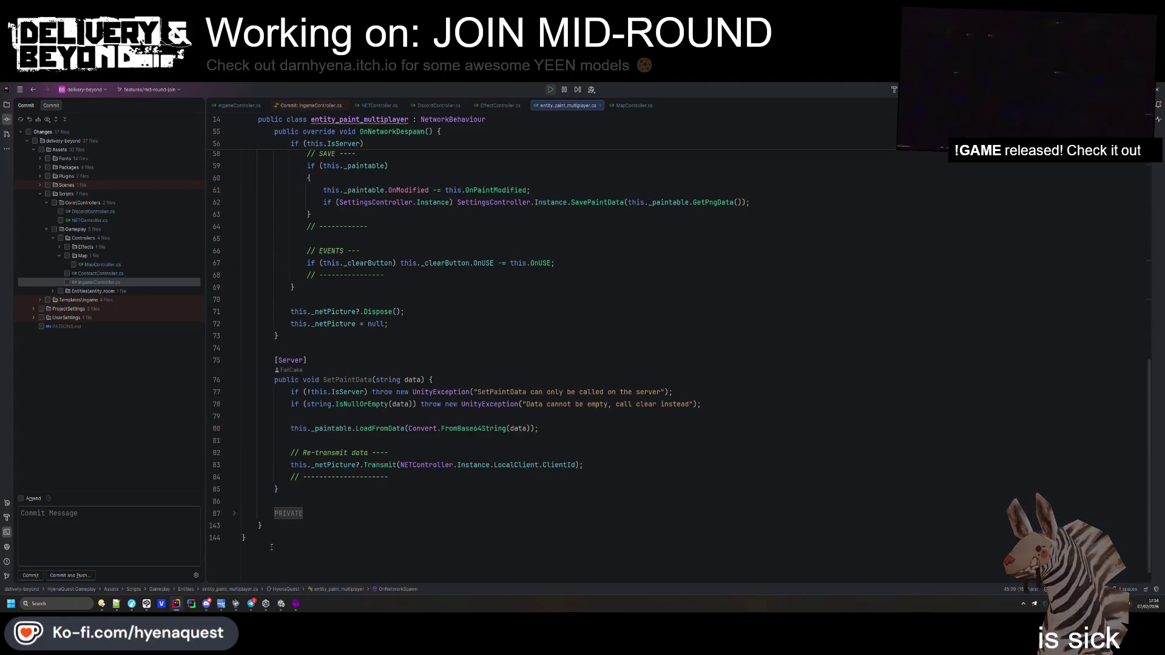
left_click(285, 526)
left_click(292, 515)
scroll(572, 343, "down", 15)
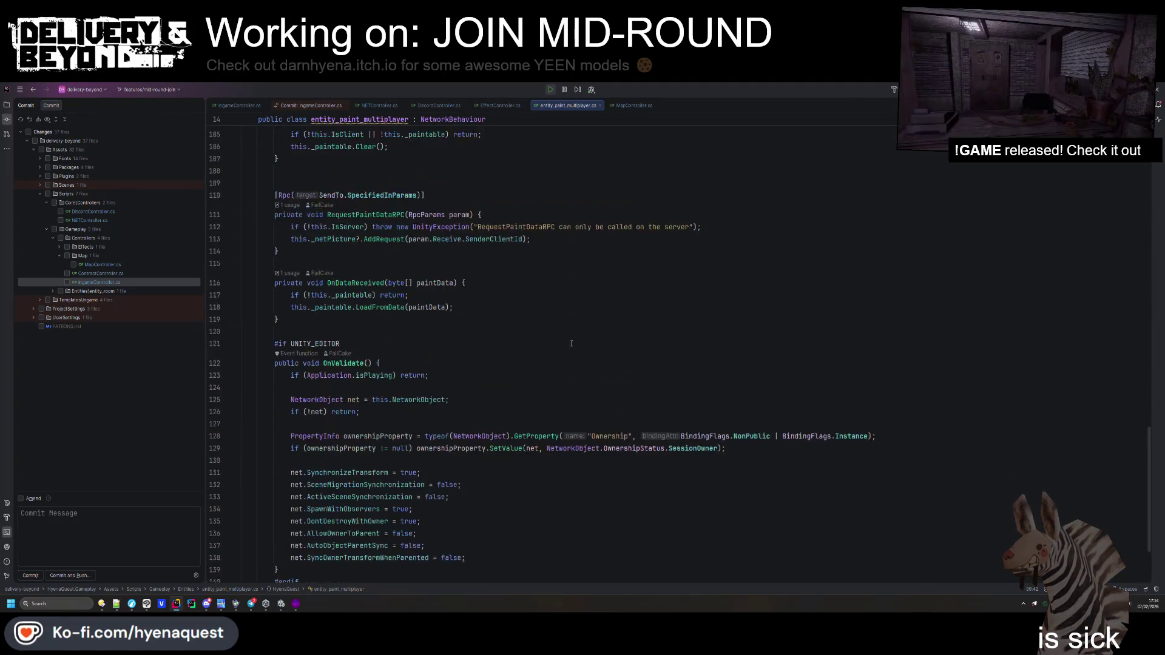
scroll(572, 343, "up", 20)
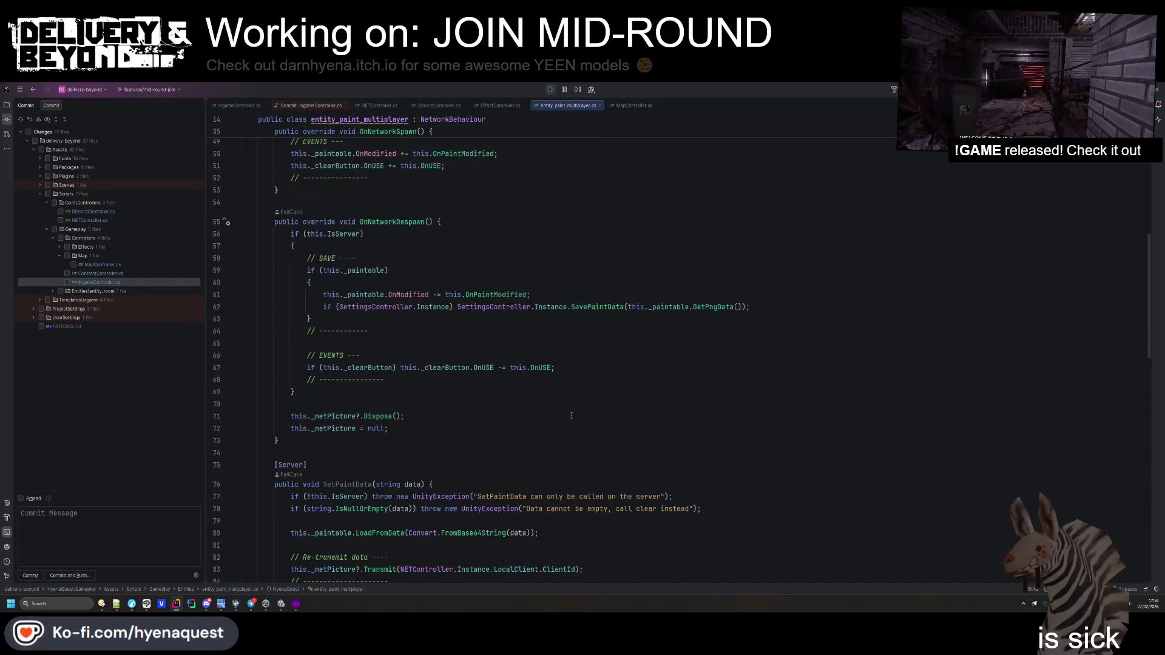
scroll(571, 416, "up", 8)
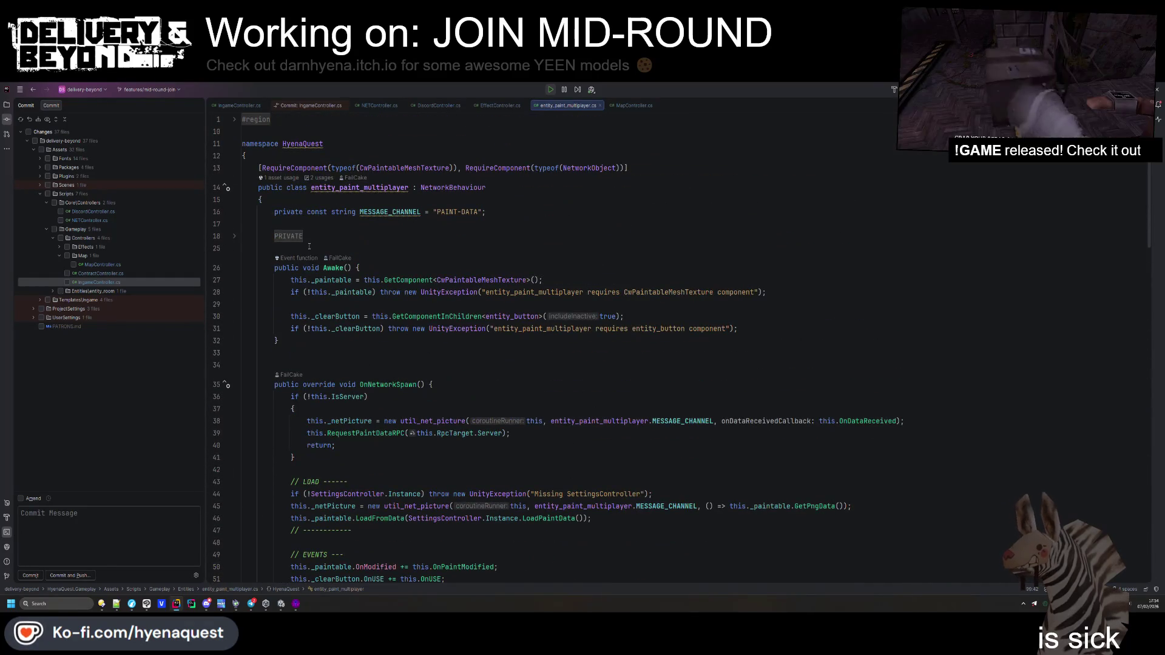
left_click(299, 238)
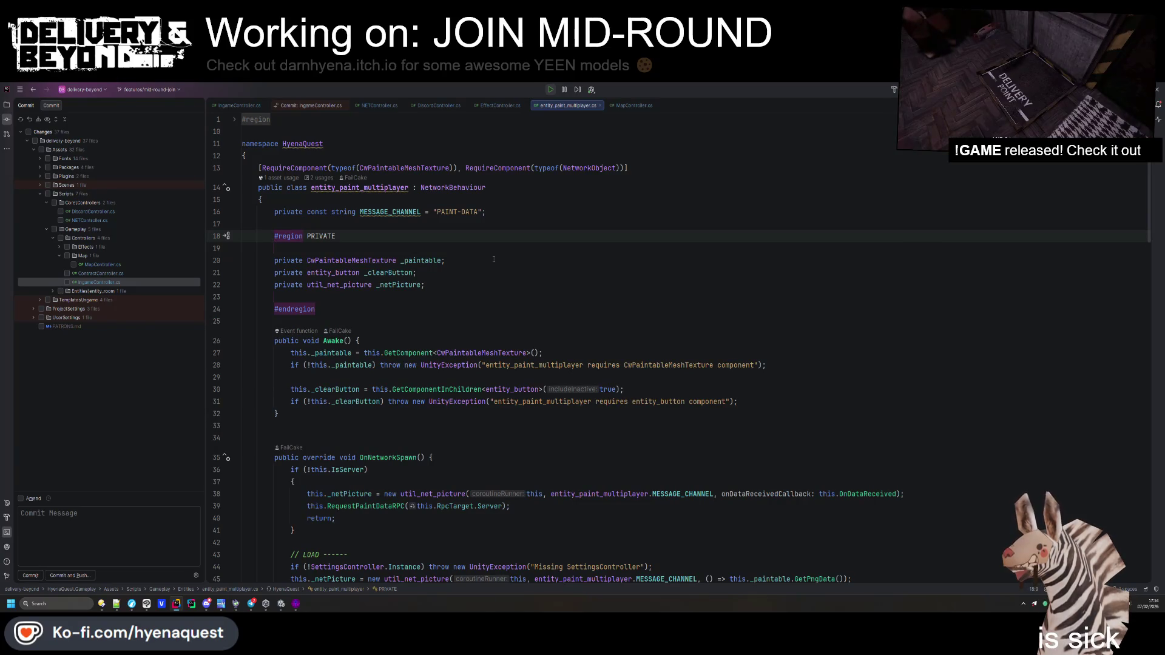
left_click(281, 603)
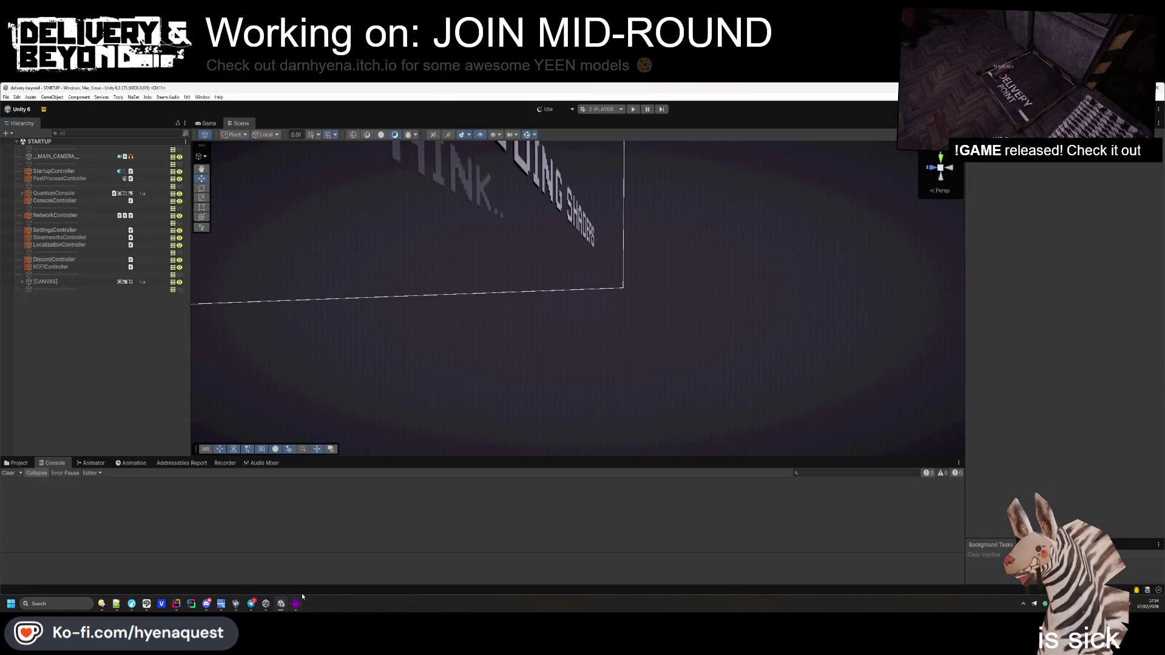
Show the Project tab and start the two-player play session
left_click(16, 463)
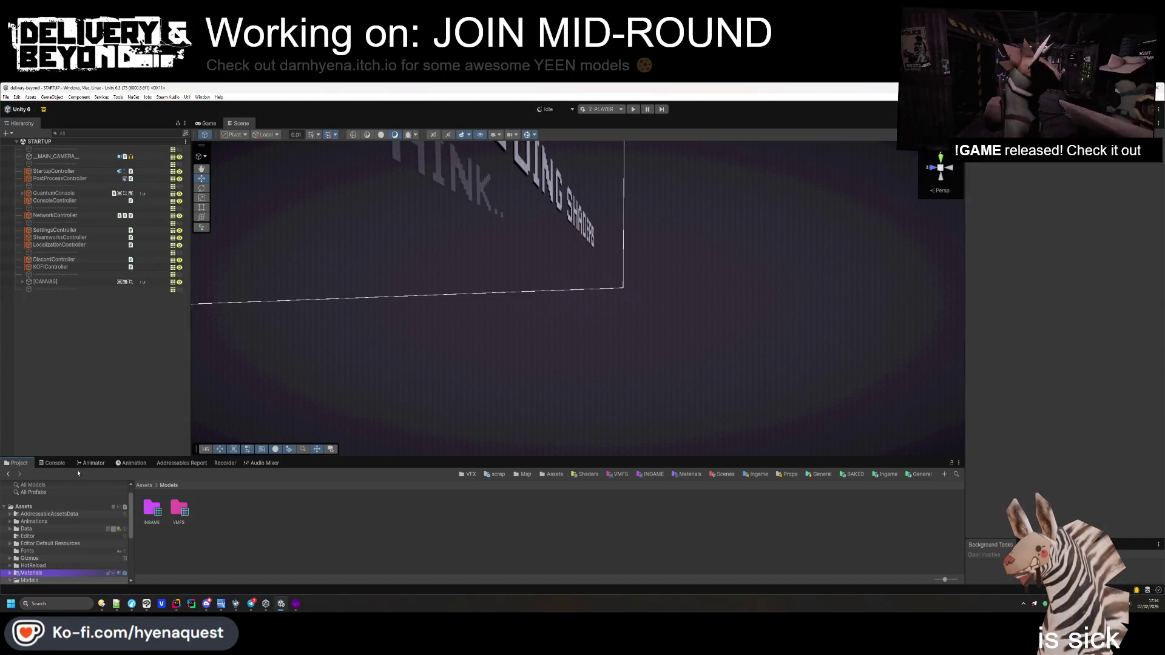
left_click(635, 110)
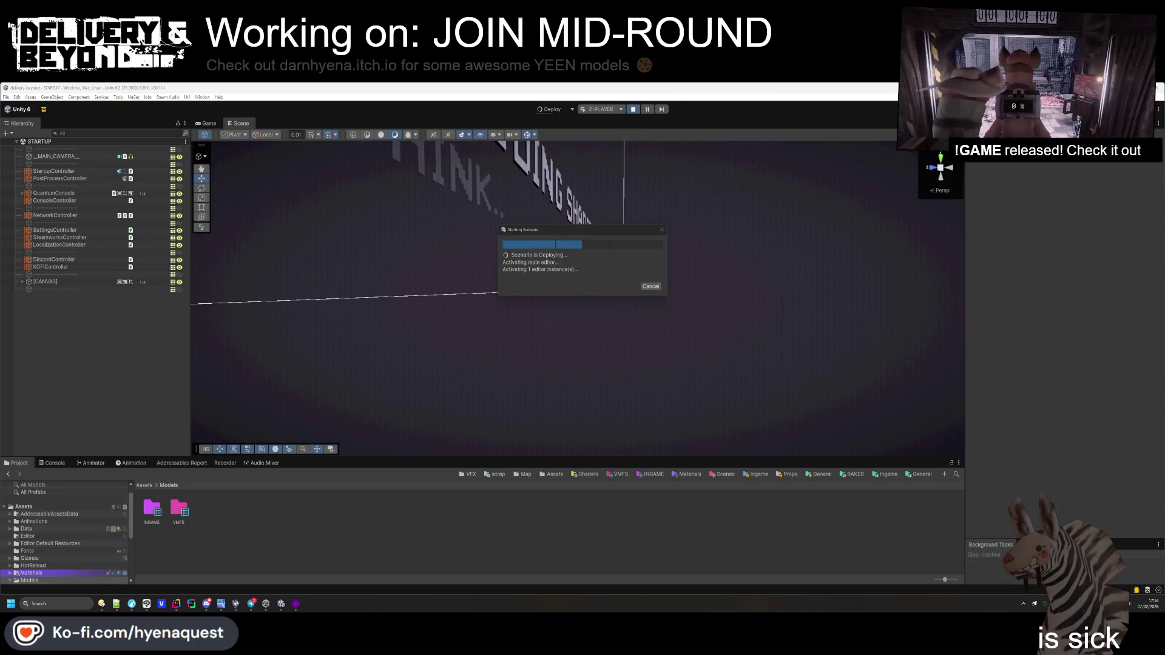
key("alt+Tab")
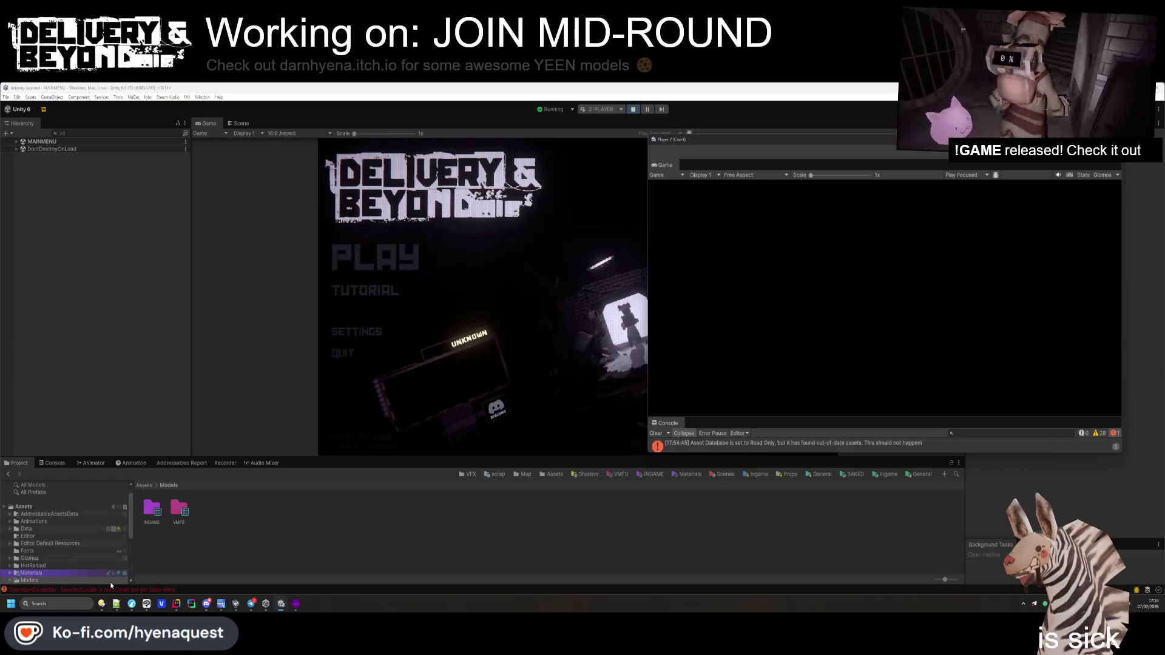
Review the System.Exception and OperationException details, stop play mode, and show the Console
left_click(112, 592)
left_click(116, 508)
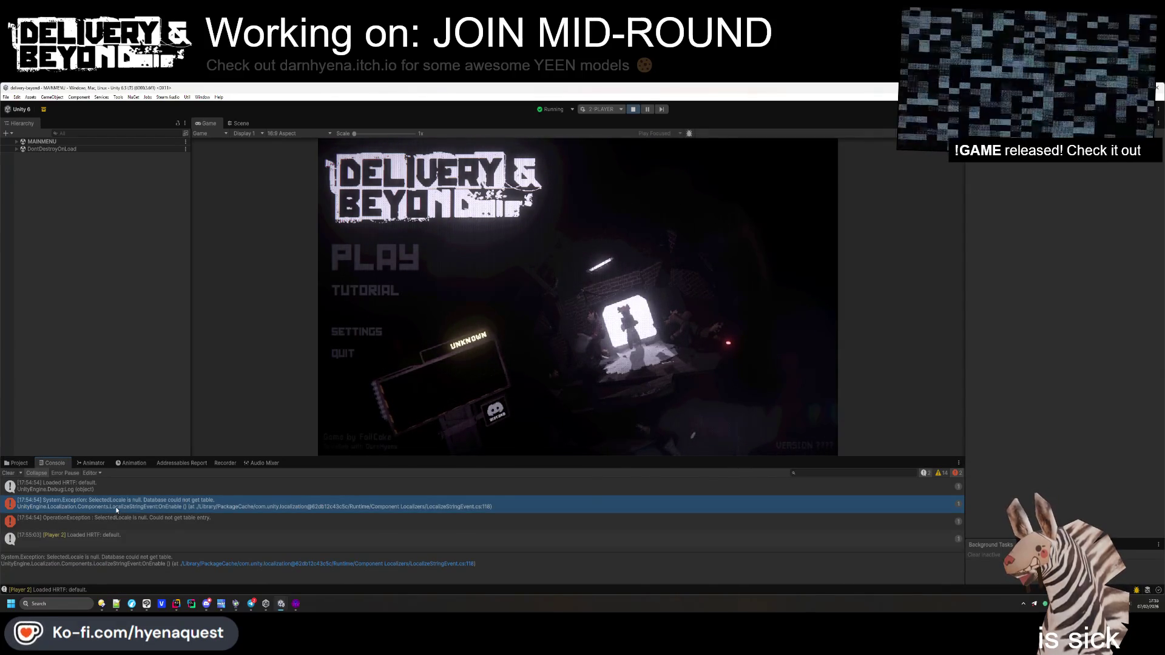
left_click(126, 523)
left_click(128, 508)
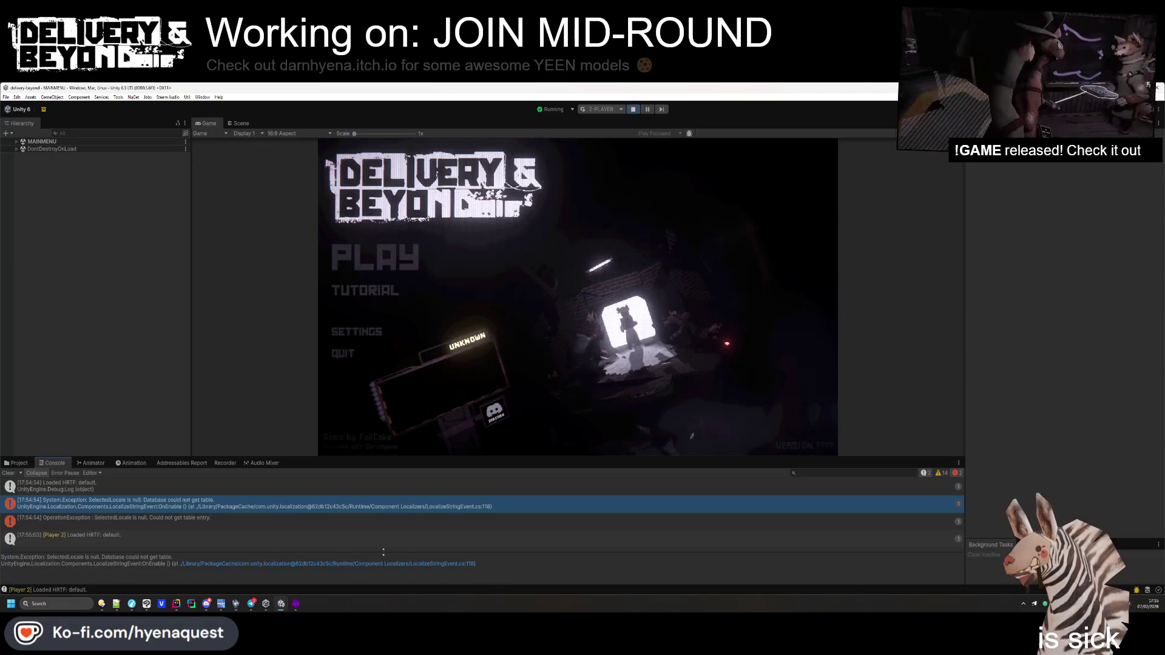
left_click(15, 463)
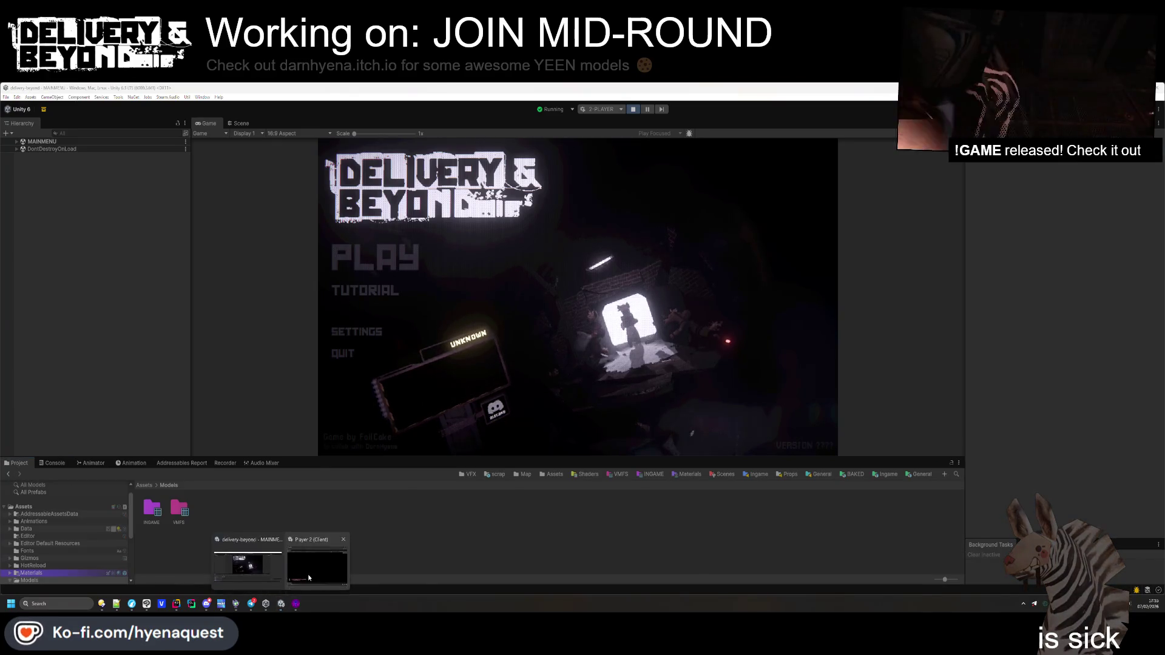
key("ctrl+p")
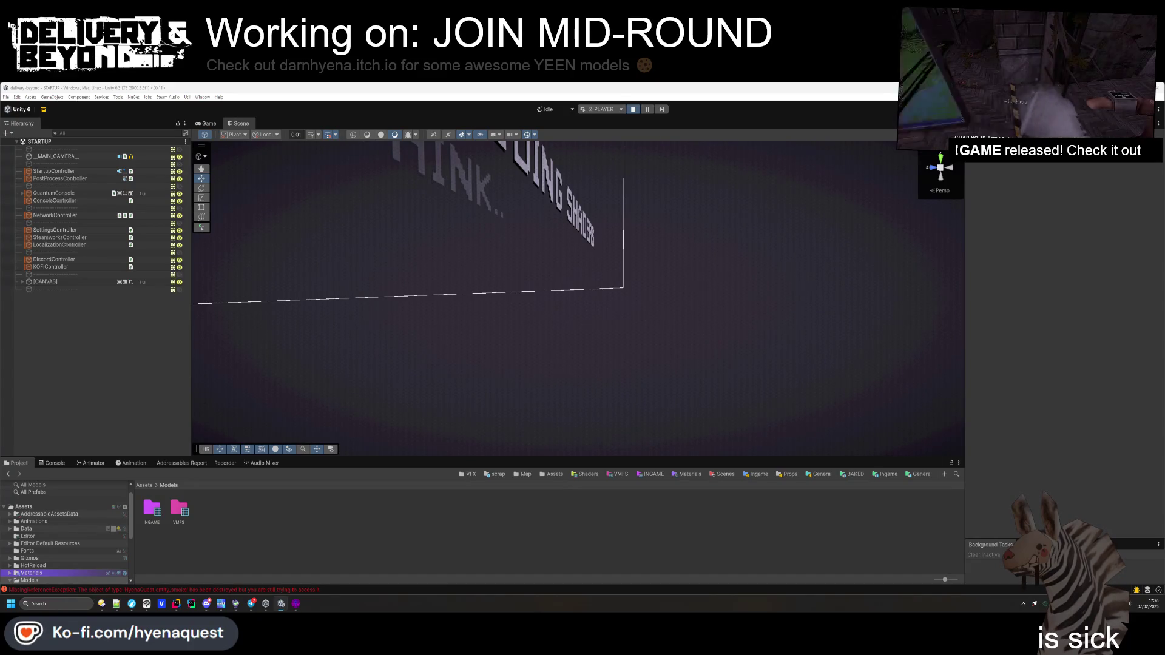
left_click(52, 463)
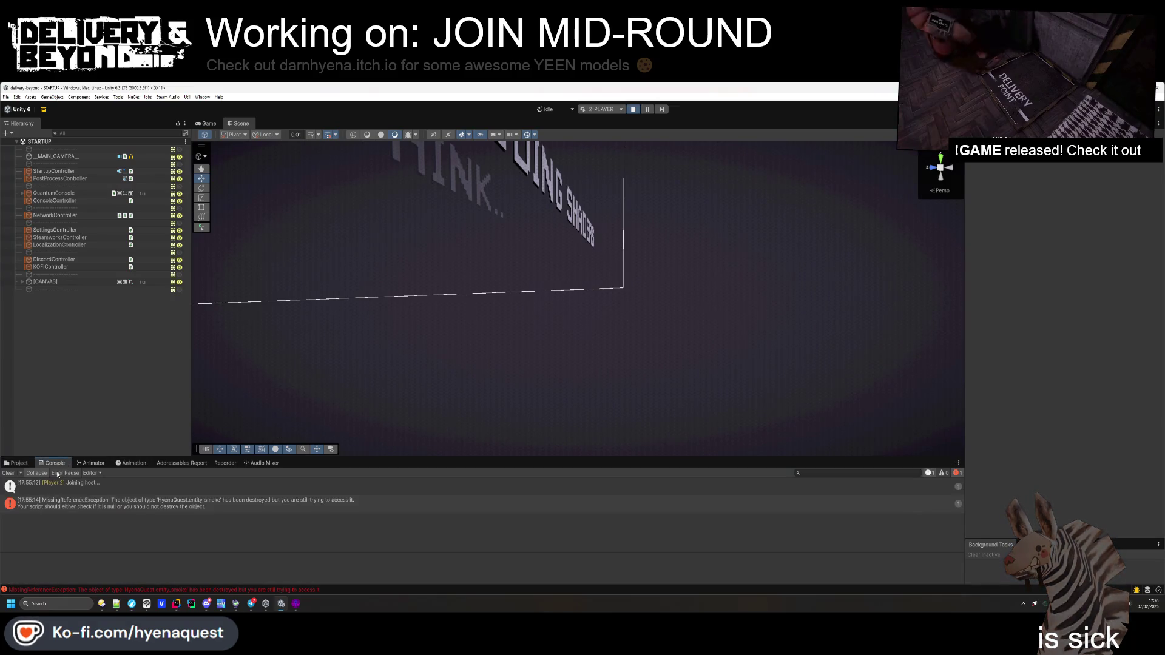
Clear Unity's console log and dismiss the Crowdin activity browser window
left_click(12, 474)
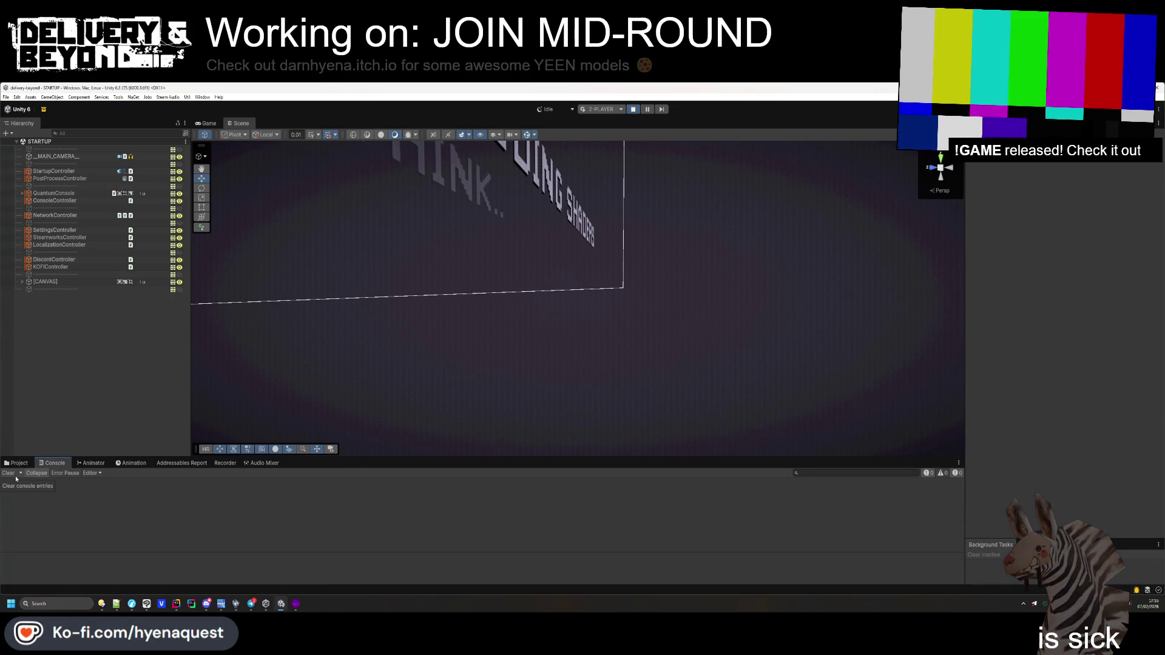
left_click(632, 110)
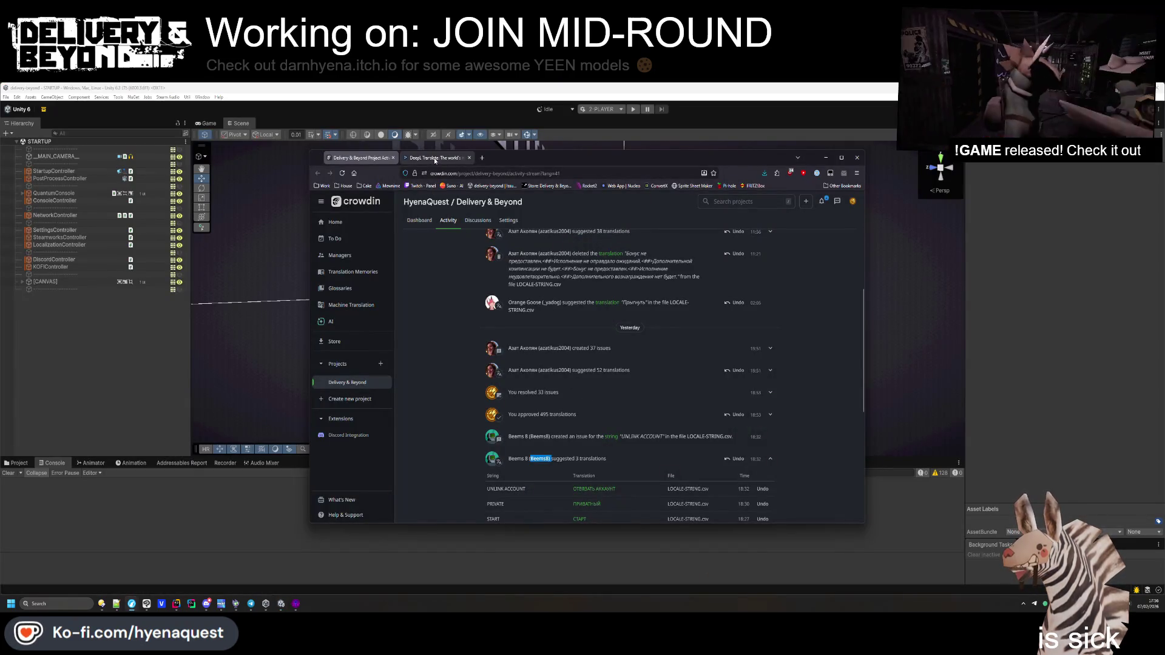
scroll(471, 272, "up", 5)
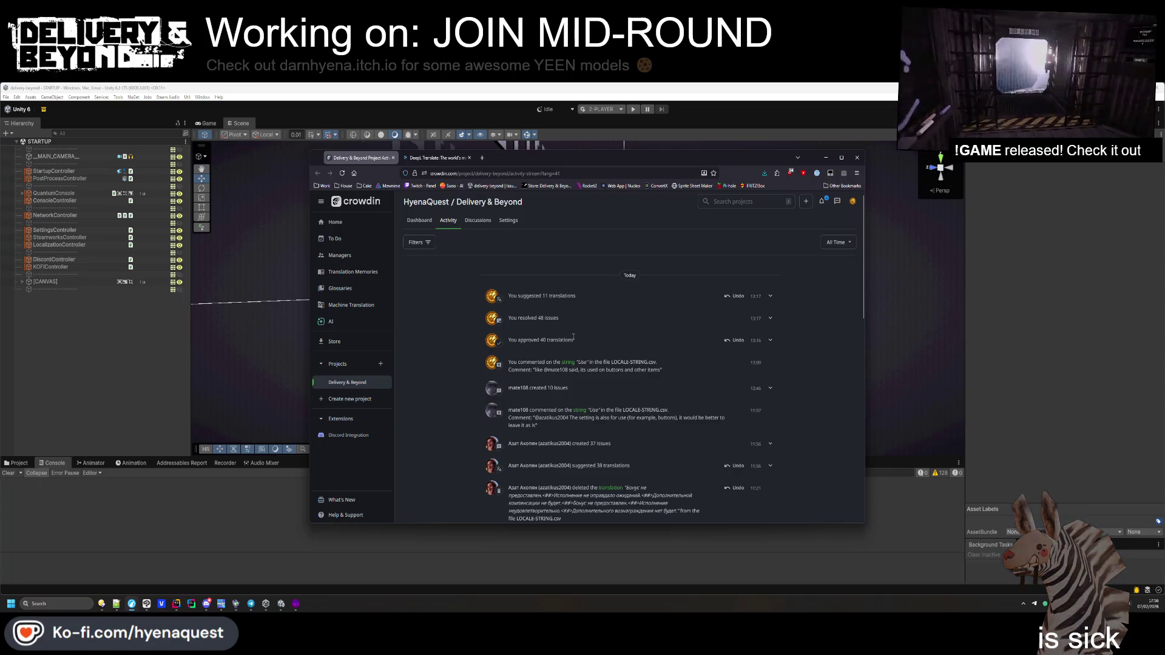
left_click(626, 109)
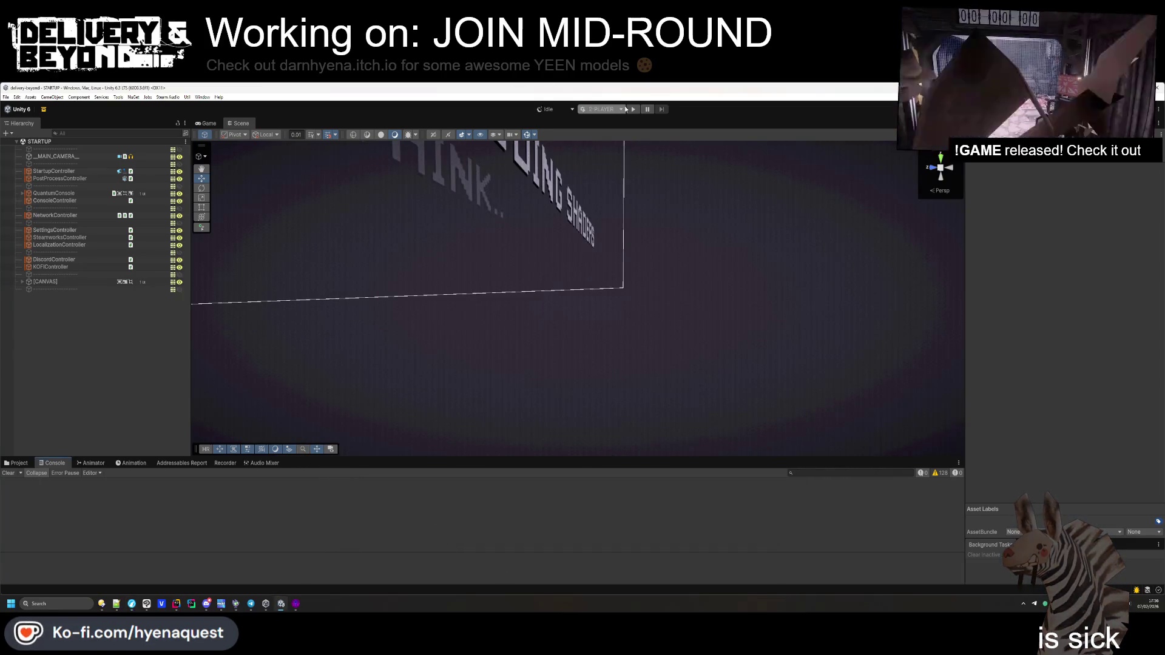
Clear the console warnings and press Play to relaunch the 2-player scenario
left_click(14, 475)
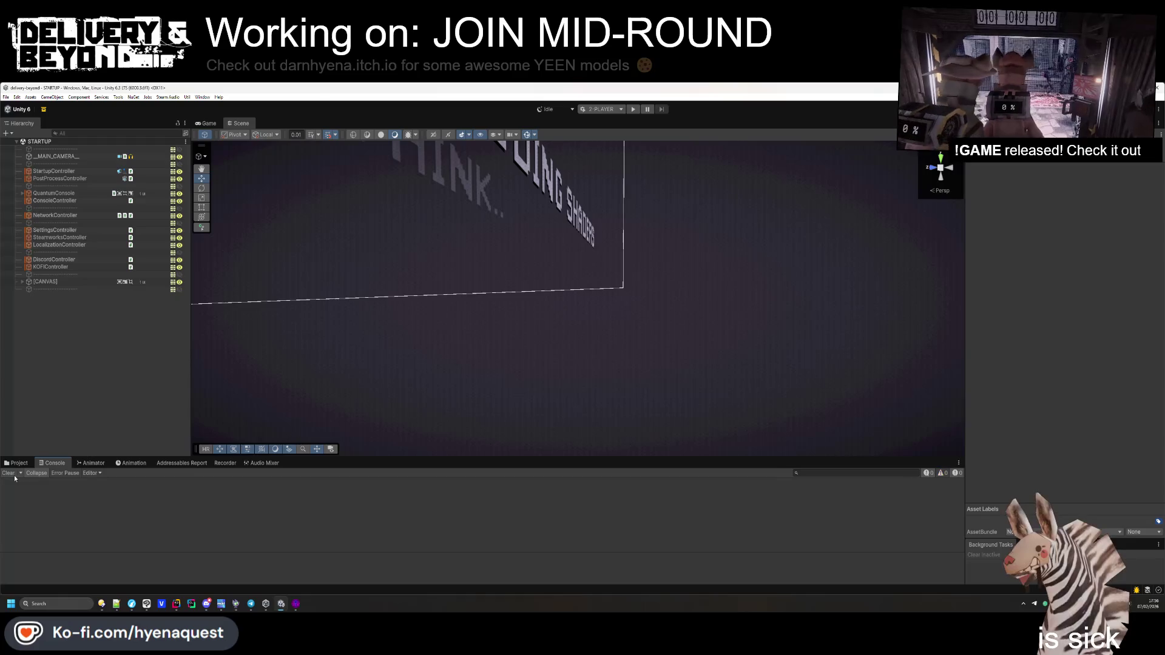
left_click(632, 114)
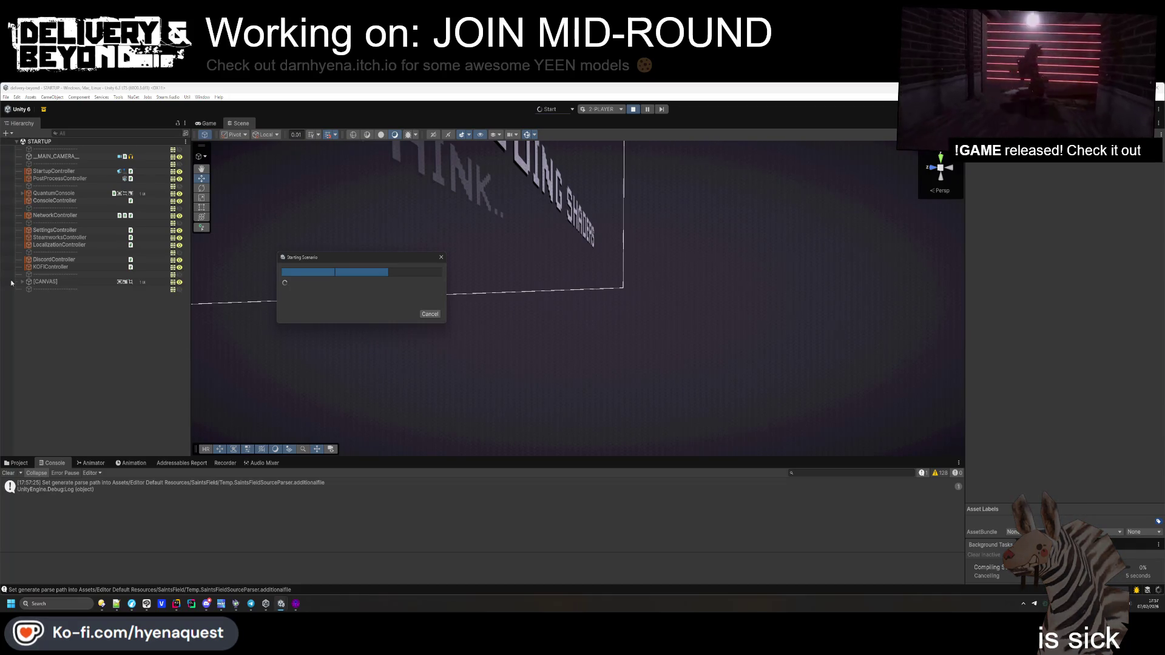
Cancel the Starting Scenario run, then bring up the context menu in the Assets/Models folder view
left_click(431, 314)
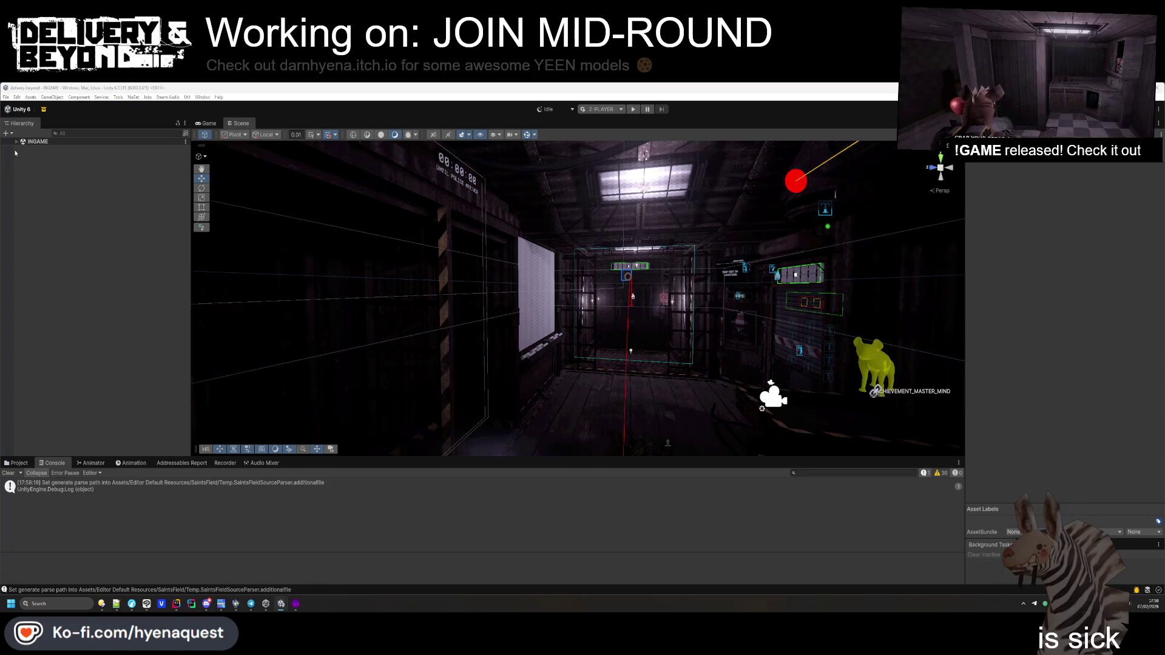
left_click(16, 463)
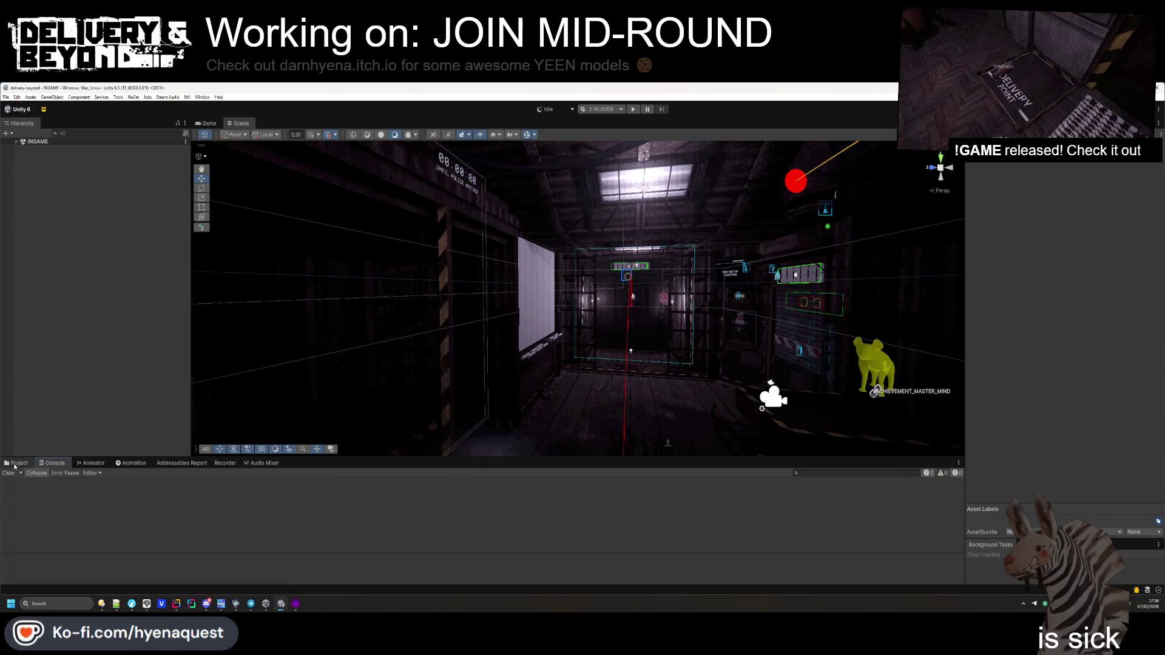
right_click(365, 517)
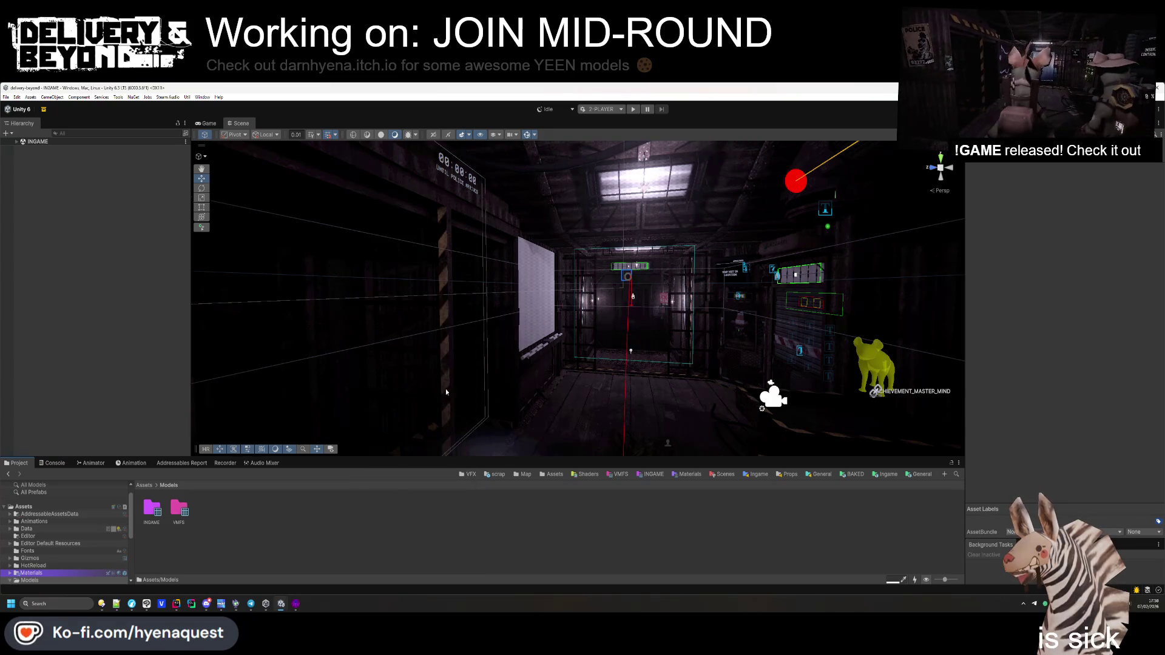
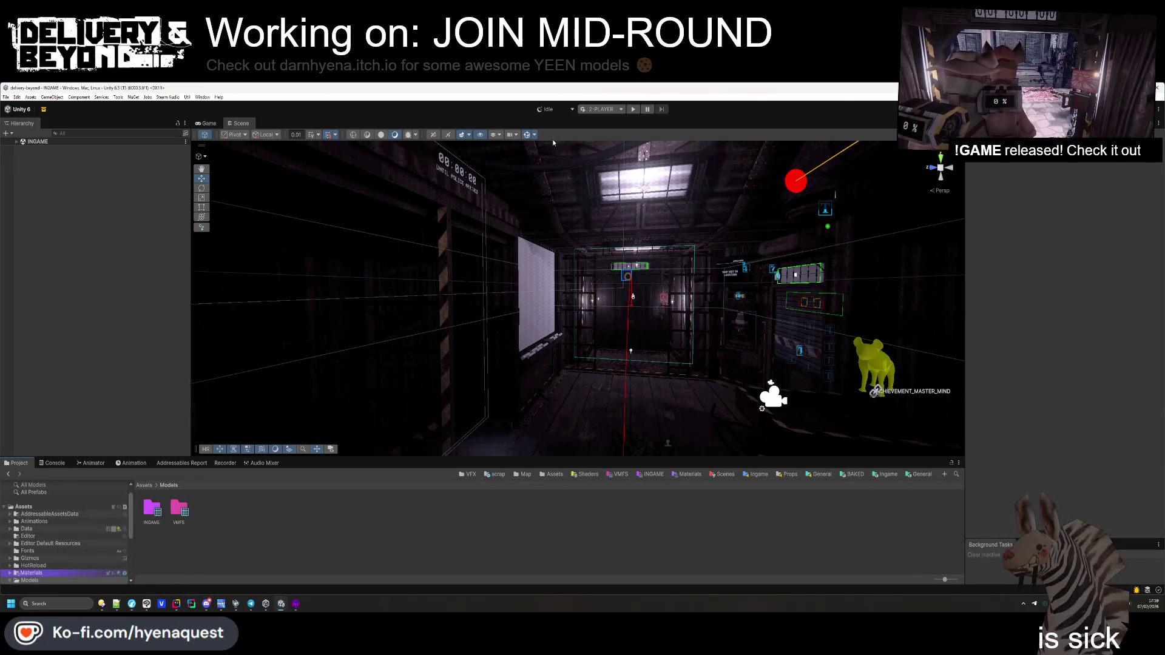
Start play mode and walk Player 2 forward toward the vacuum, then return to the editor
left_click(634, 111)
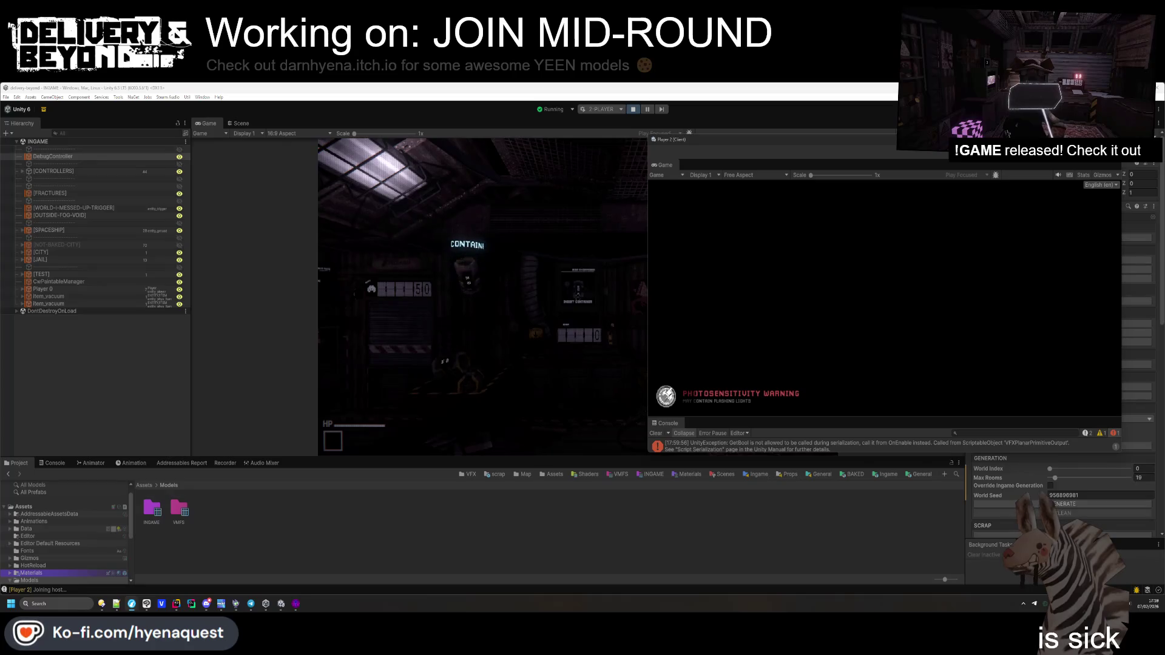
left_click(656, 434)
left_click(879, 295)
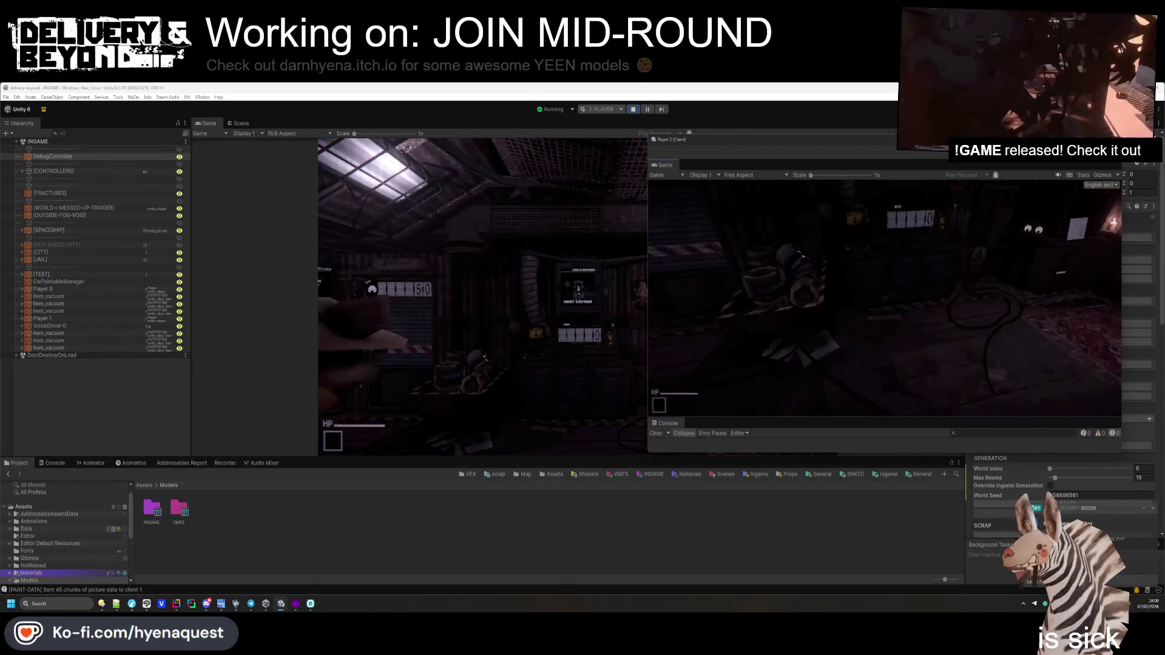
key("w")
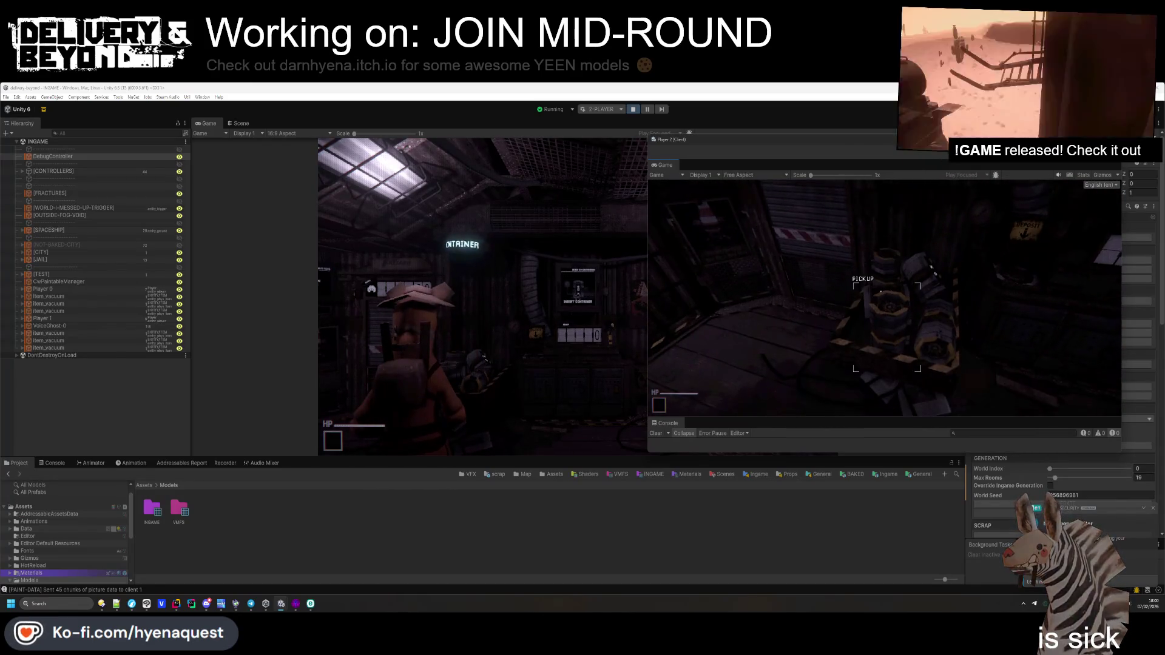
key("alt+Tab")
key("super")
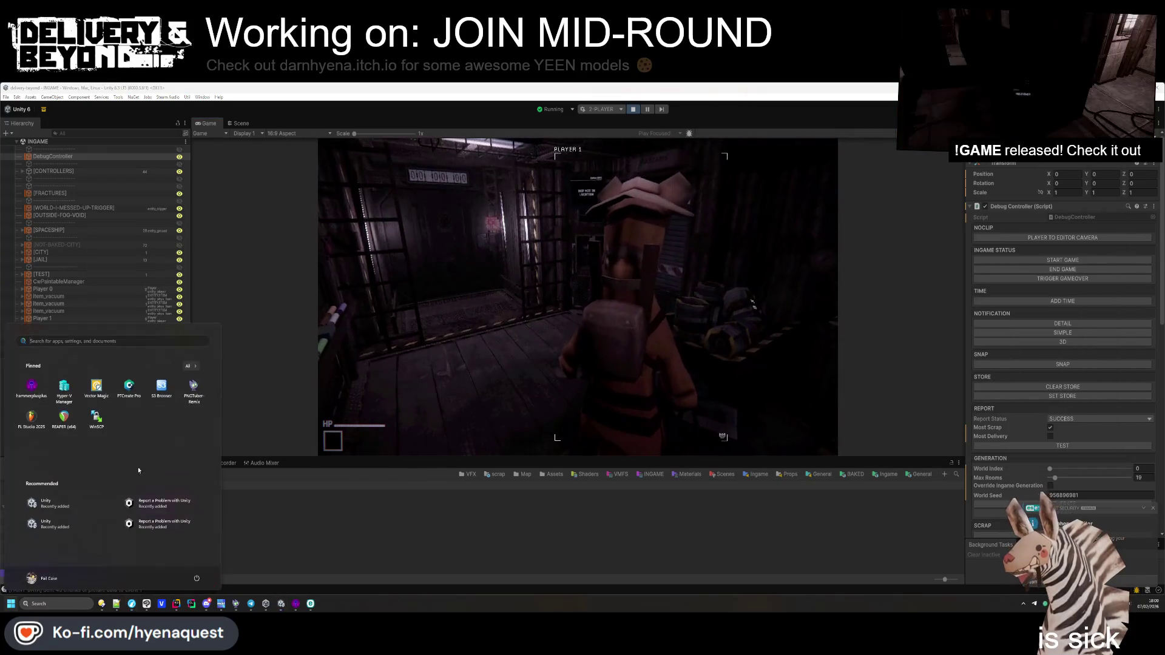
Clear the host's in-game console and run world.contract DARKNESS_WORLD, then bring up Player 2
key("Escape")
left_click(55, 463)
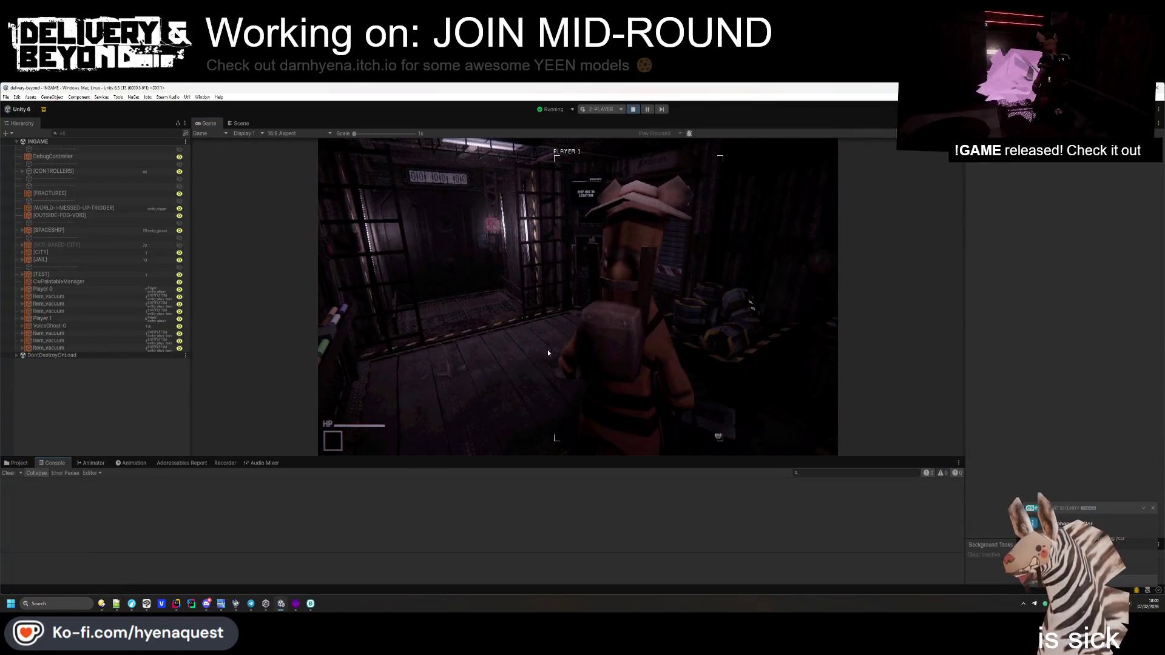
key("grave")
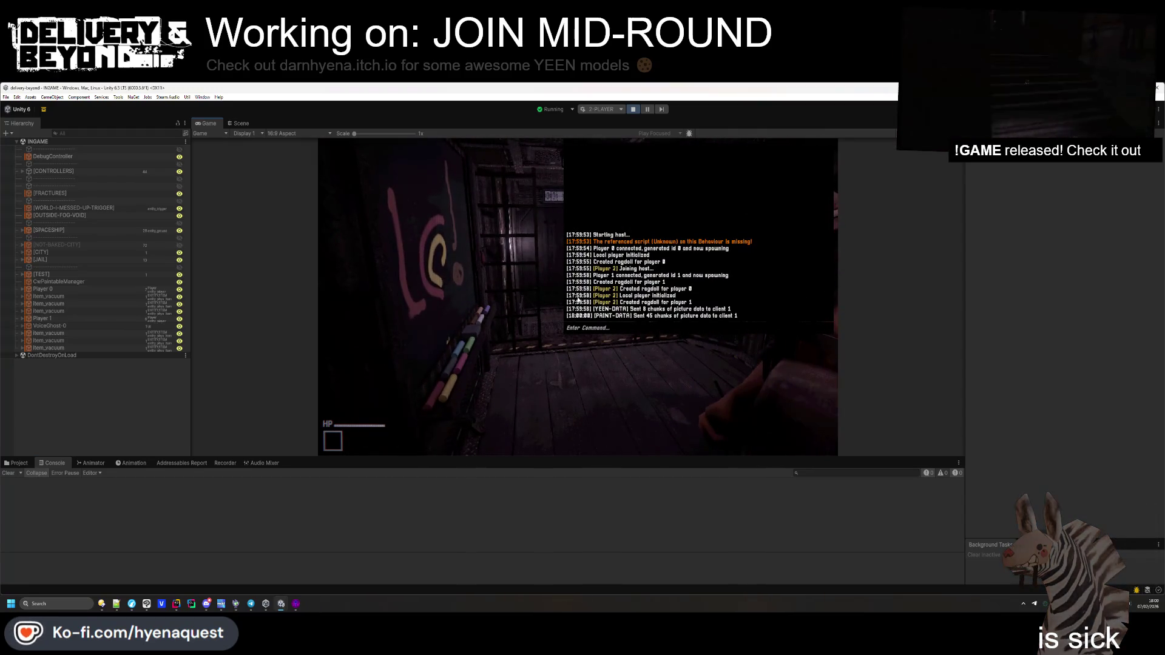
type("clear")
key("Return")
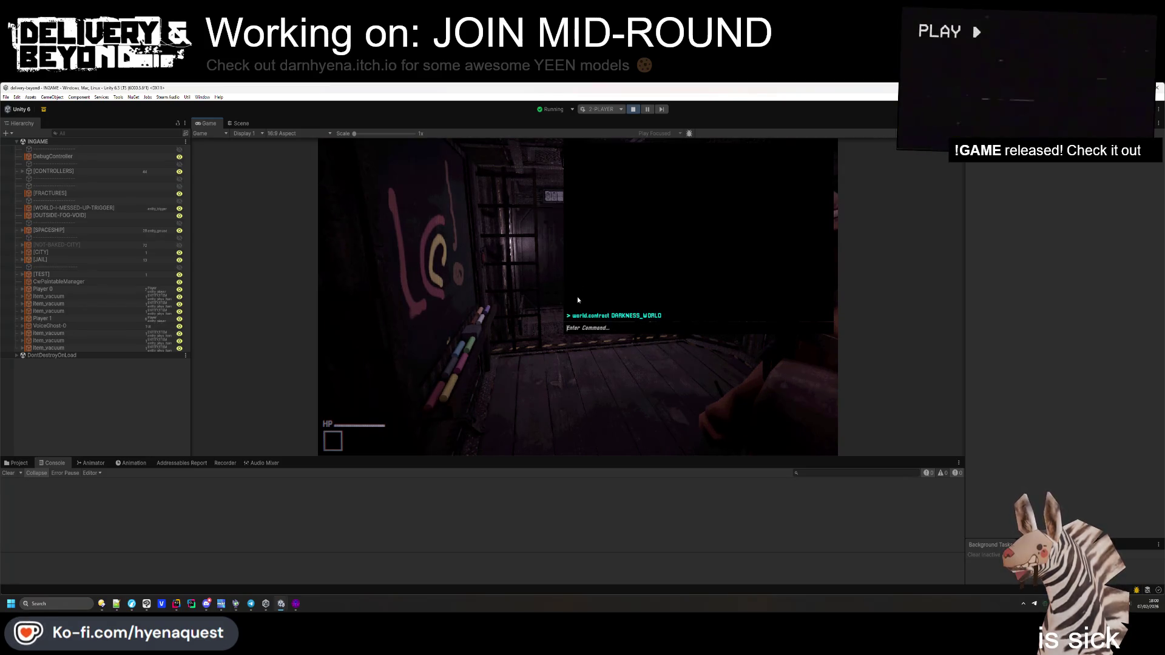
key("grave")
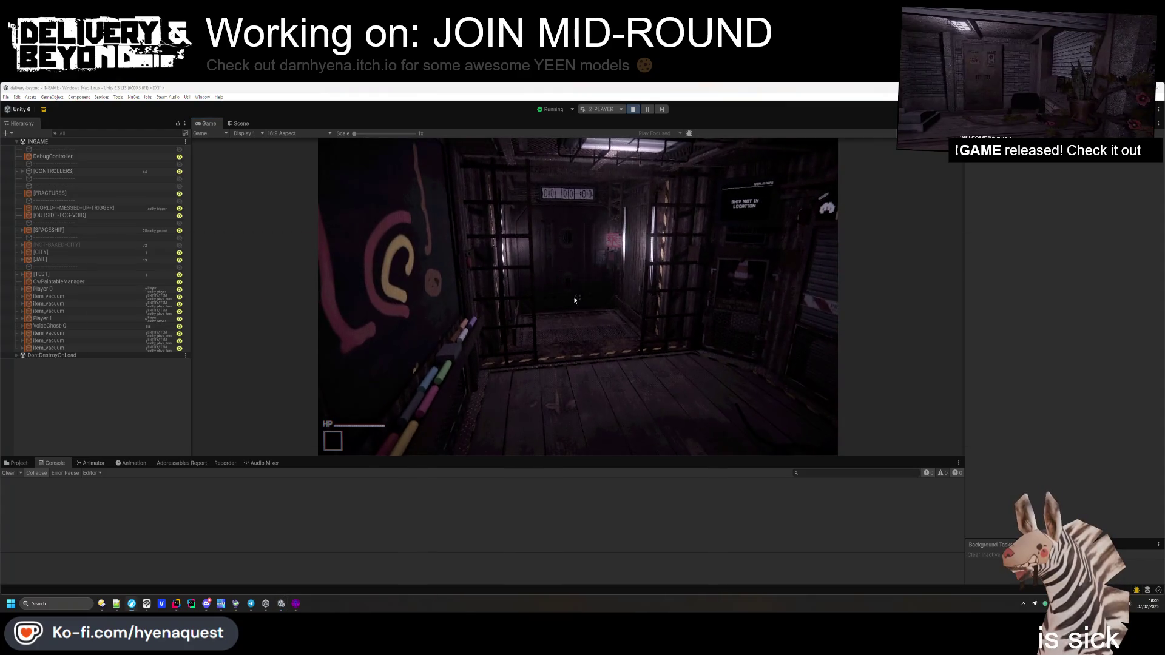
key("alt+Tab")
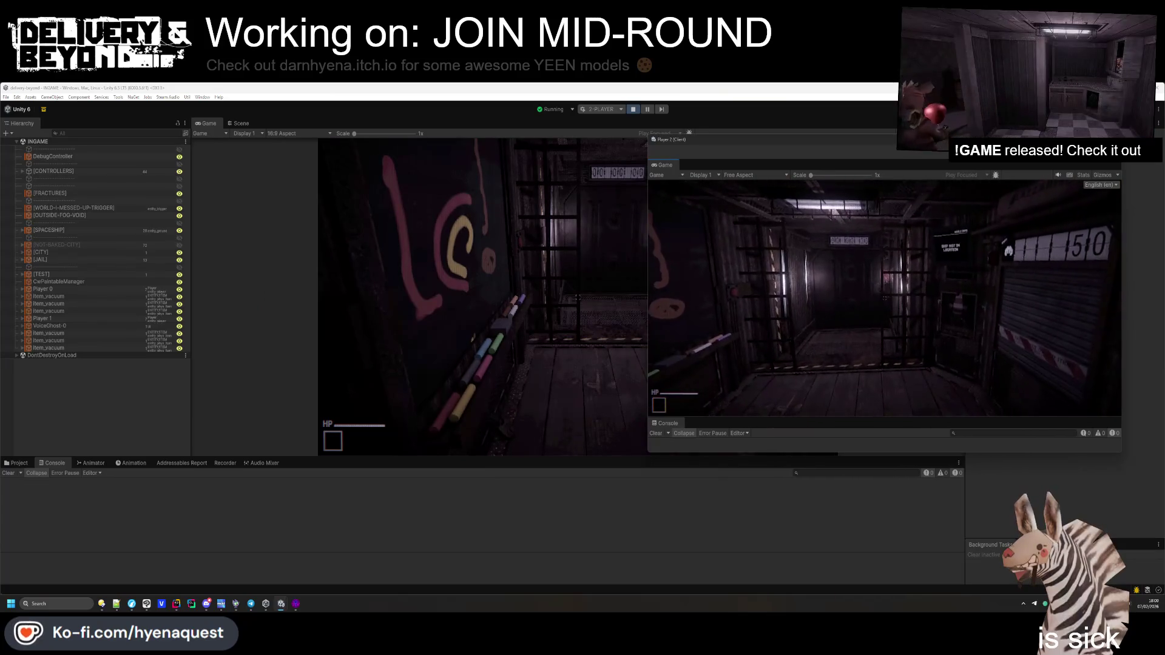
Disconnect Player 2 from its console and run game.start in the host's console
key("grave")
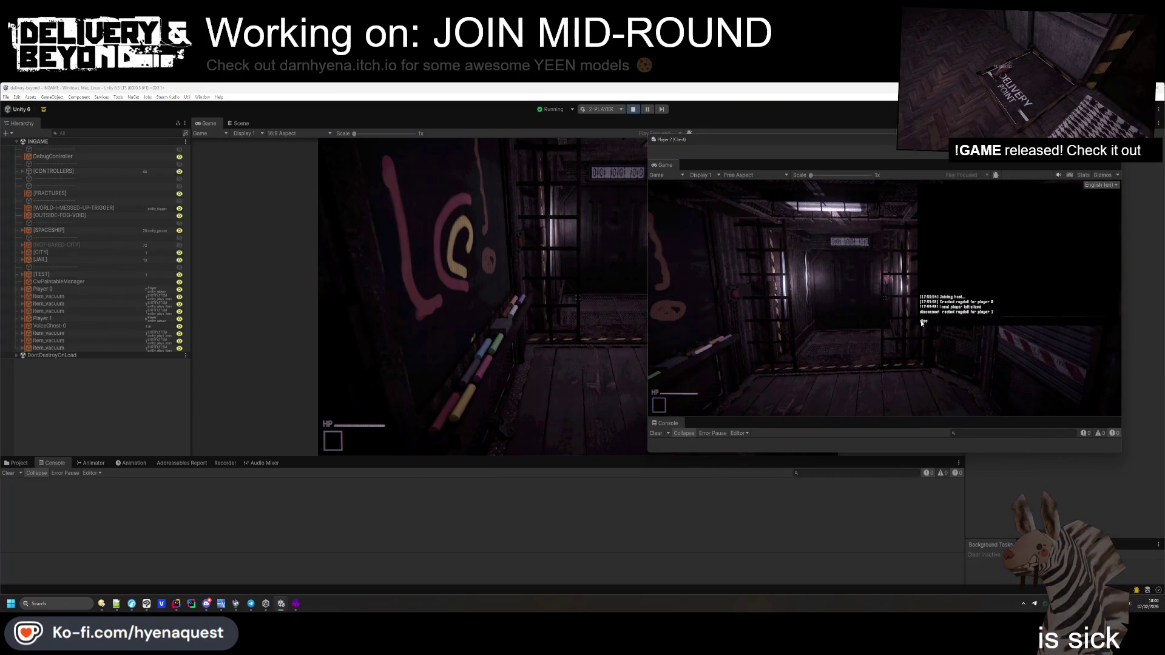
key("Return")
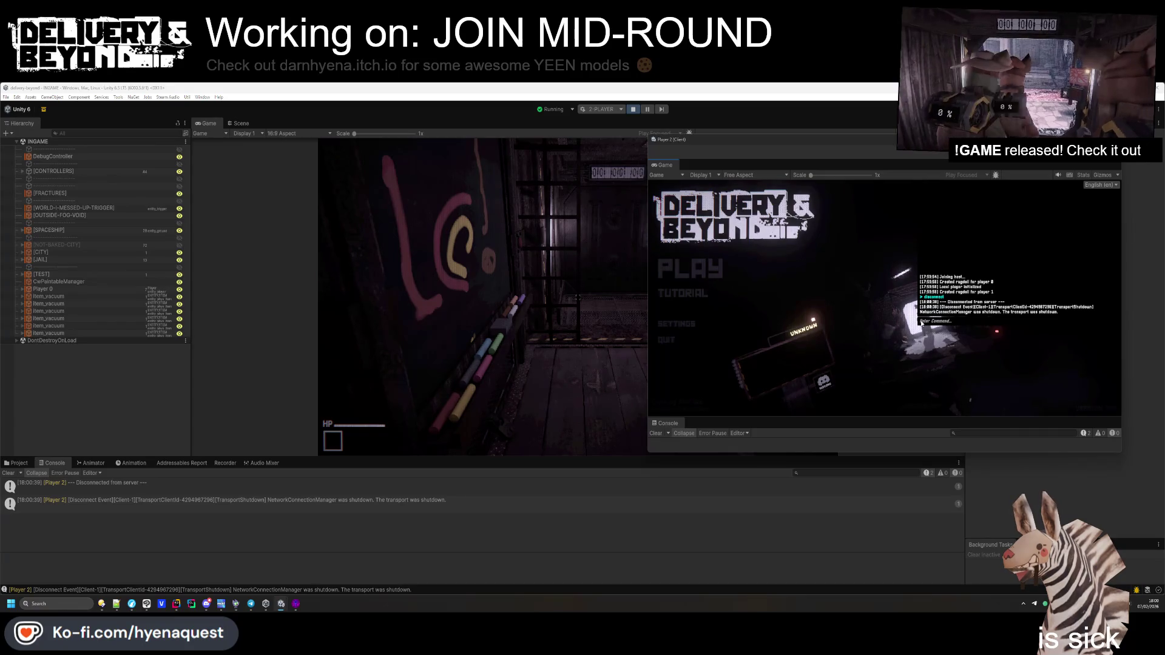
left_click(578, 299)
key("grave")
type("me.start")
key("Return")
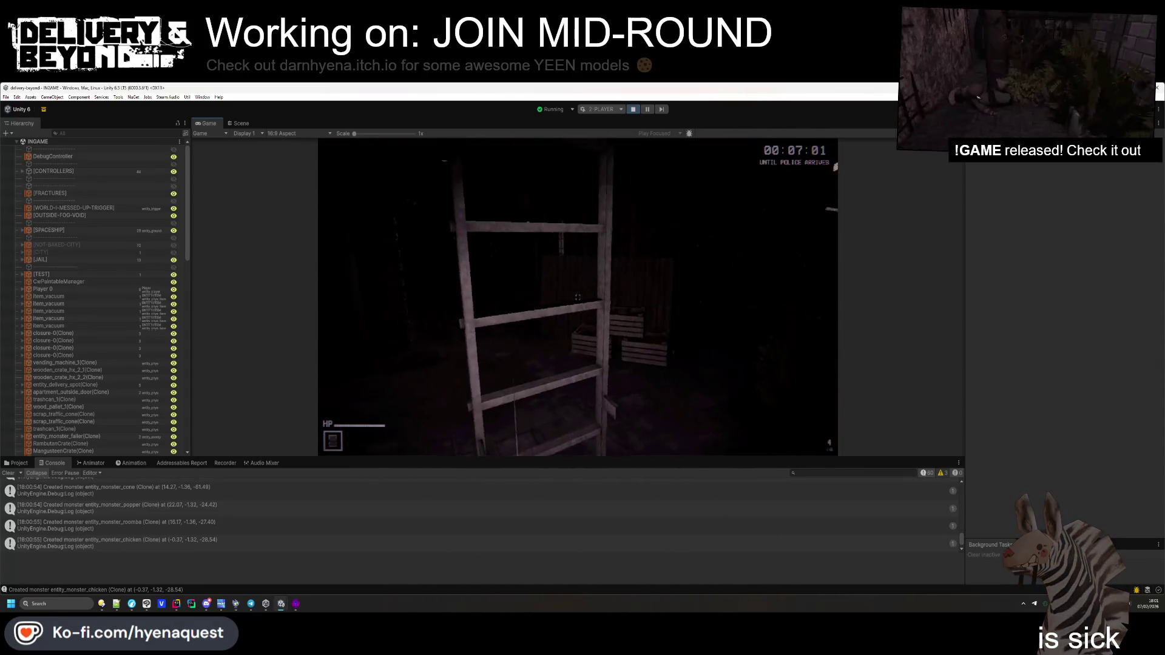
Reconnect Player 2 to the running round, then return control to the host game view
key("alt+Tab")
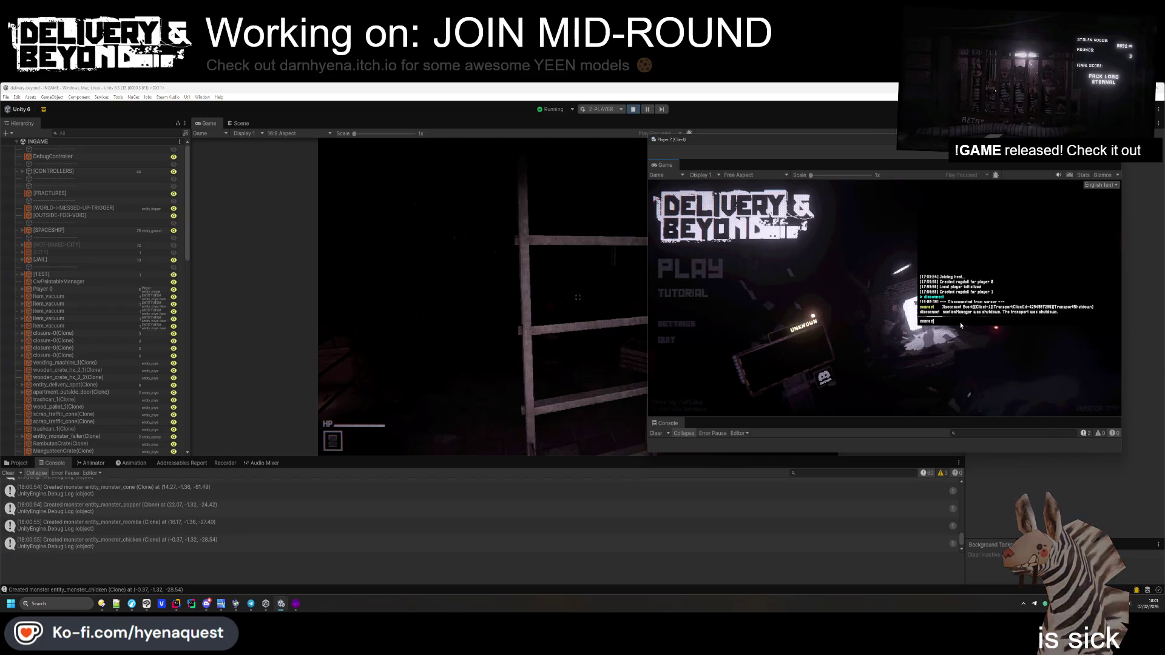
key("Return")
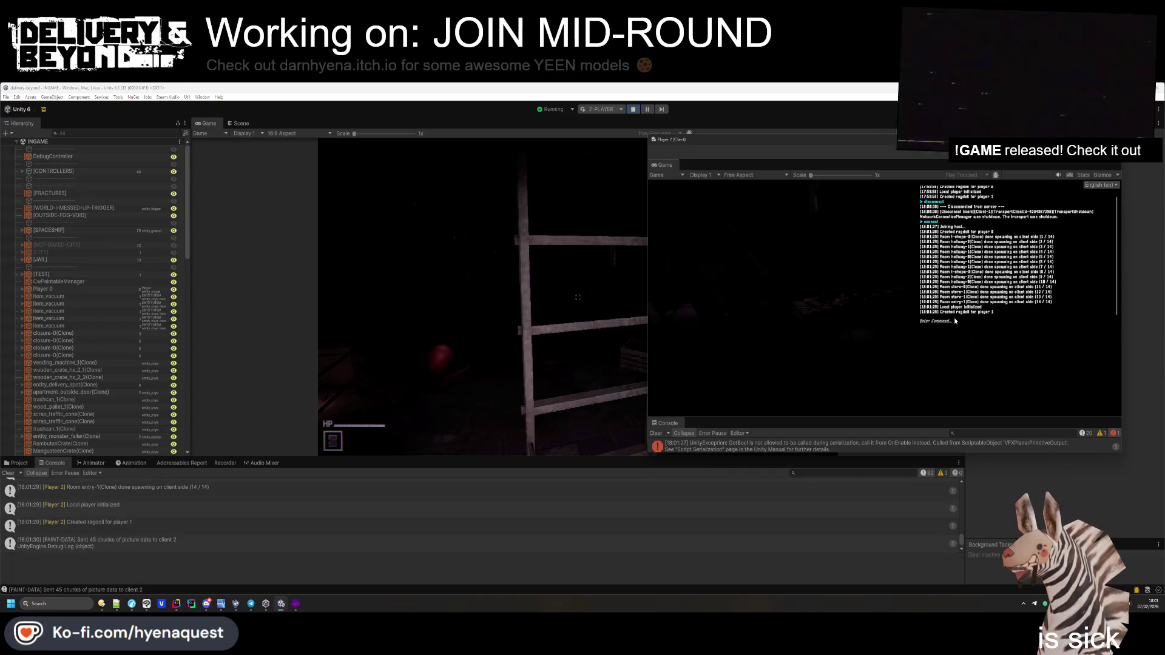
key("grave")
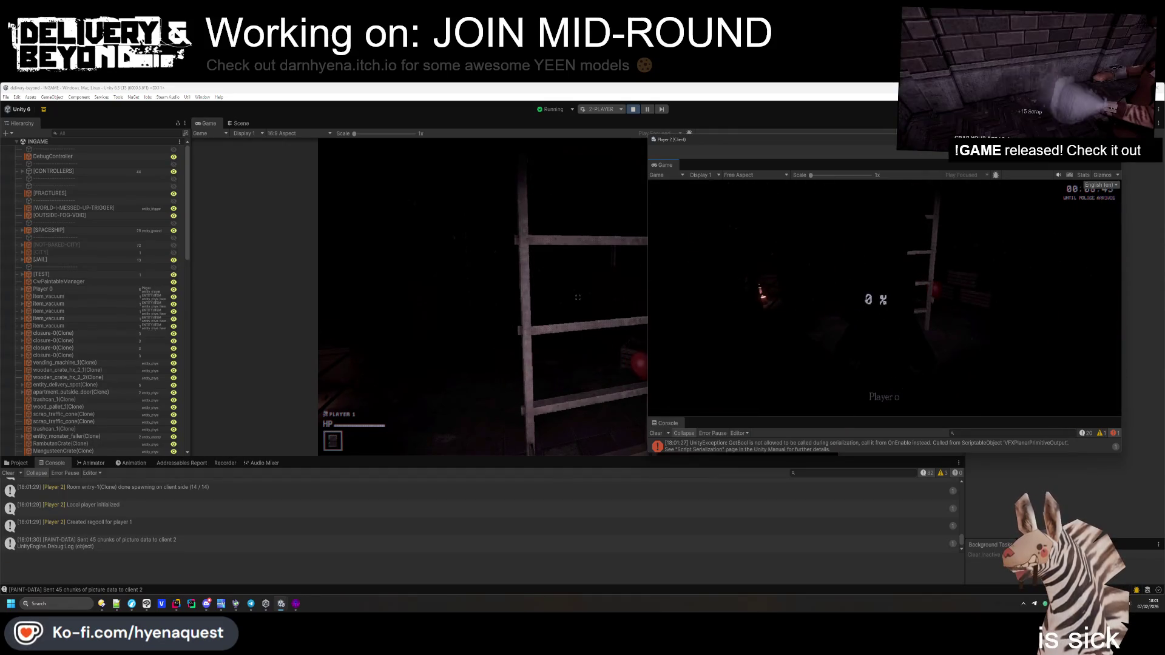
key("alt+Tab")
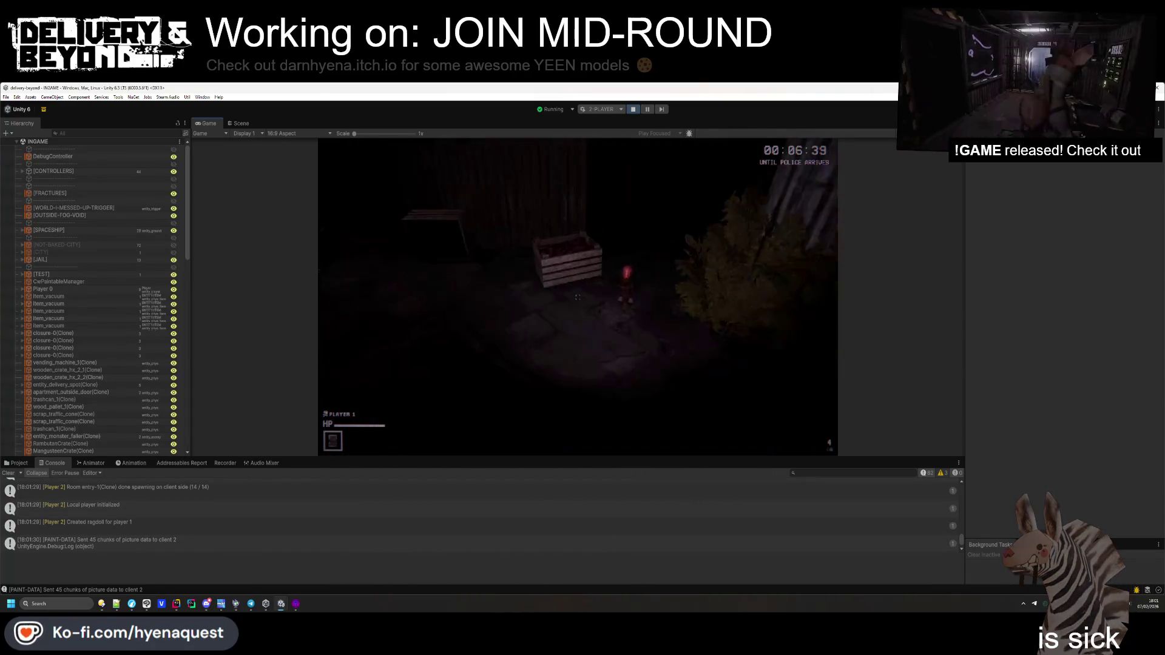
key("alt+Tab")
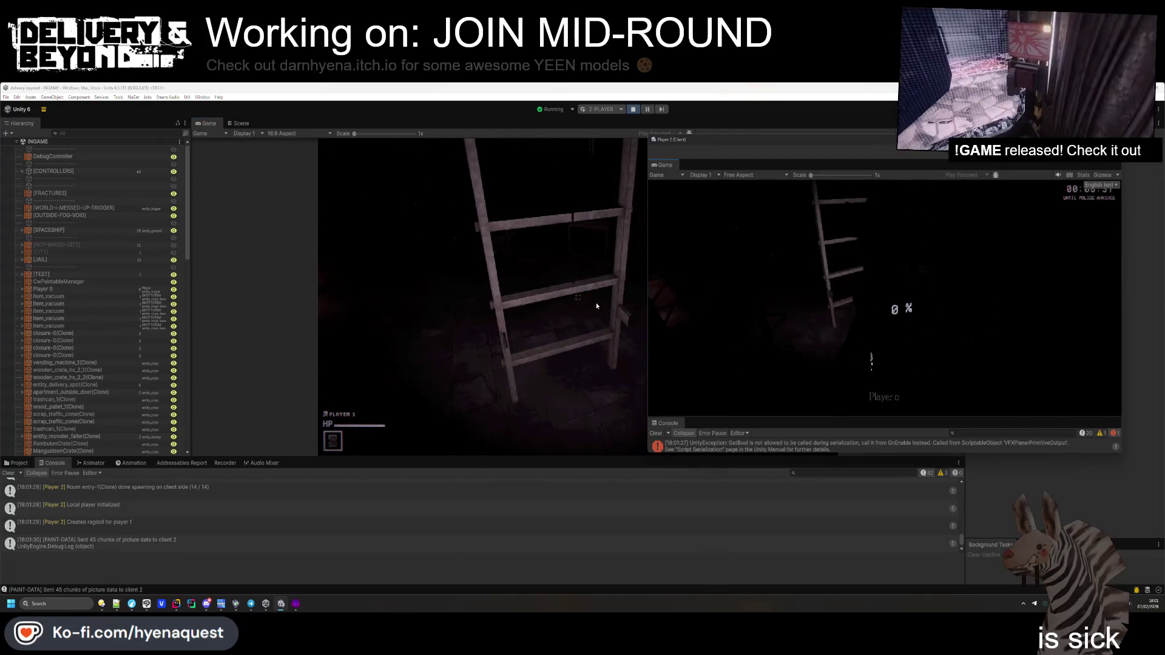
left_click(632, 301)
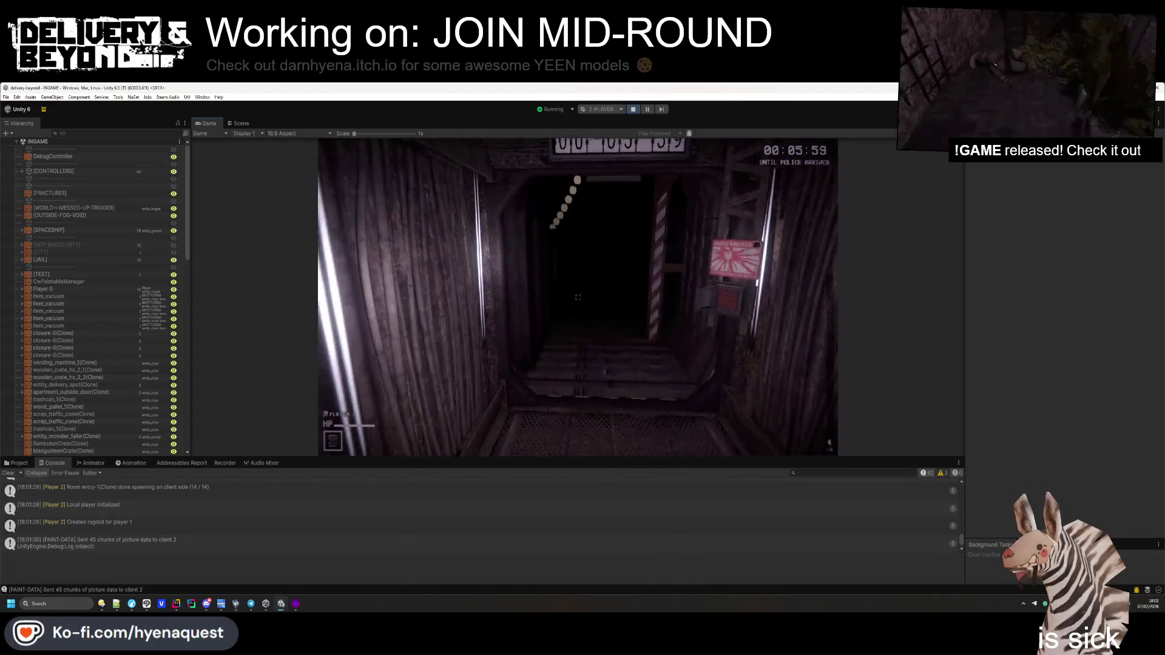
Alternate between the host and Player 2 game windows while playing the round
key("alt+Tab")
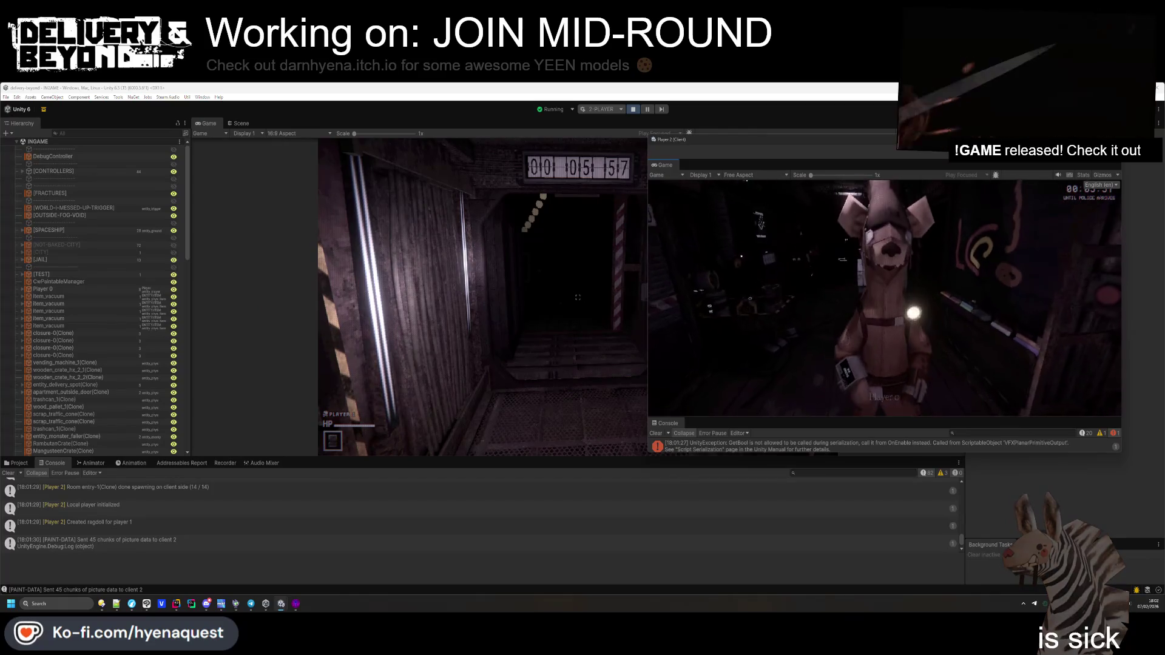
key("alt+Tab")
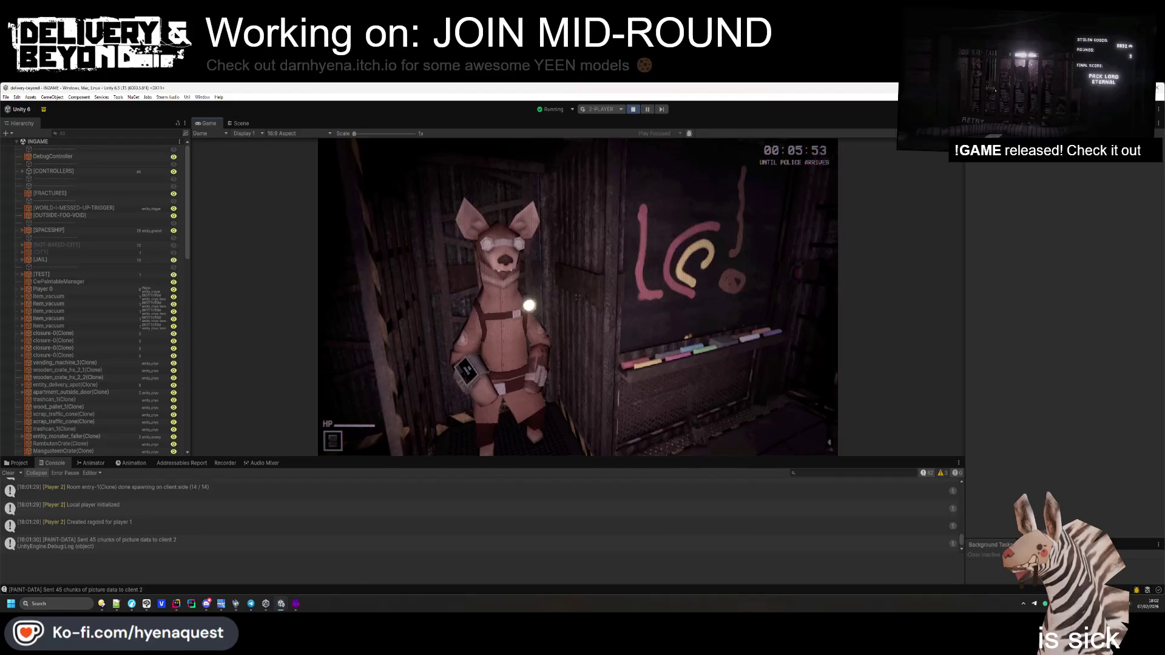
key("alt+Tab")
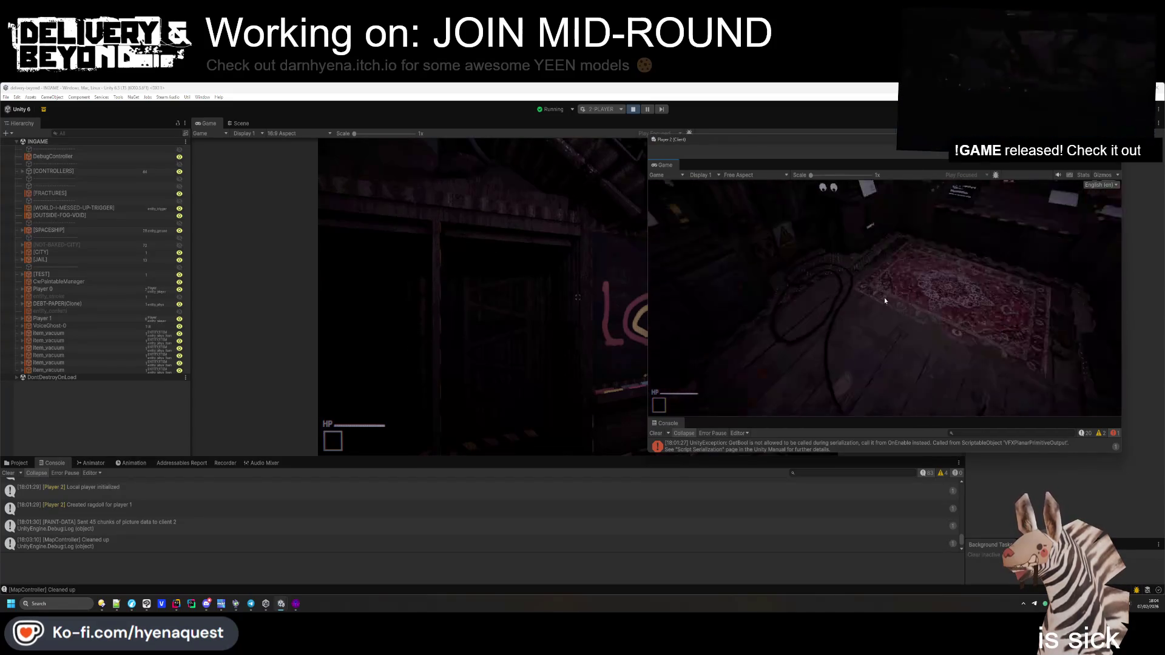
Submit world.contract ICE_WORLD in Player 2's console
key("grave")
type("co")
key("Down")
key("Down")
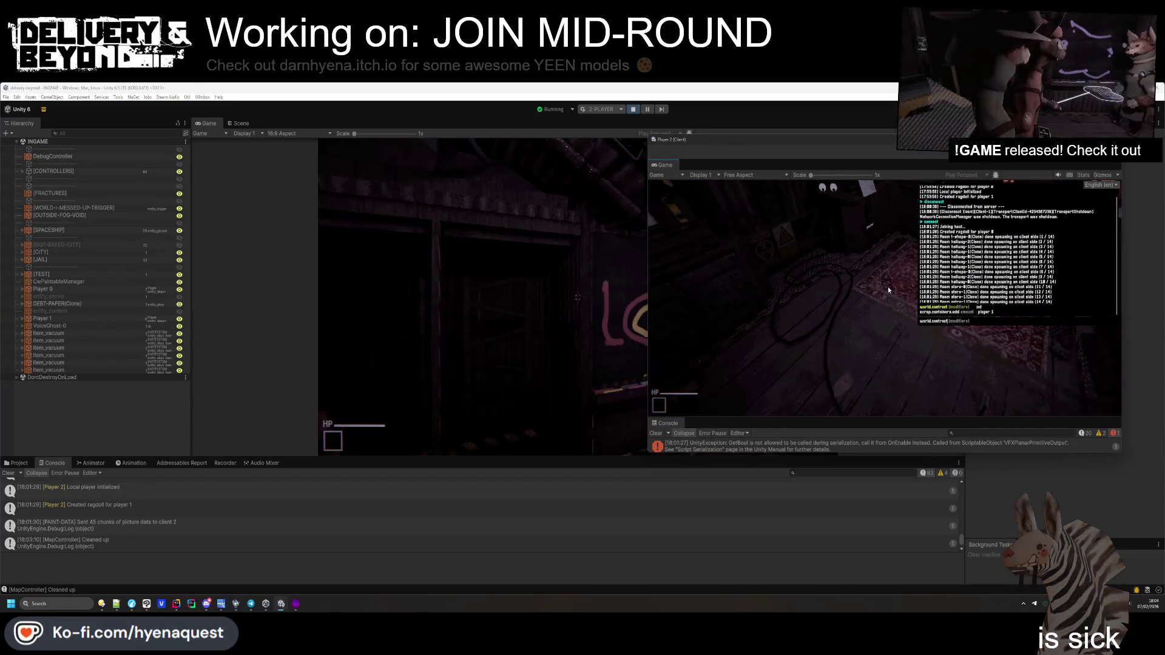
key("Tab")
key("Tab")
key("Down")
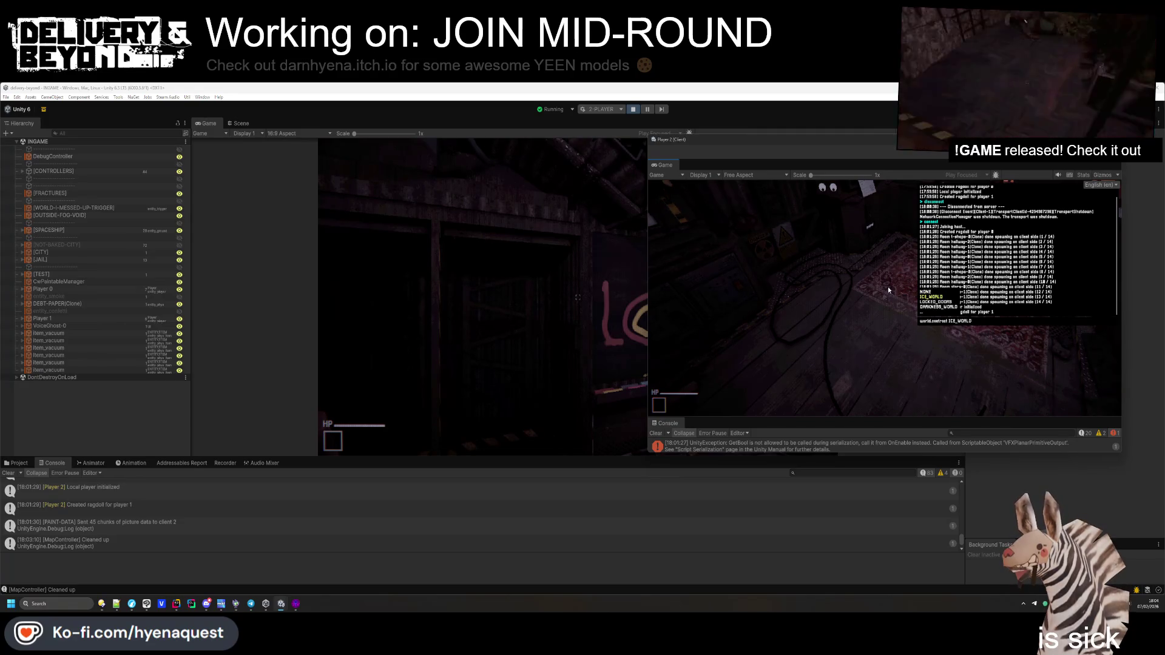
key("Return")
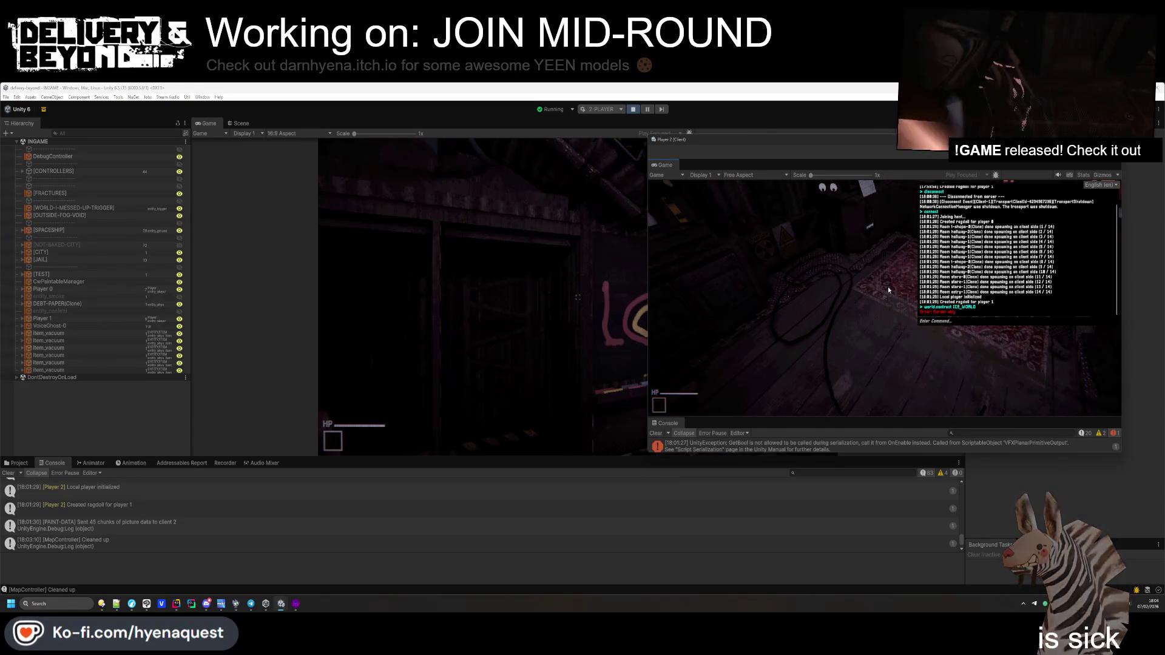
Set the host's world contract to TOXIC_GAS_WORLD in its console
left_click(578, 299)
key("grave")
type("contract ic")
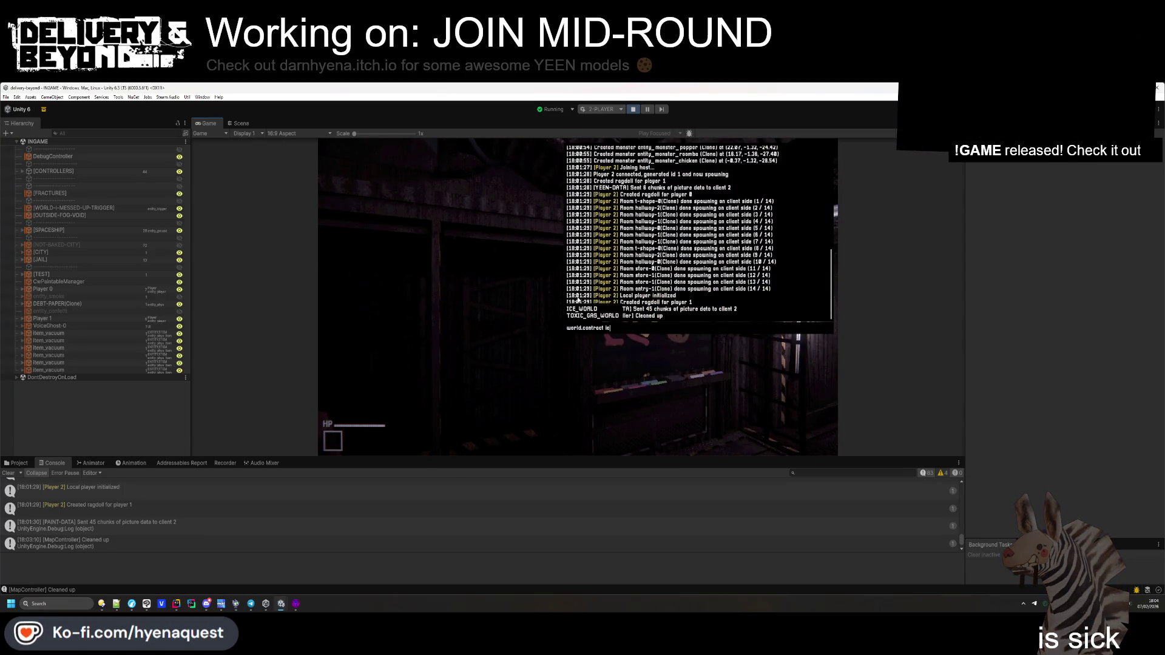
key("Tab")
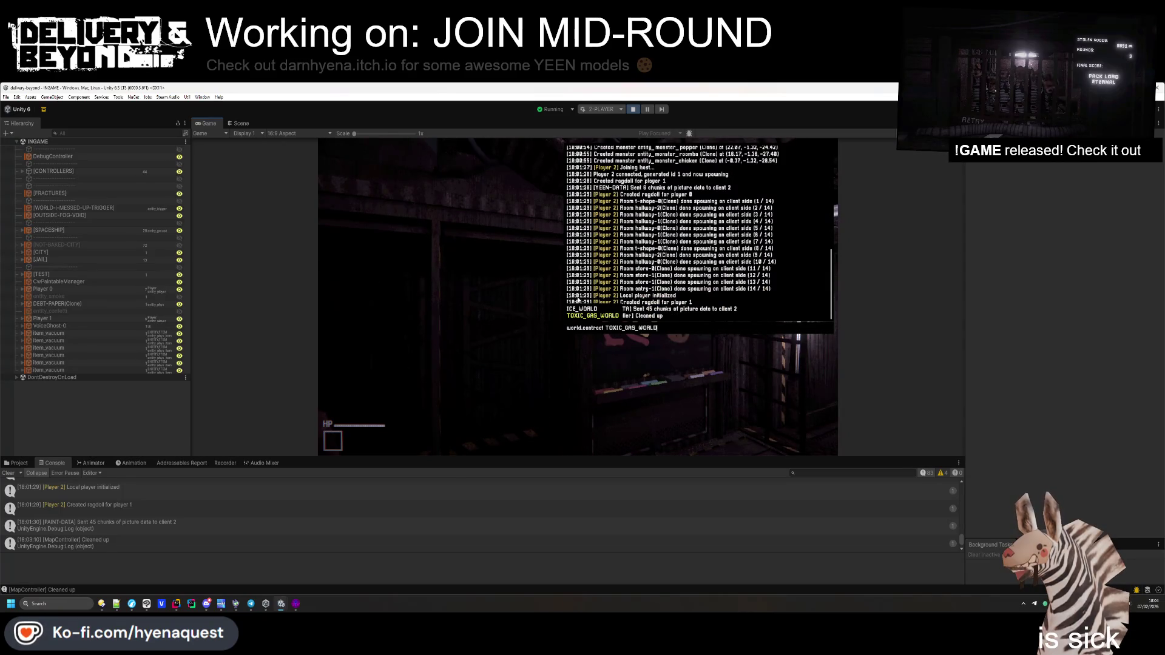
key("Return")
key("grave")
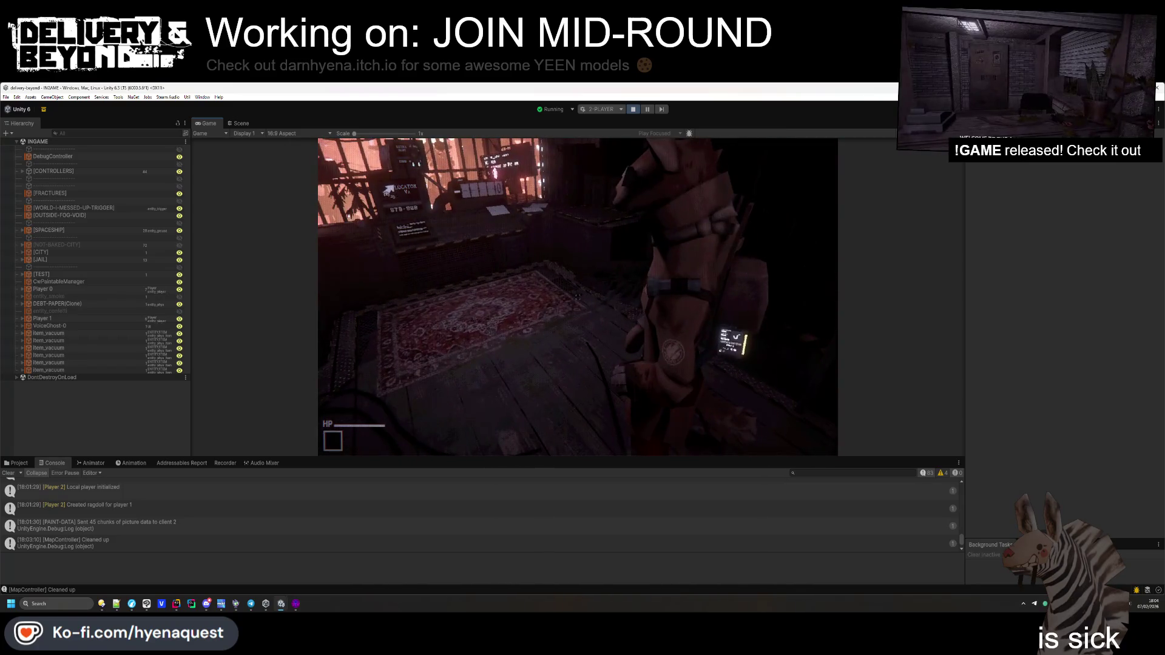
Disconnect Player 2 to the title screen and run game.start on the host
key("alt+Tab")
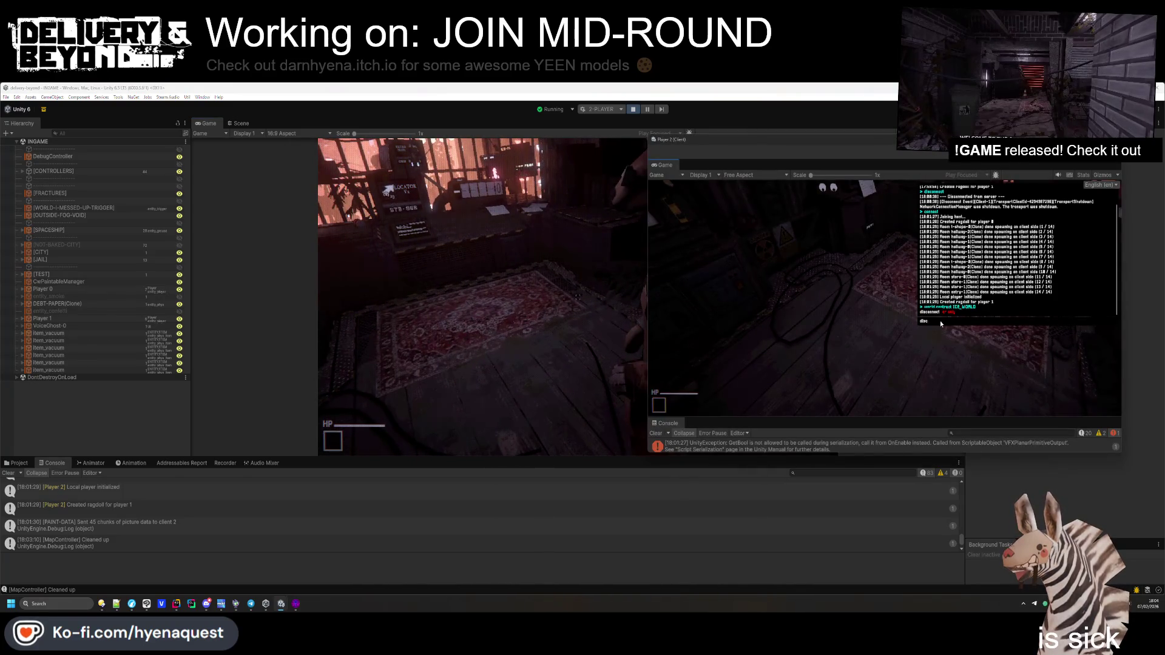
key("Return")
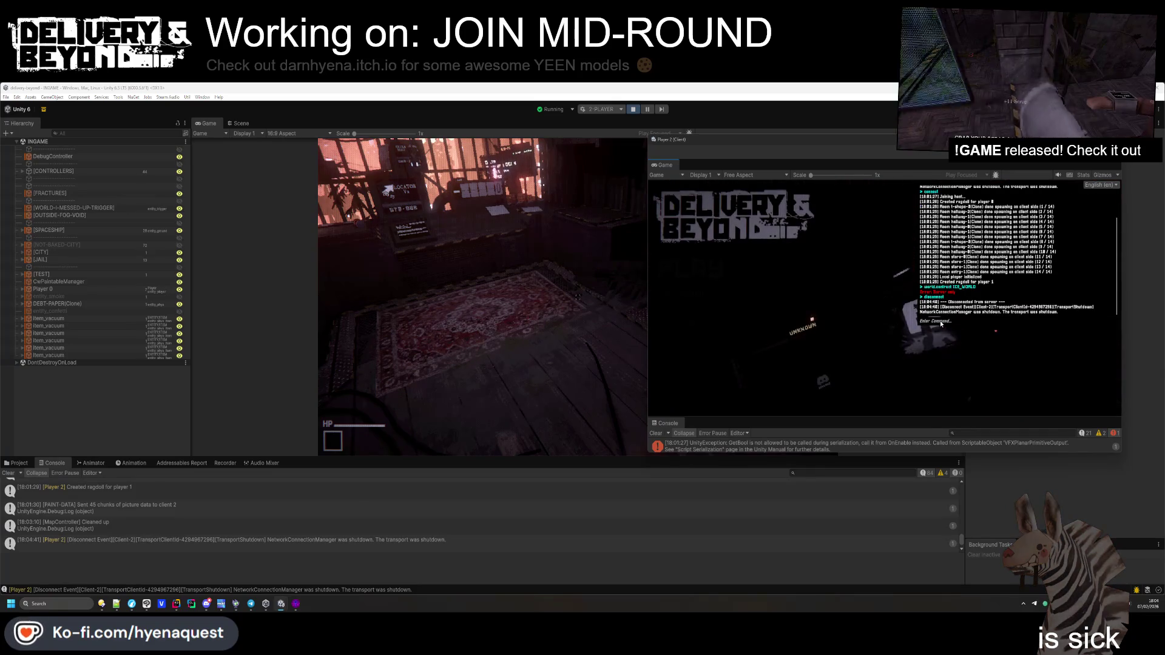
left_click(579, 300)
key("grave")
type("game")
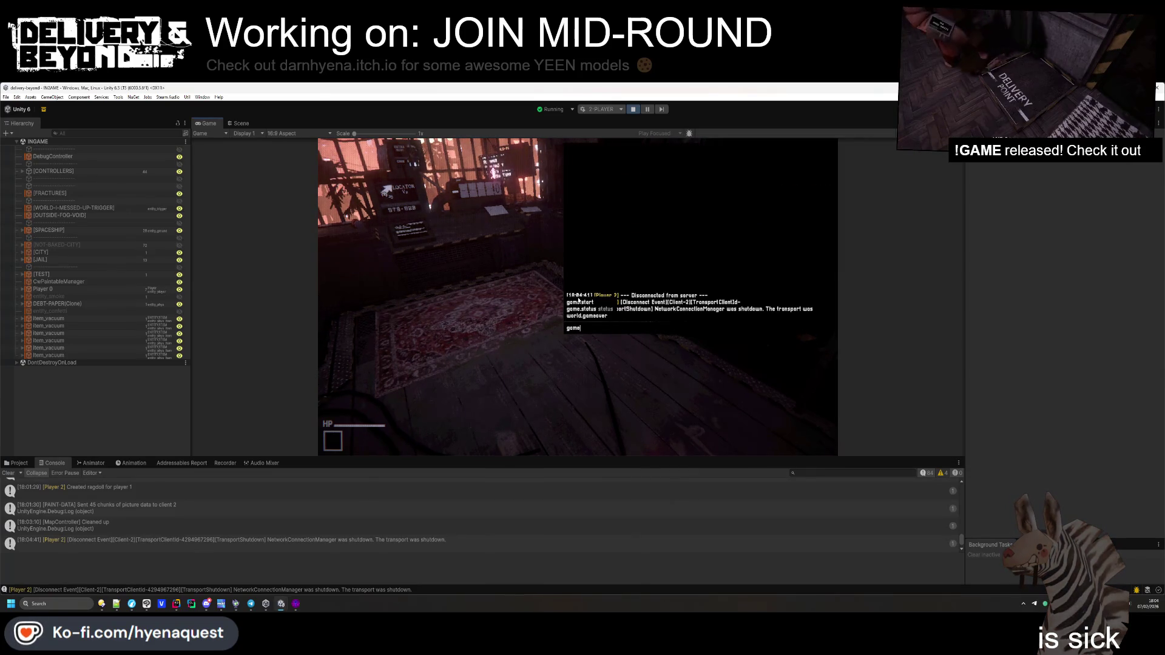
type(".start")
key("Return")
key("alt+Tab")
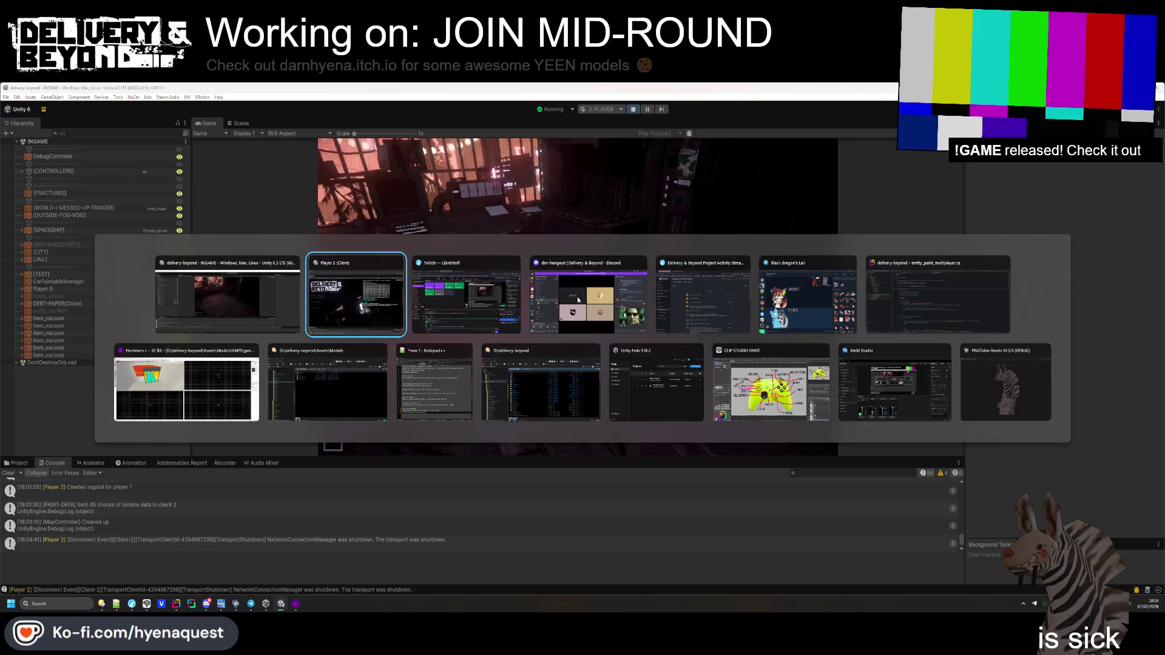
Run connect in Player 2's console and start walking the host player down the corridor
type("clear")
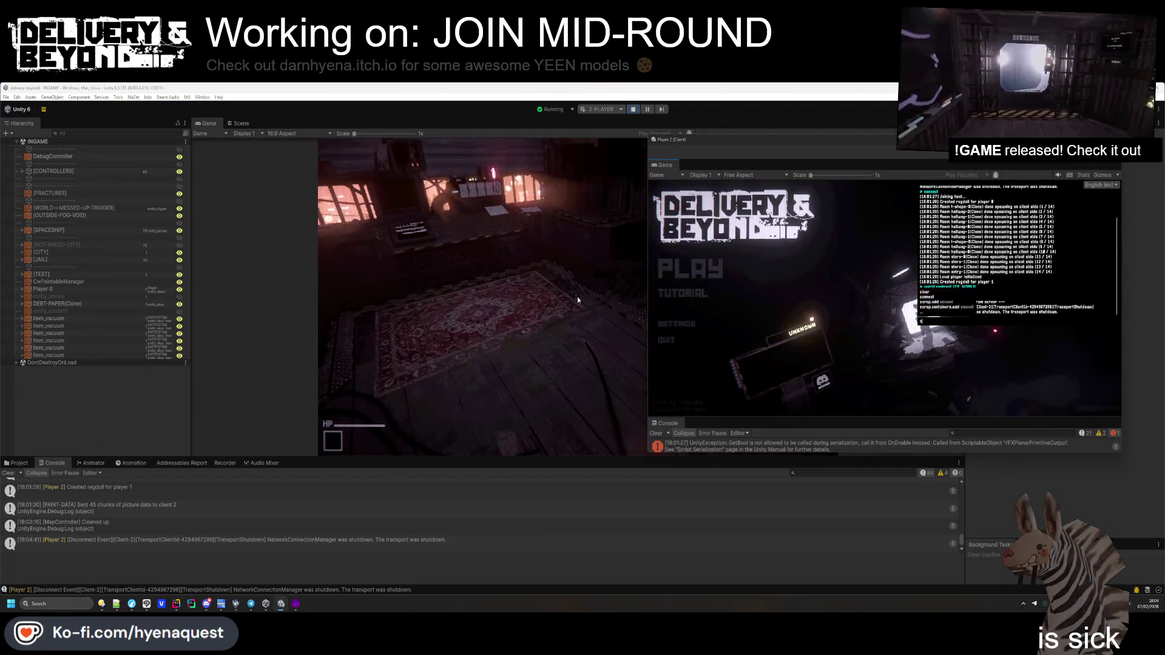
key("BackSpace")
key("BackSpace")
key("BackSpace")
type("nect")
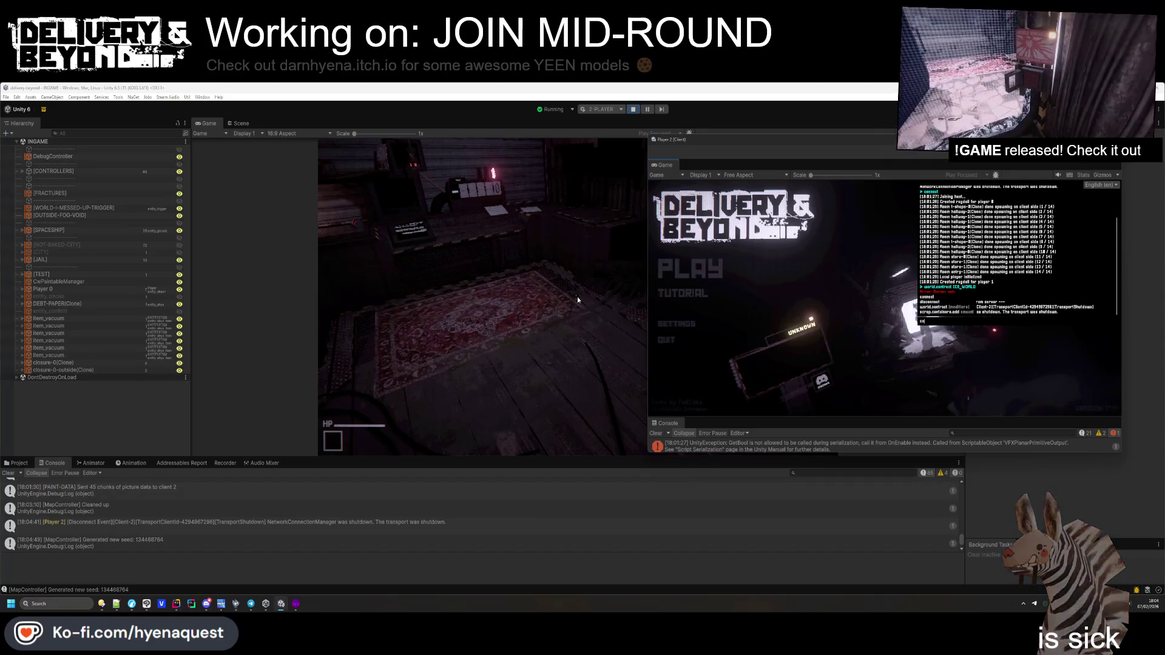
left_click(392, 220)
key("w")
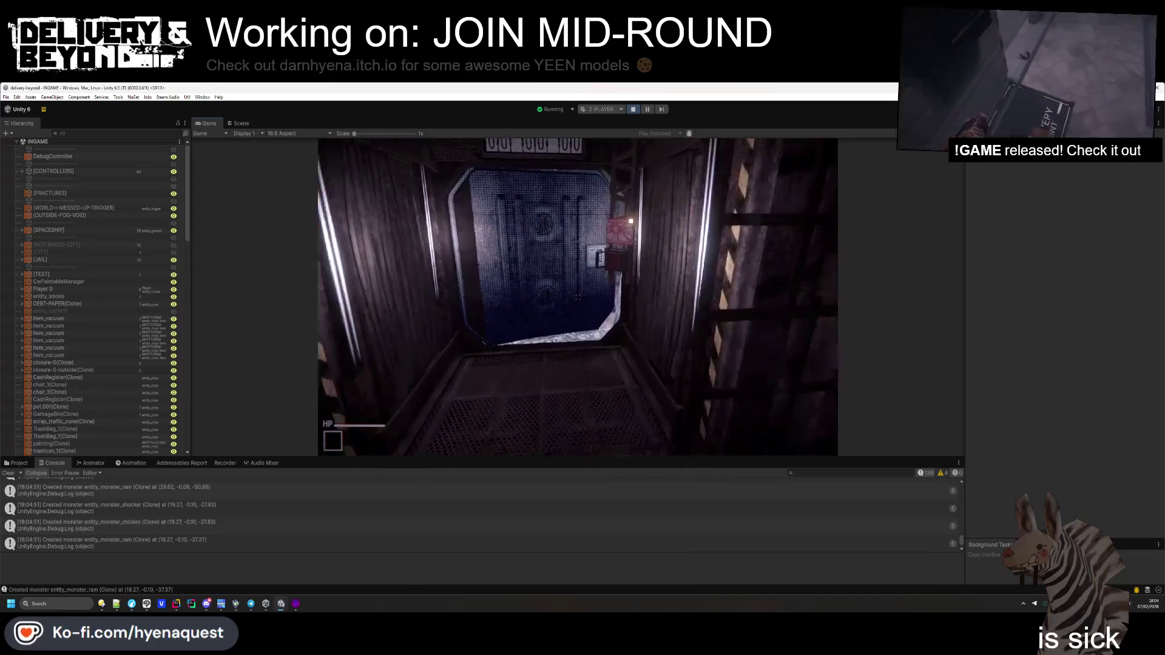
key("alt+Tab")
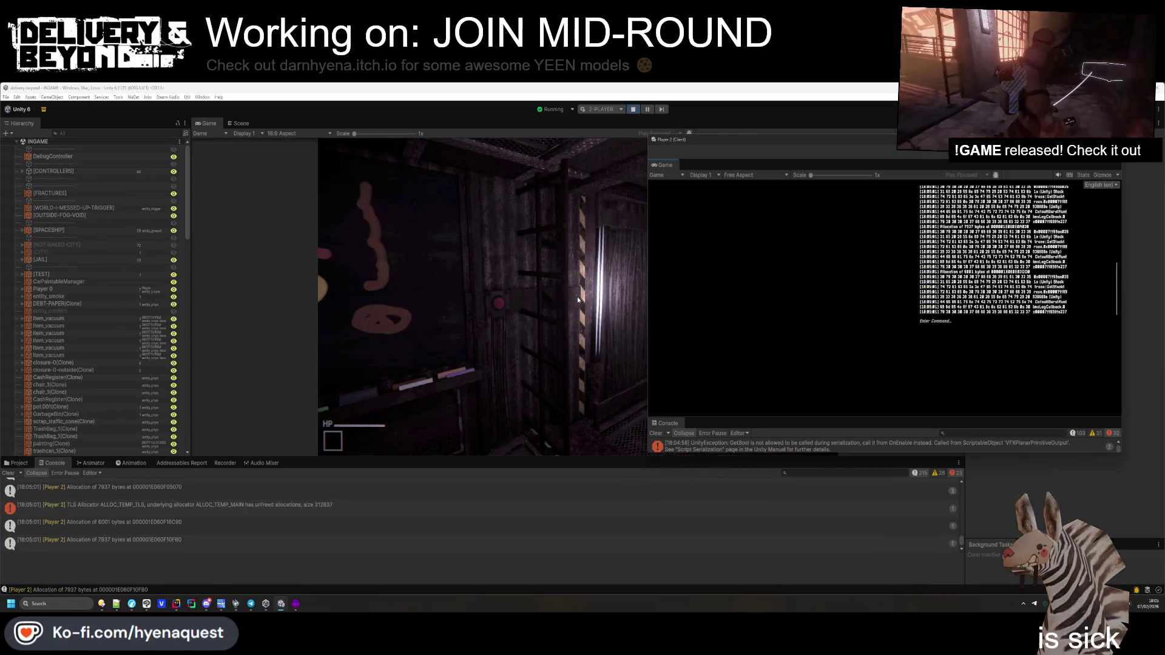
Walk the host player through the rooms and wooden corridor to the street doorway, then open Settings
left_click(577, 297)
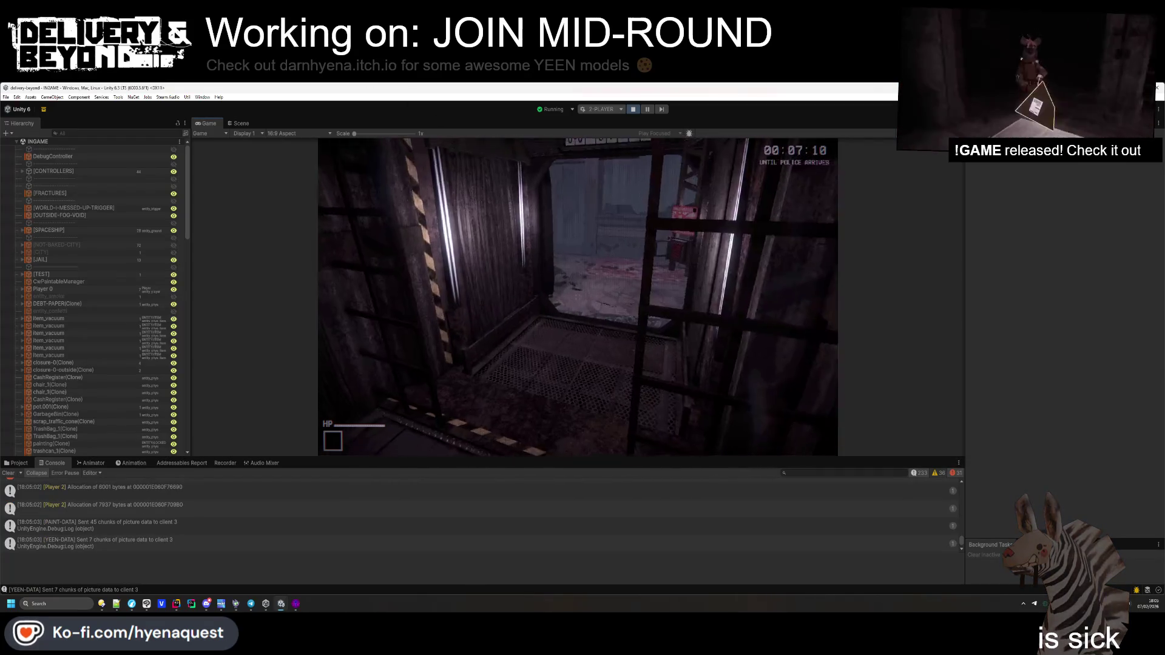
key("w")
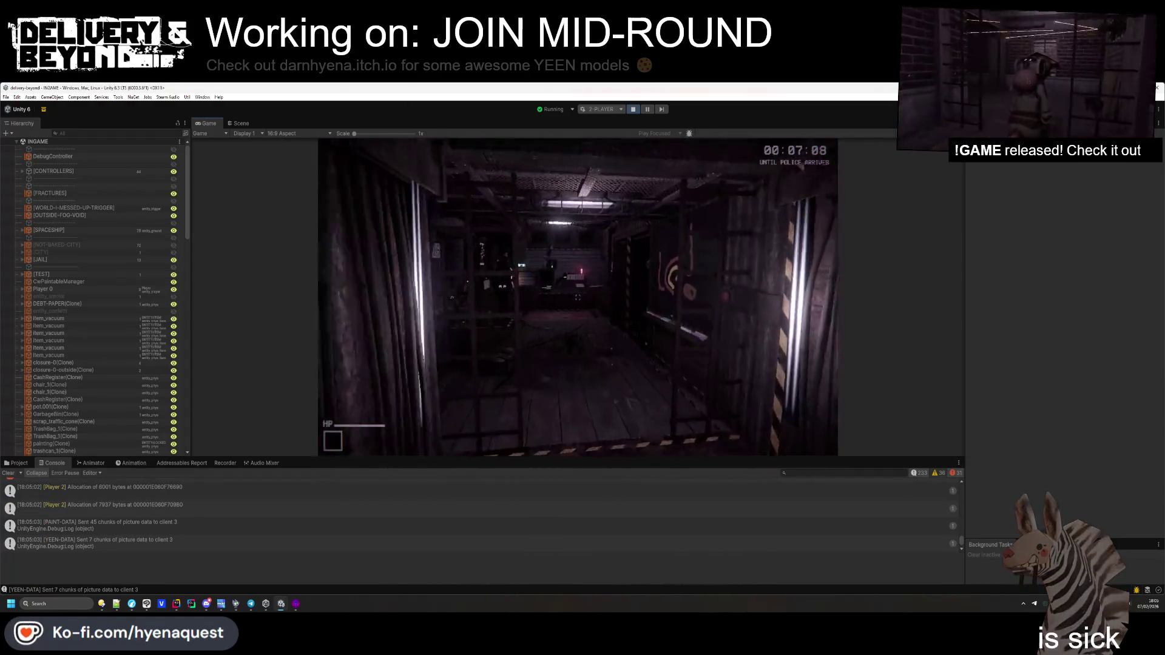
key("w")
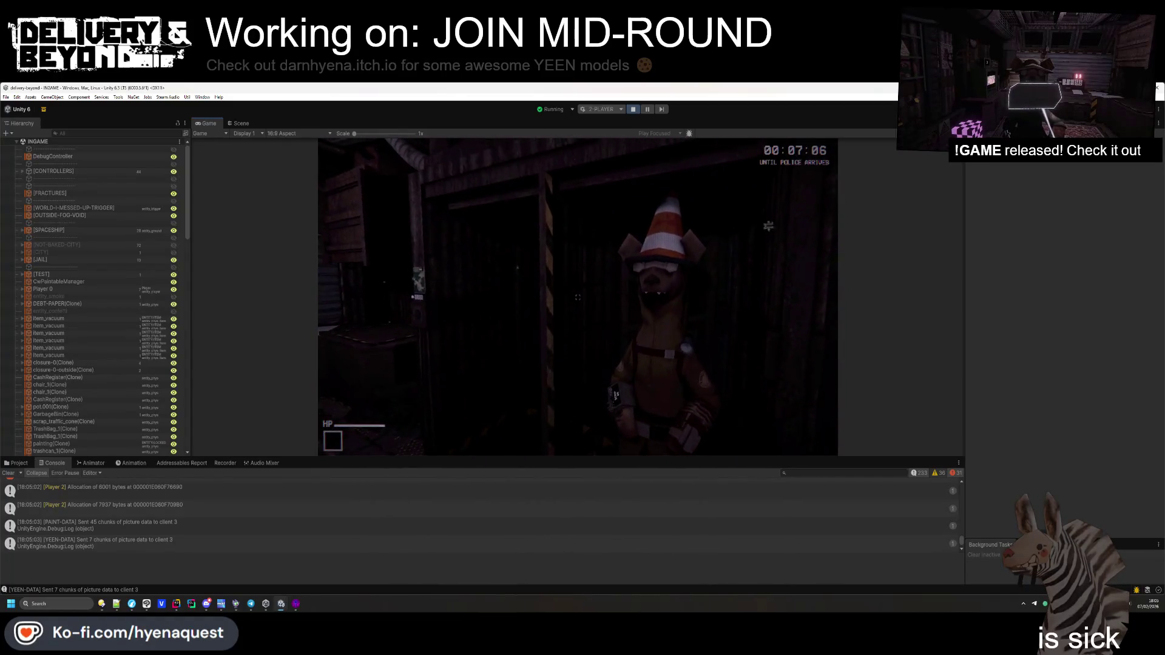
key("w")
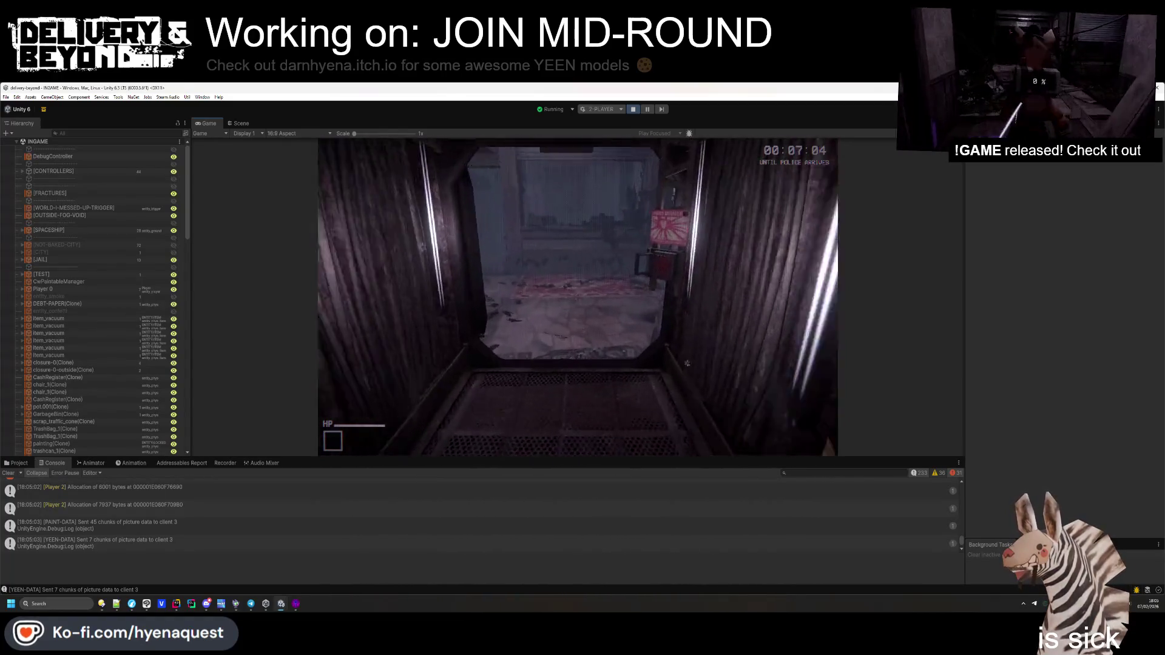
key("w")
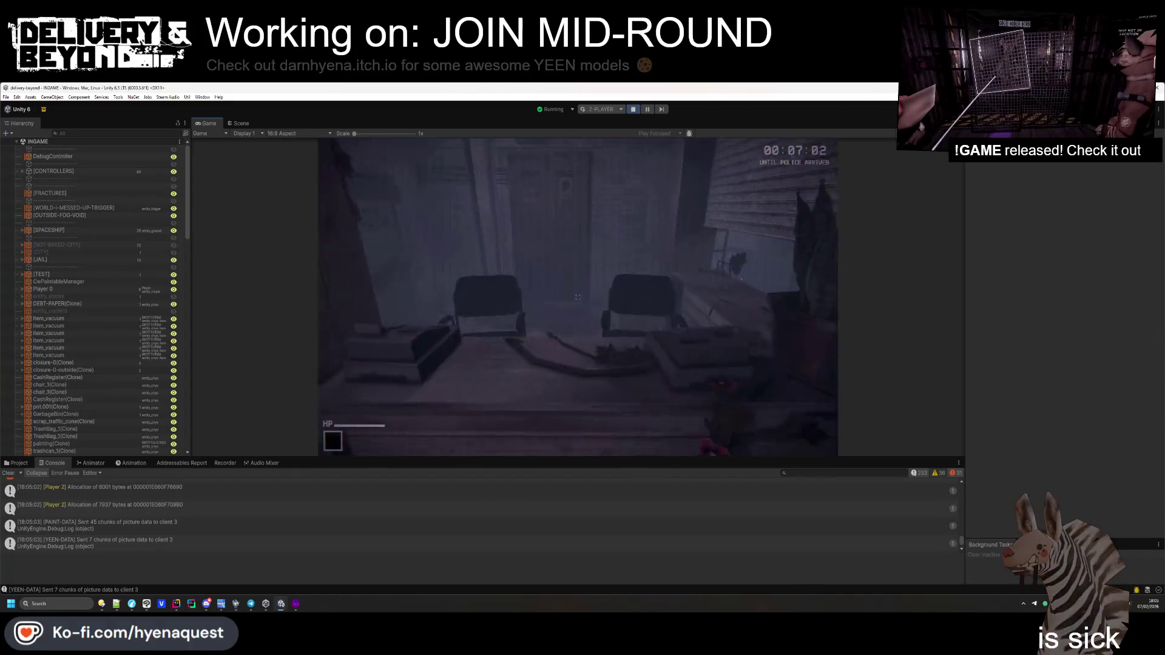
key("w")
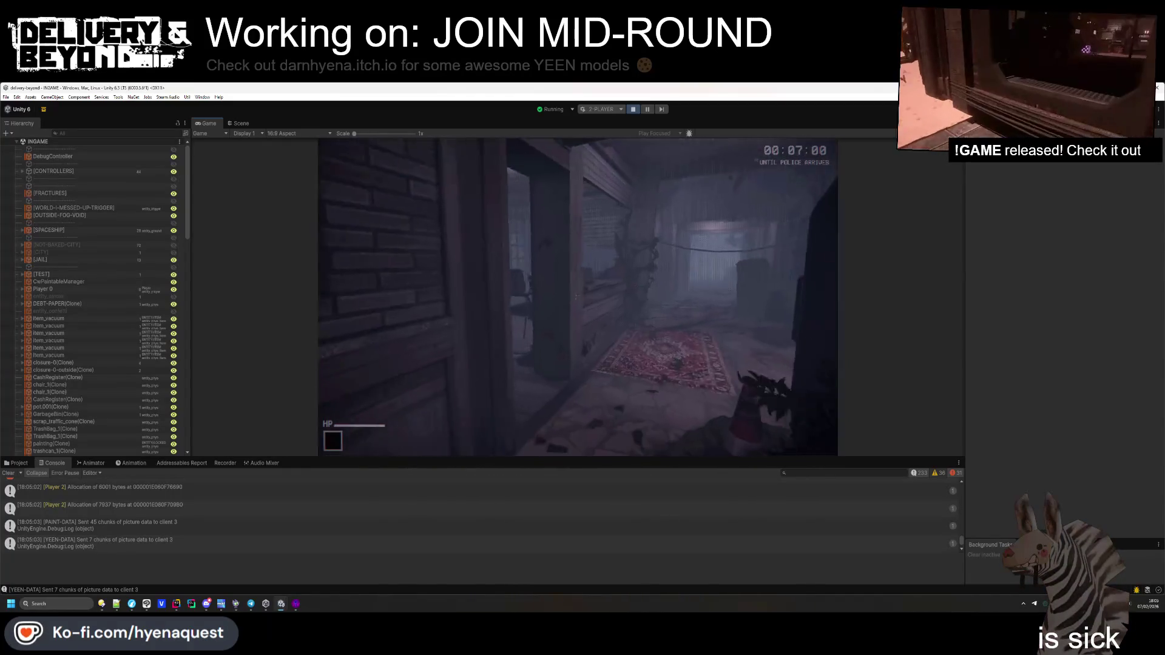
key("w")
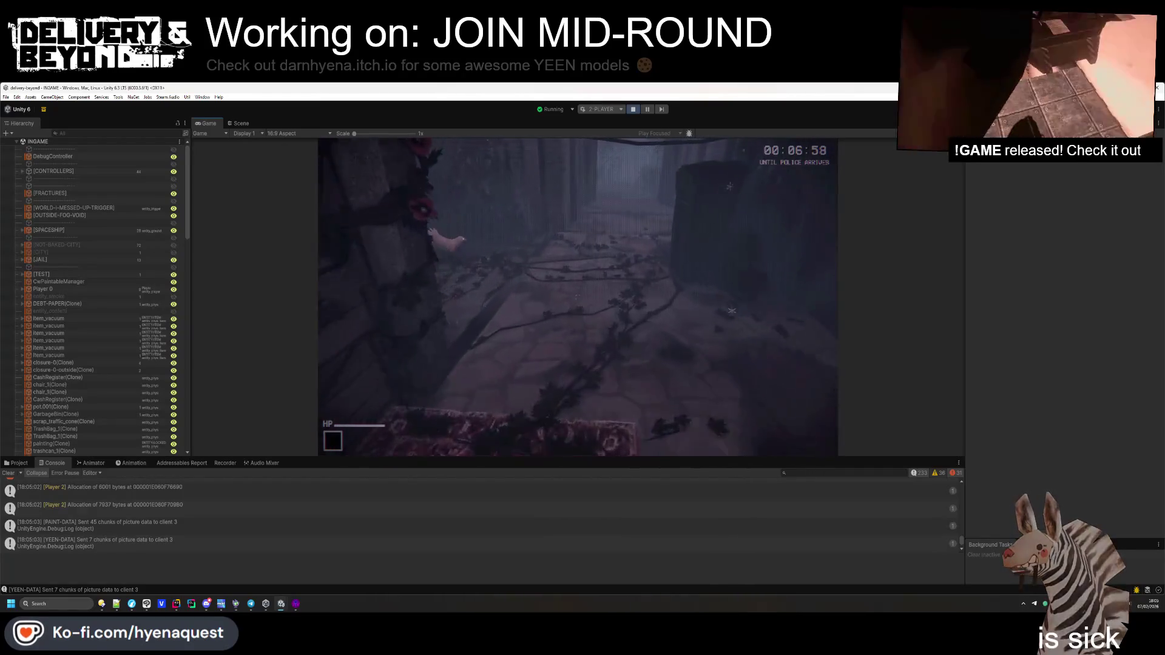
key("w")
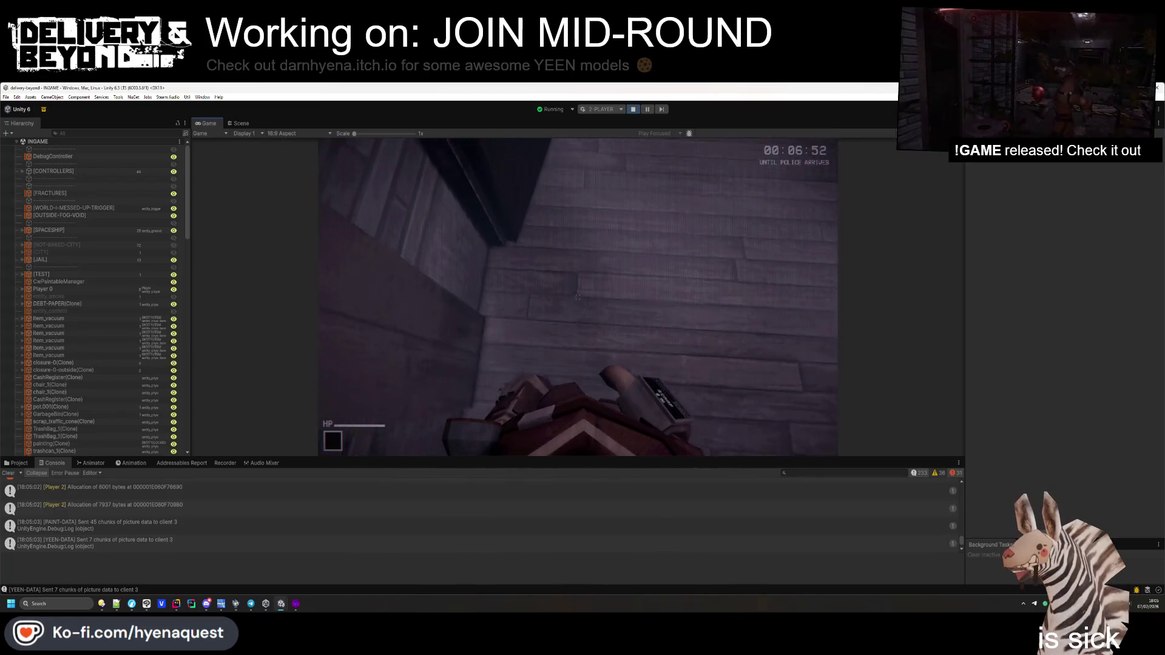
key("w")
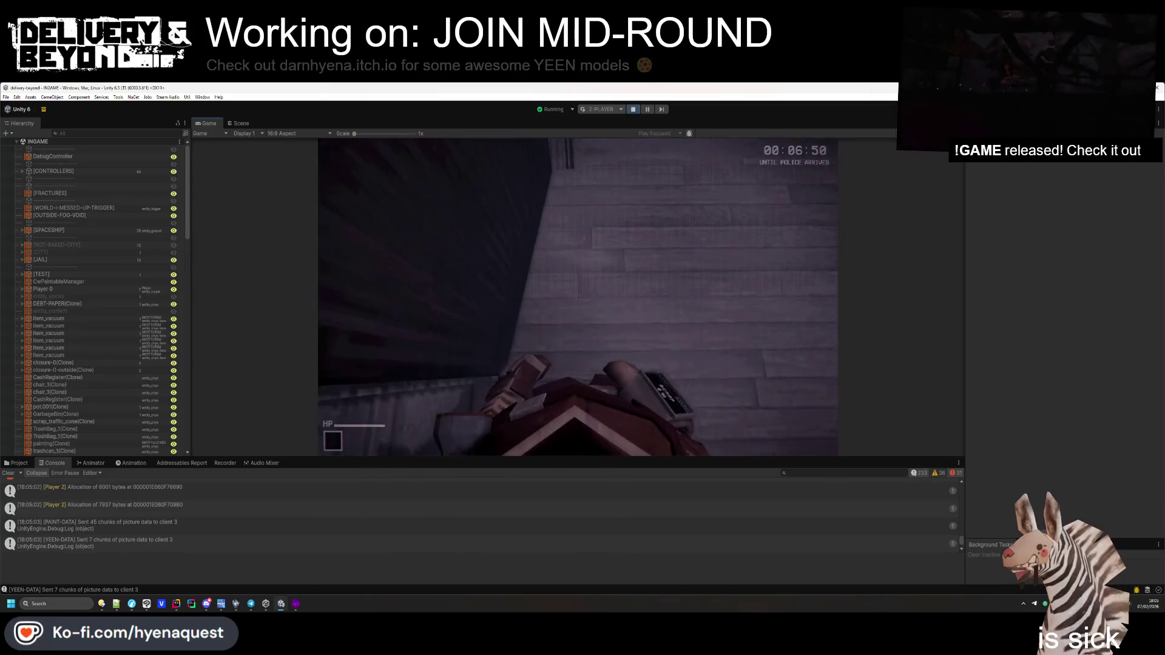
key("w")
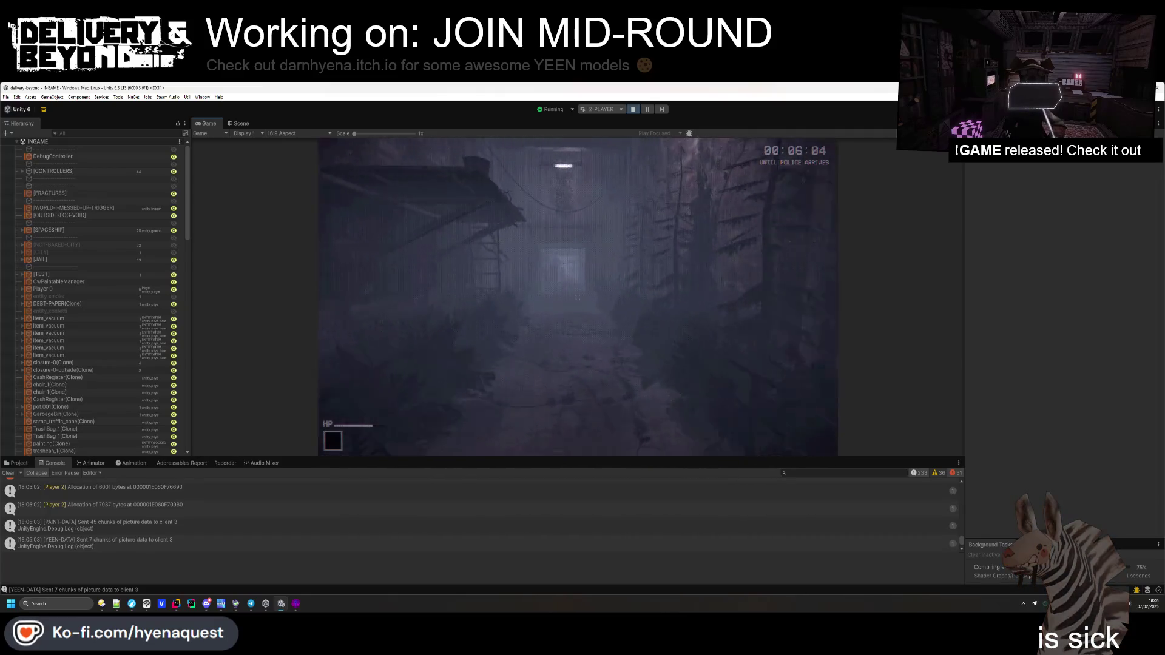
key("Escape")
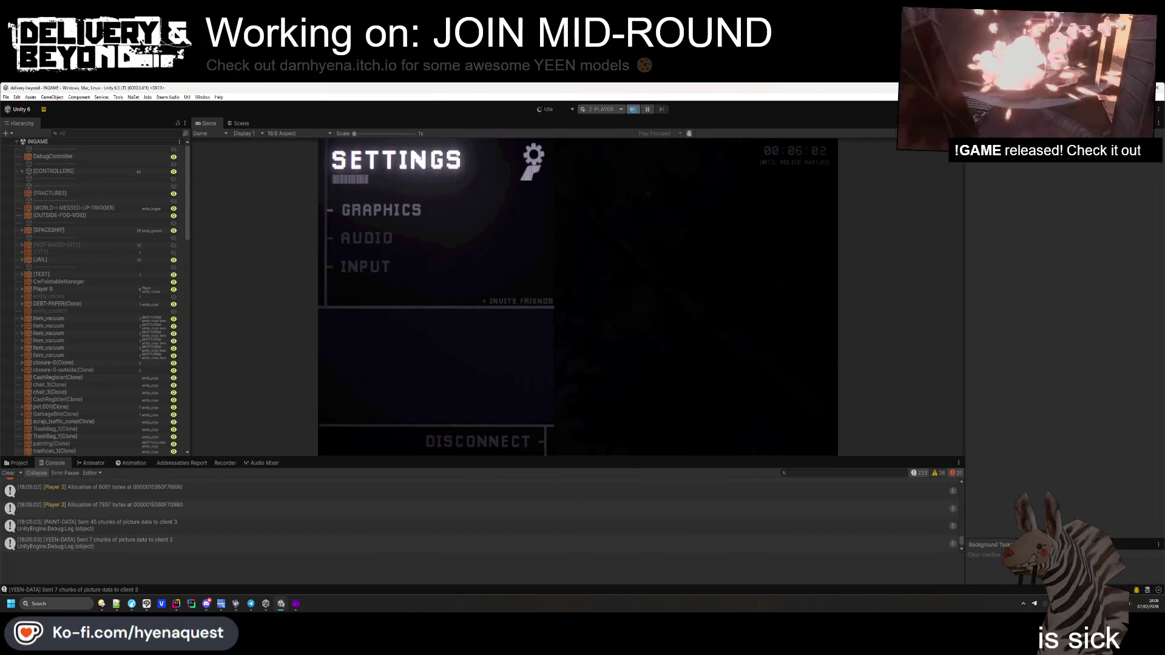
Stop play mode, bring Rider in front of the browser, and show Unity Hub's projects
left_click(634, 110)
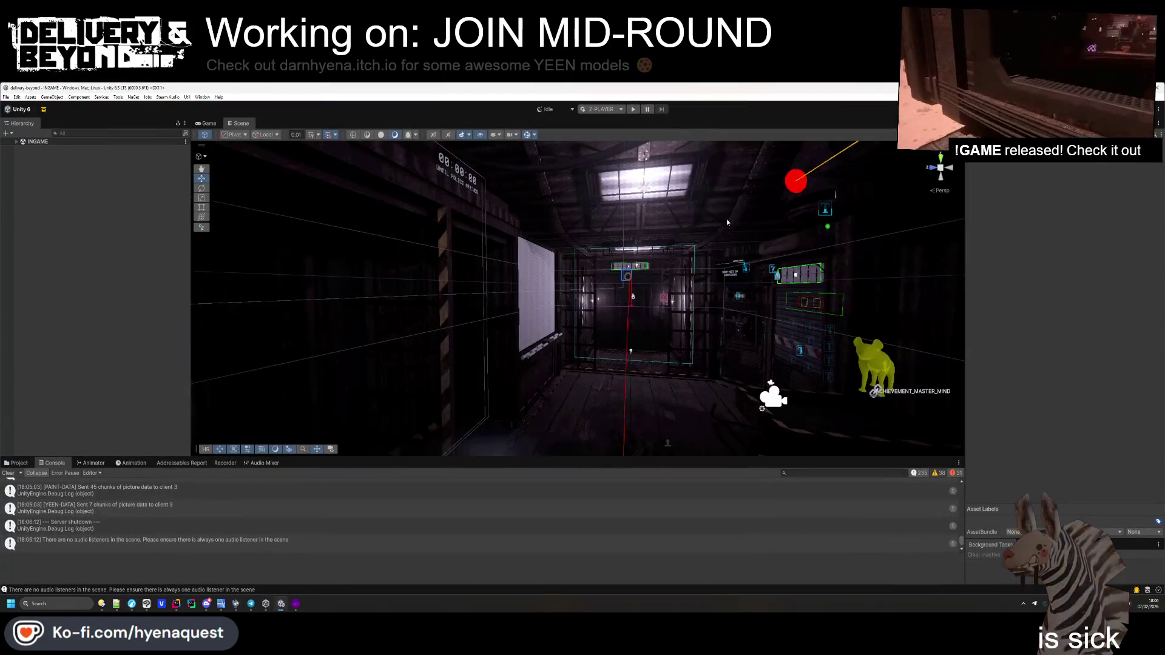
key("alt+Tab")
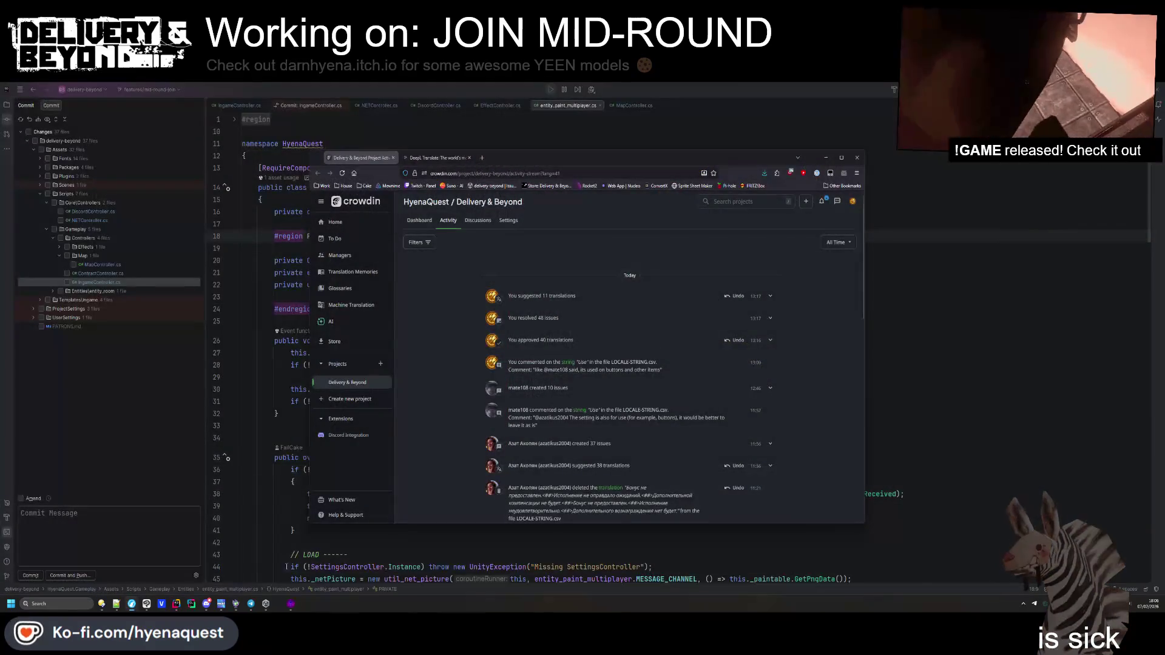
left_click(947, 361)
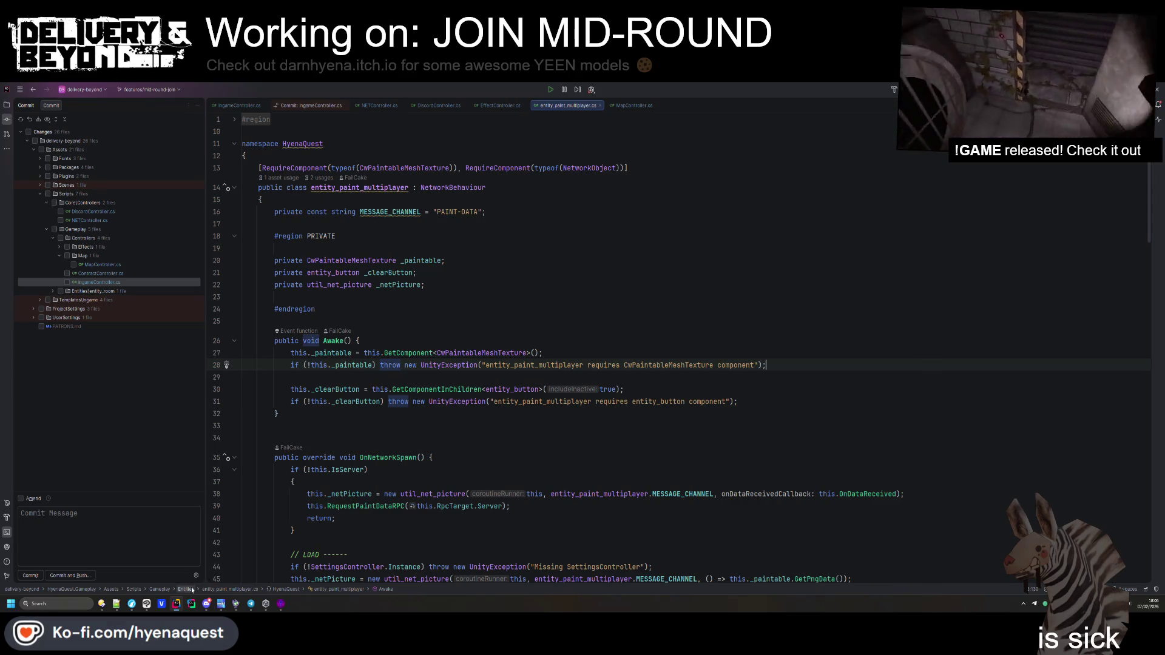
left_click(270, 604)
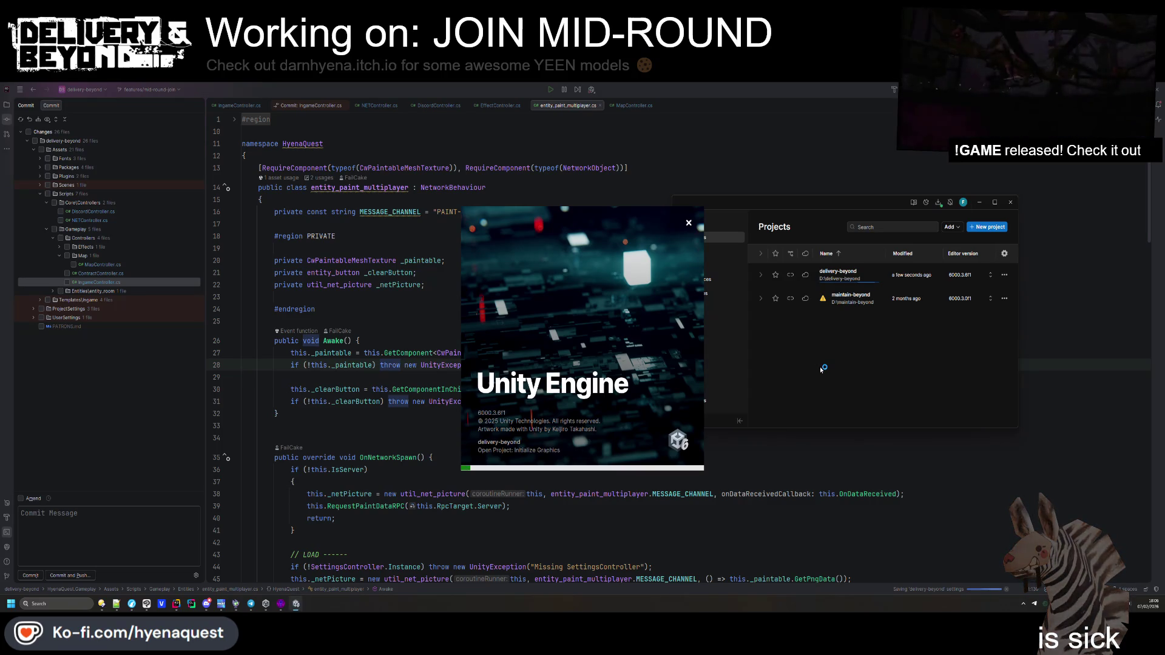
Return to the Rider code window while delivery-beyond loads
left_click(322, 363)
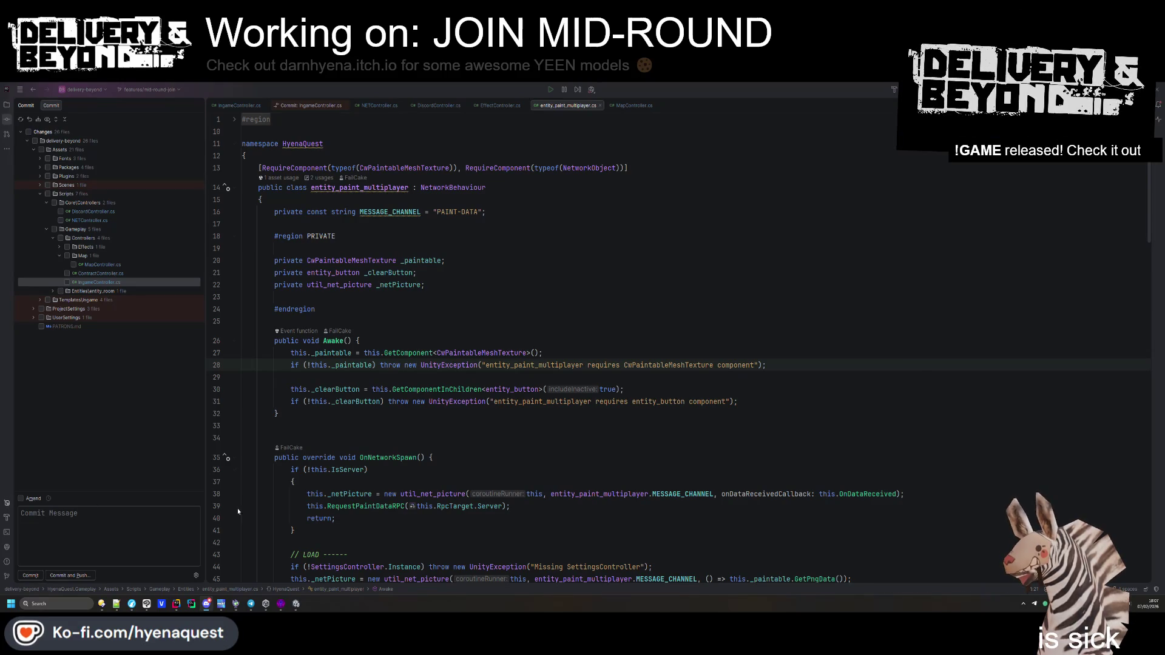
Wait for Unity to load, place the caret after _clearButton on line 30, then switch to Unity
left_click(296, 603)
key("alt+Tab")
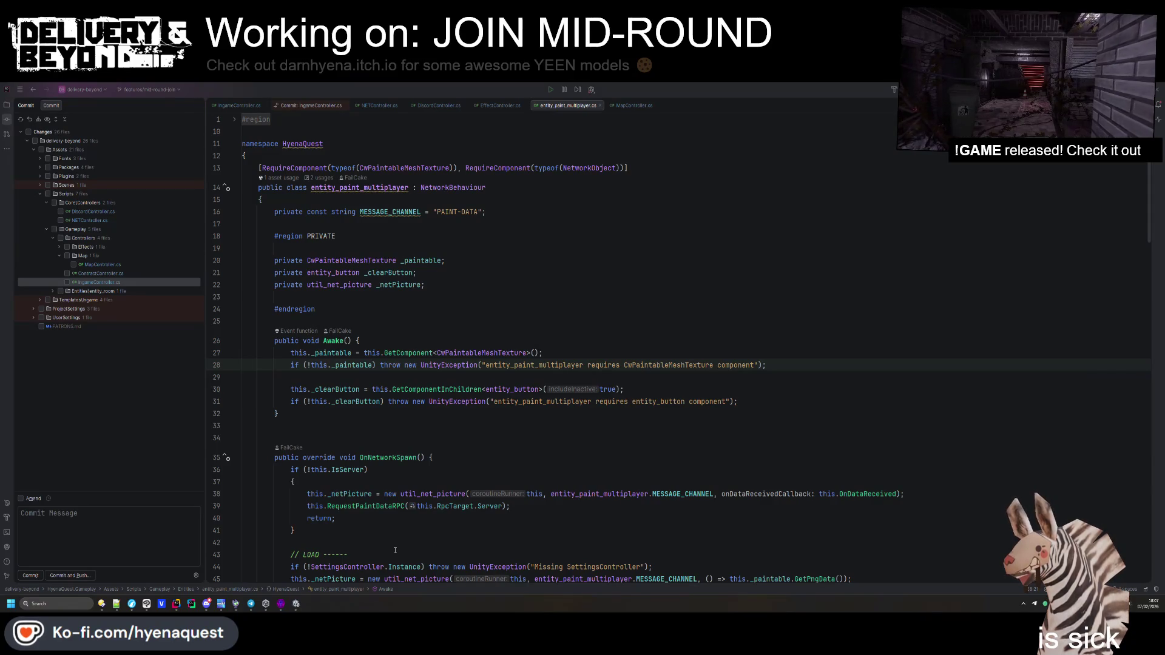
key("alt+Tab")
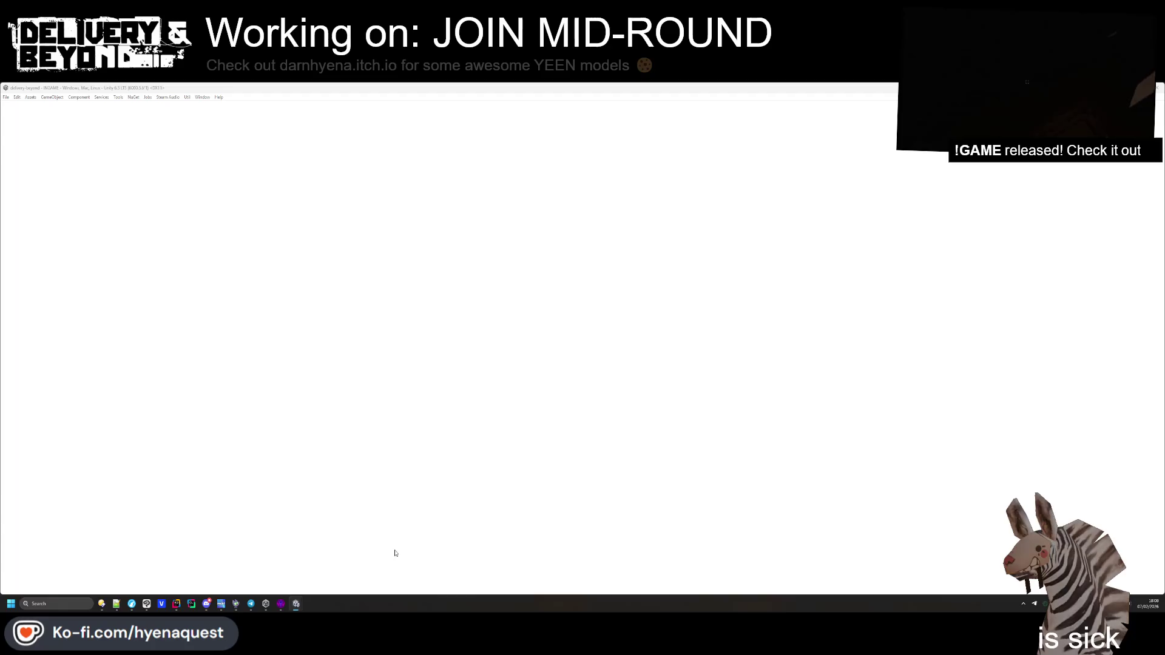
mouse_move(252, 602)
left_click(250, 561)
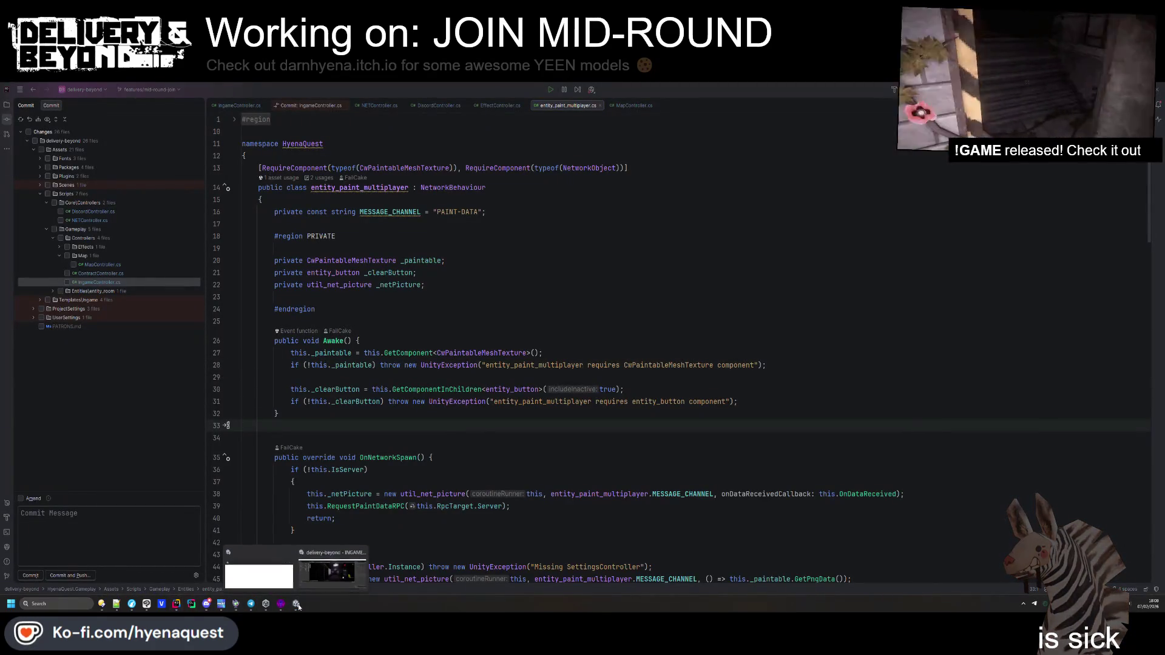
left_click(365, 389)
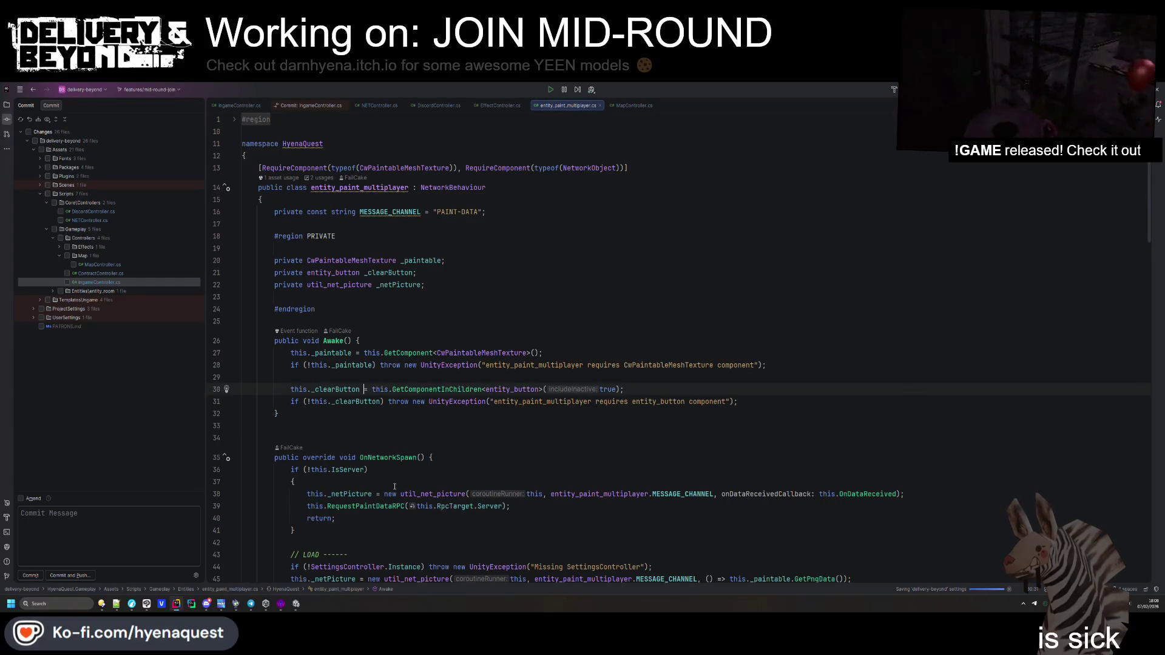
left_click(296, 604)
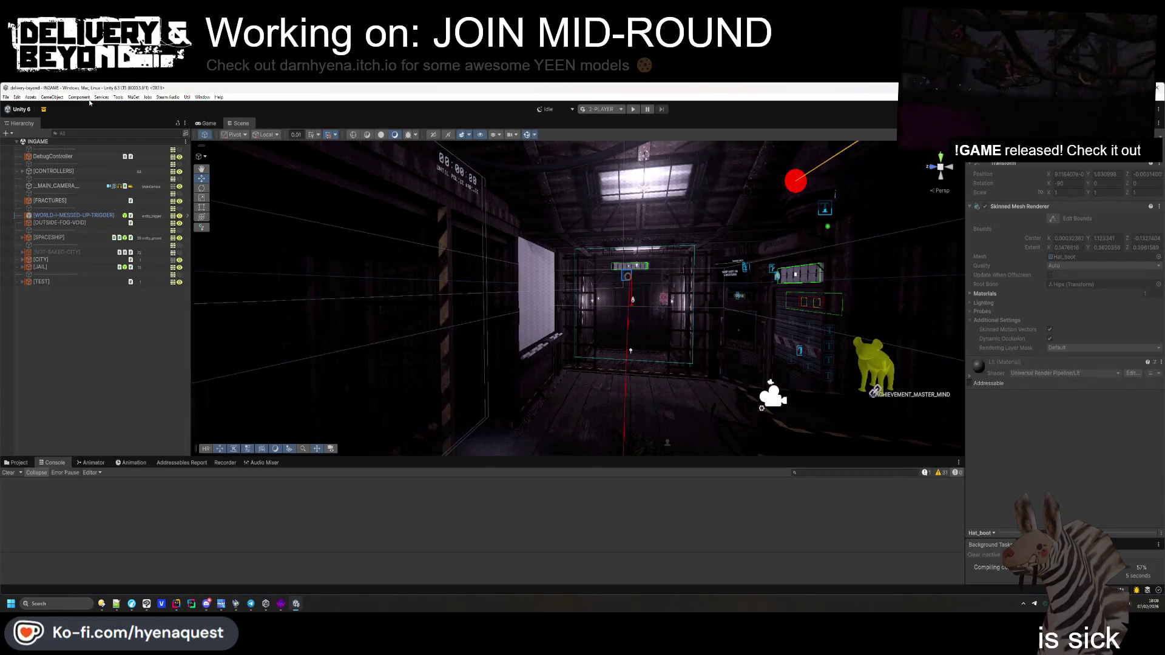
Open Project Settings from the Edit menu
left_click(159, 97)
mouse_move(151, 98)
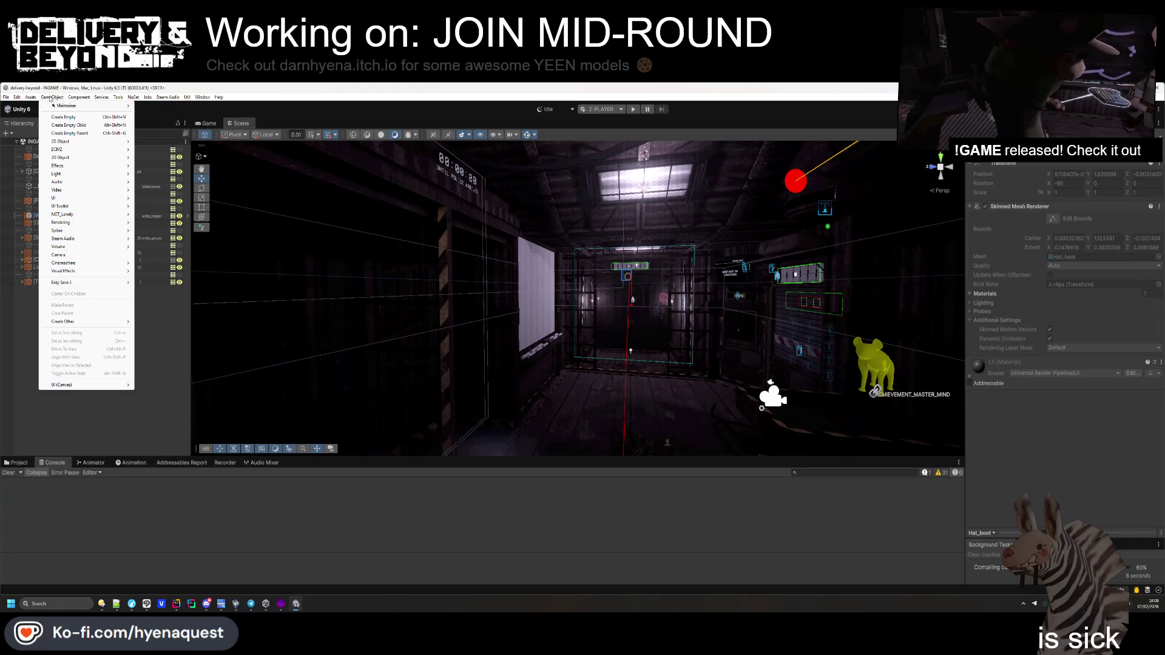
mouse_move(17, 97)
left_click(38, 342)
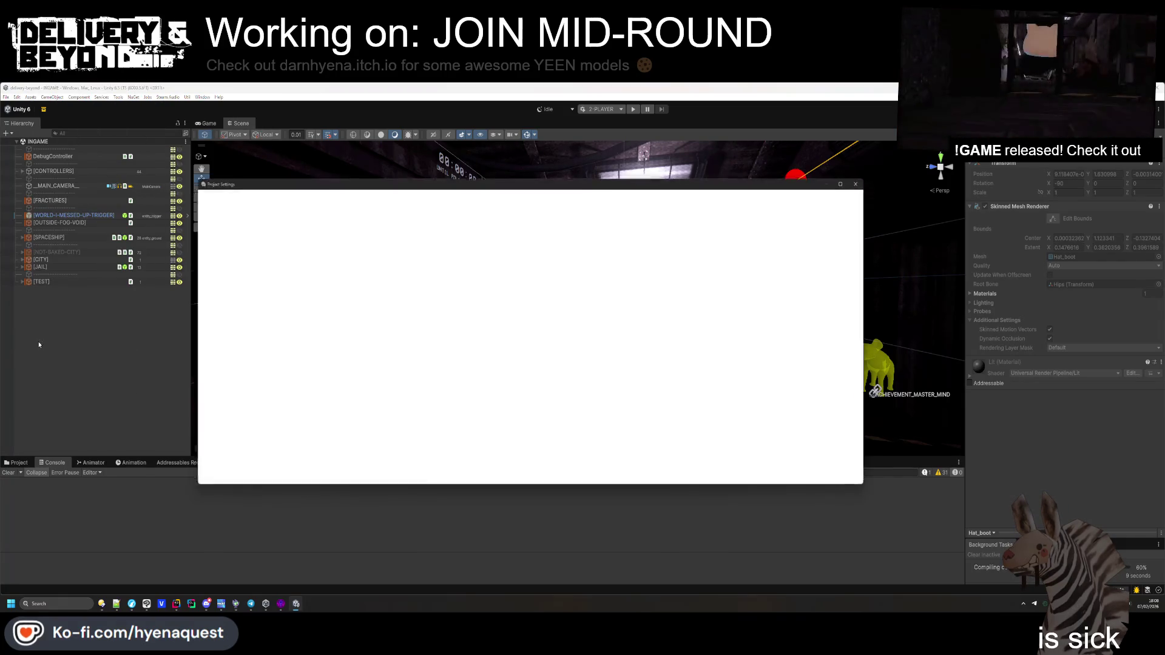
Make the Project Settings window taller and browse Physics, Multiplayer and Netcode pages before selecting Graphics
scroll(232, 358, "up", 2)
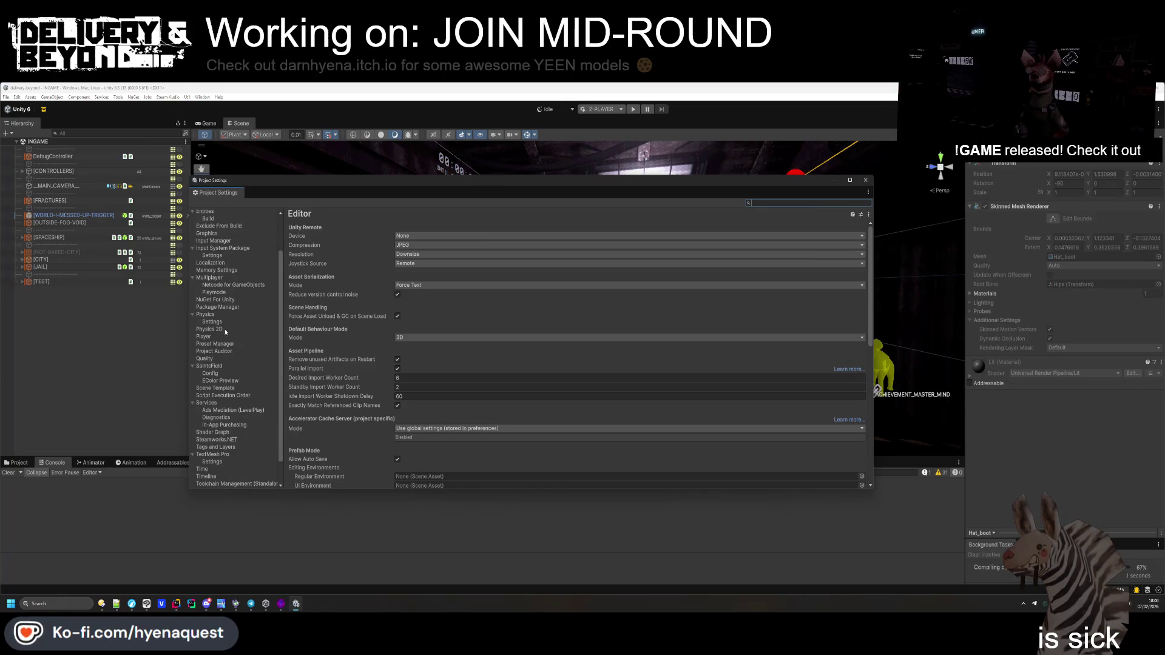
left_click(220, 322)
left_click_drag(485, 495, 485, 571)
left_click(222, 324)
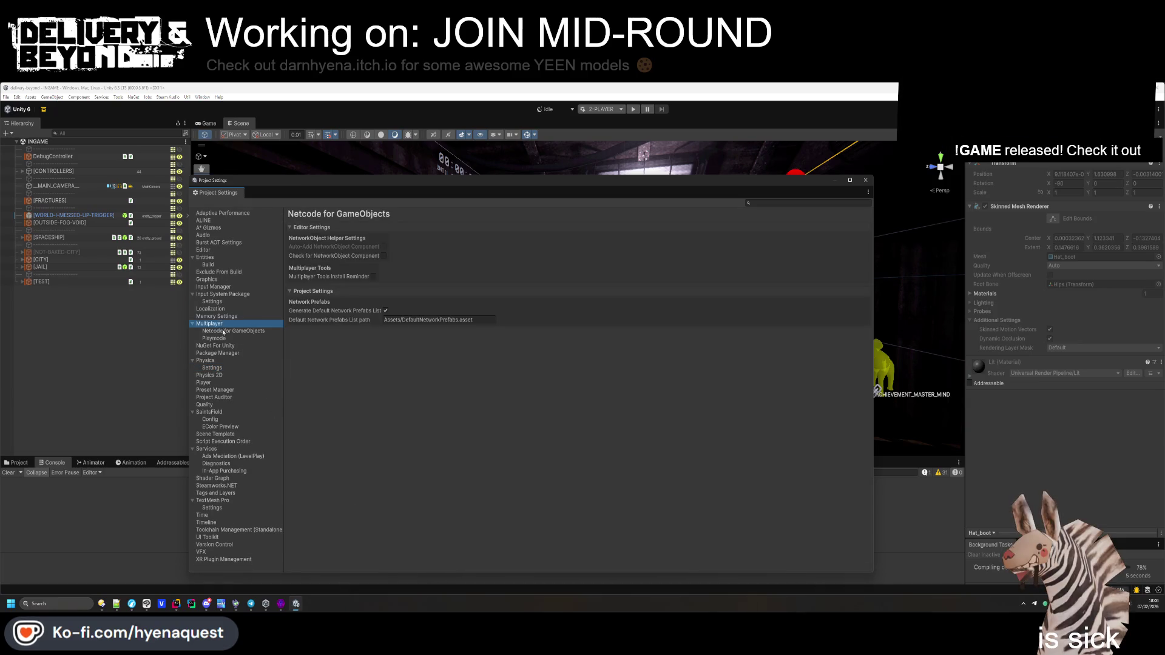
left_click(222, 332)
key("Down")
key("Up")
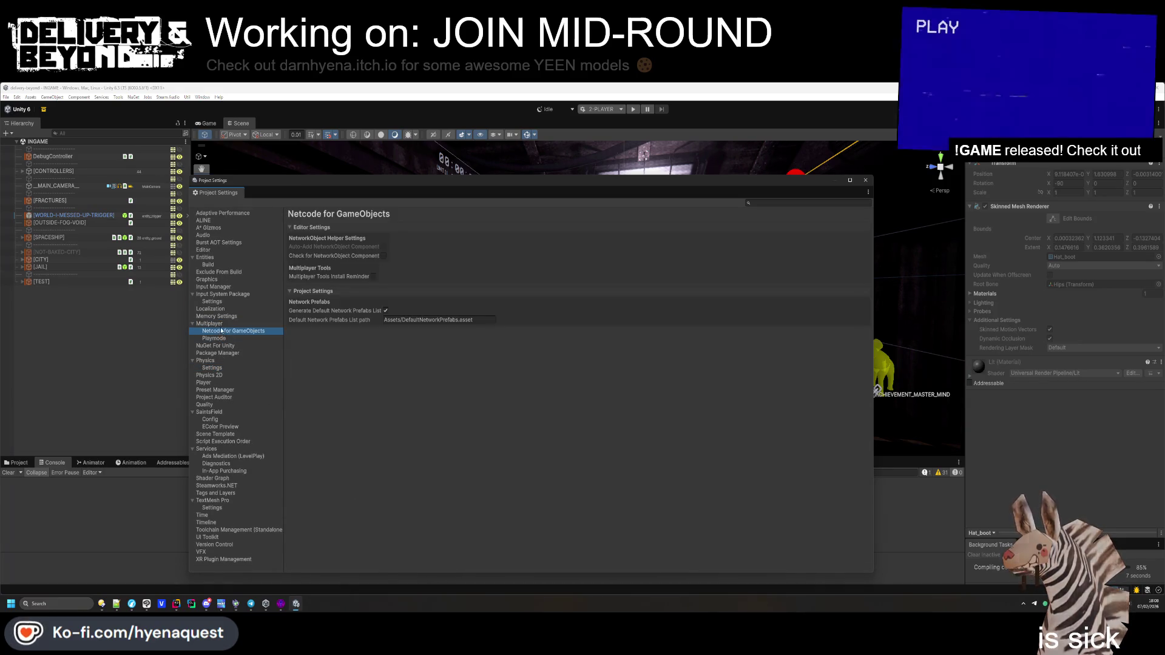
left_click(212, 302)
left_click(219, 272)
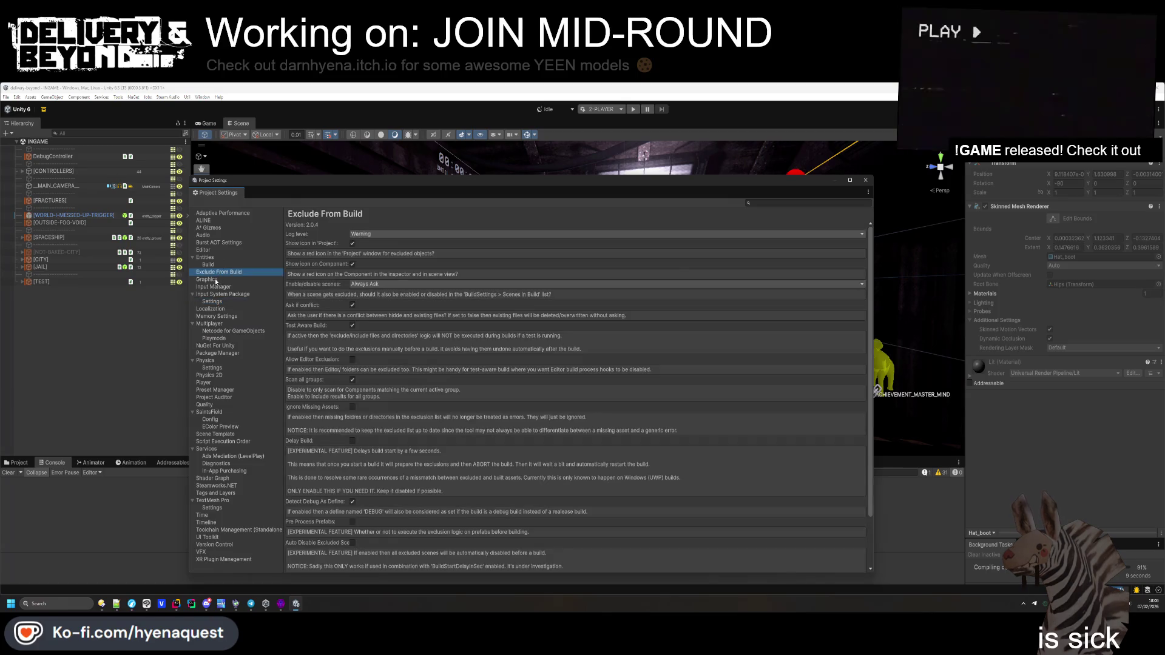
left_click(206, 279)
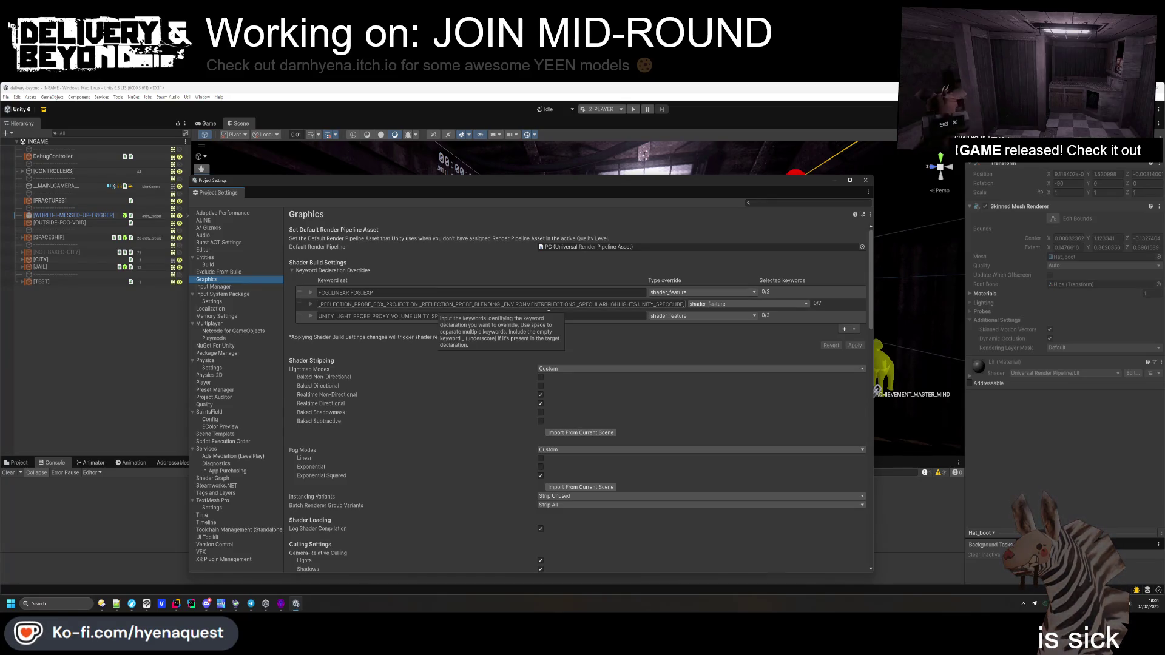
Expand the keyword declaration override sets, including FOG_LINEAR FOG_EXP and UNITY_LIGHT_PROBE_PROXY_VOLUME
left_click(311, 305)
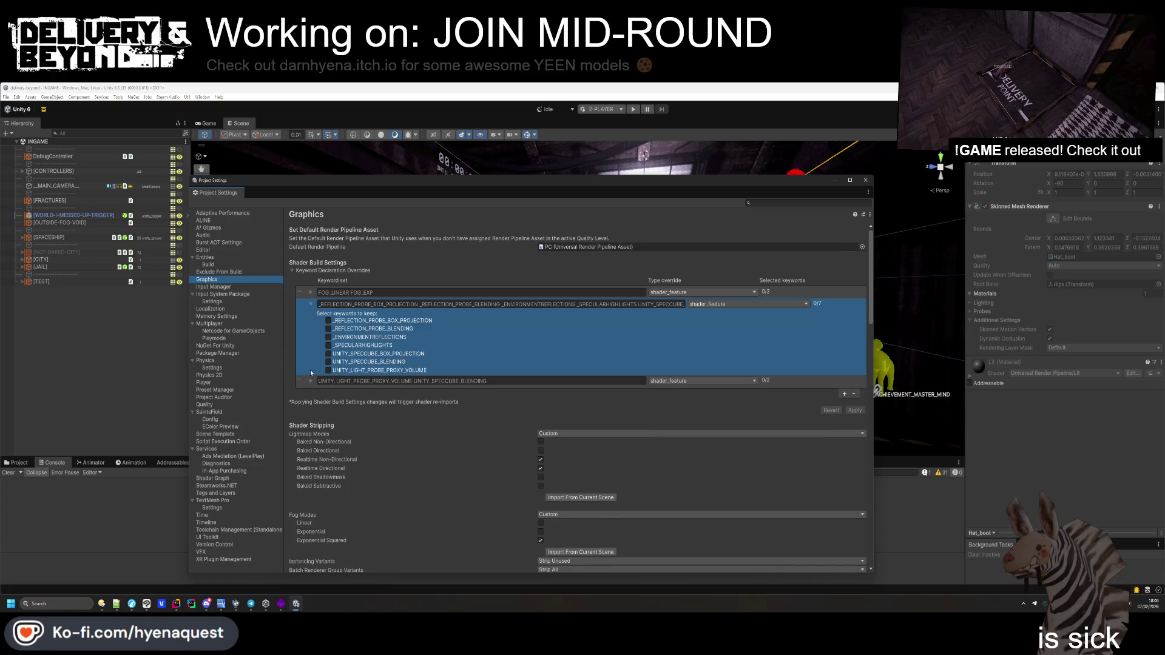
left_click(311, 381)
left_click(311, 292)
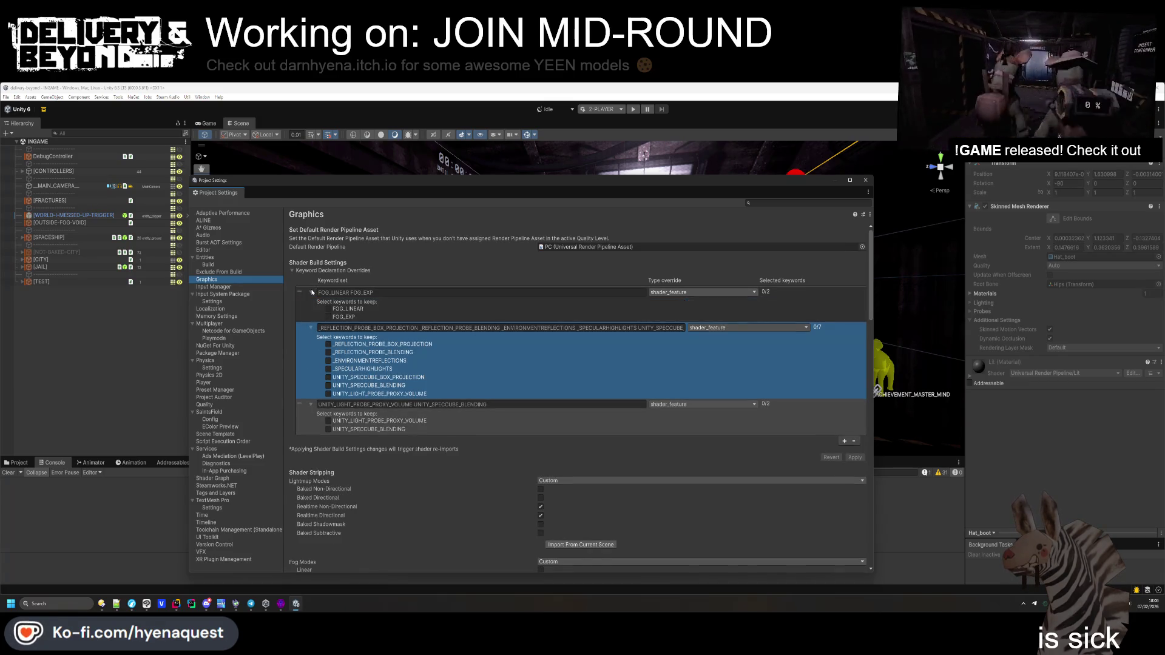
left_click(353, 421)
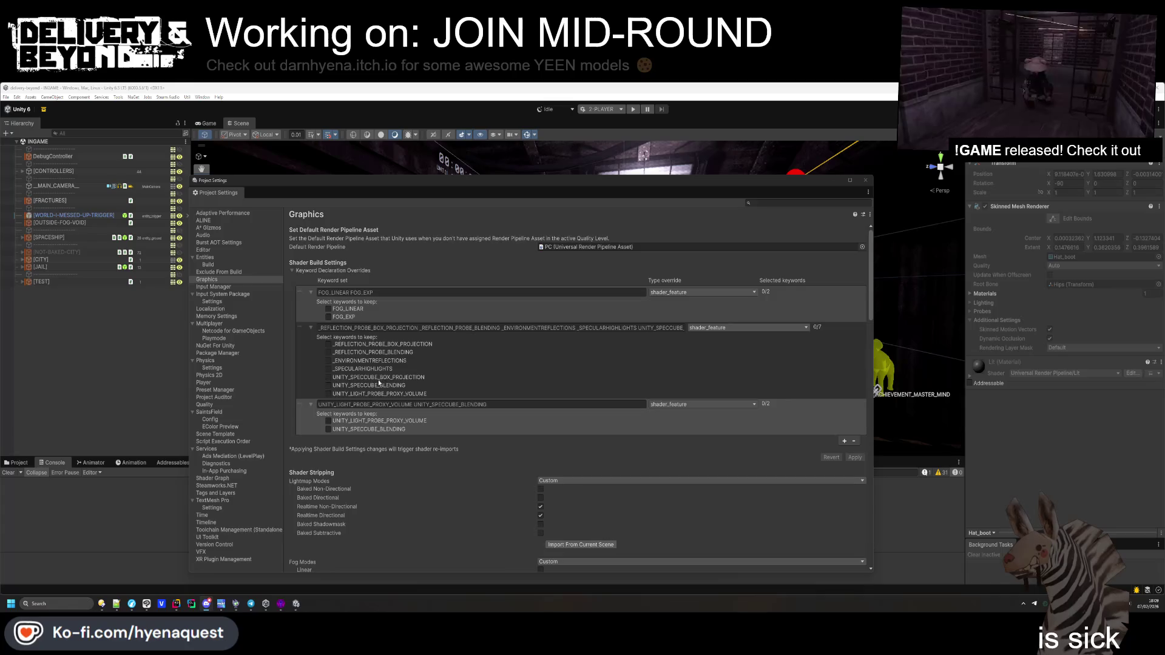
Select the UNITY_LIGHT_PROBE_PROXY_VOLUME UNITY_SPECCUBE_BLENDING keyword set and remove it
left_click(372, 406)
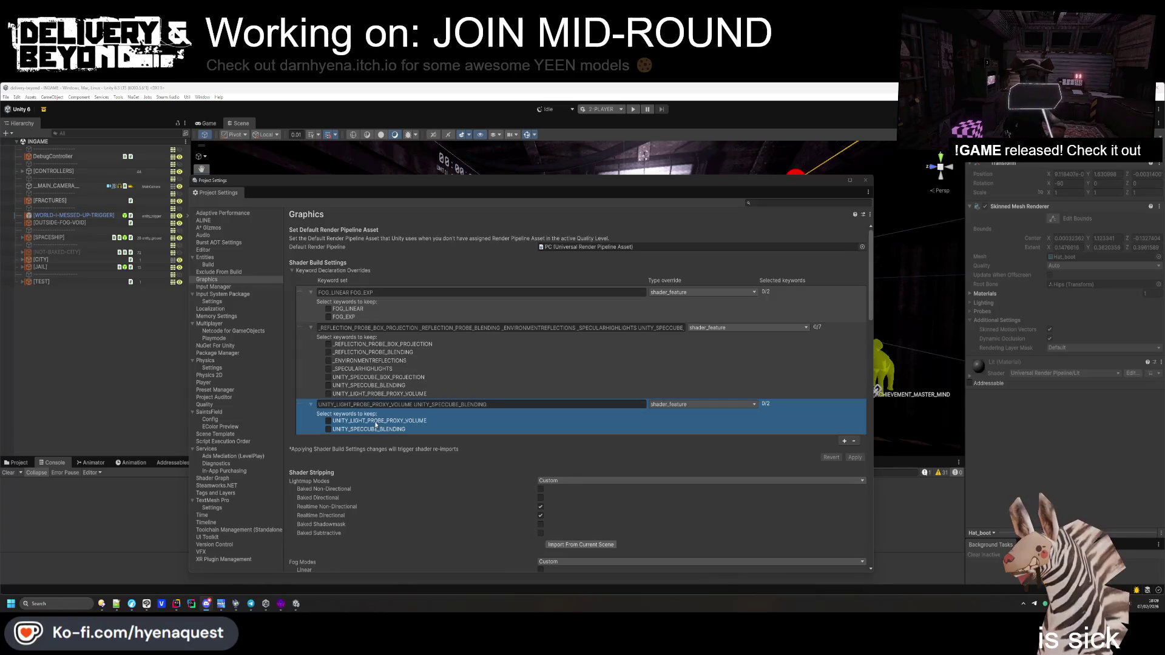
left_click(390, 407)
left_click(413, 405)
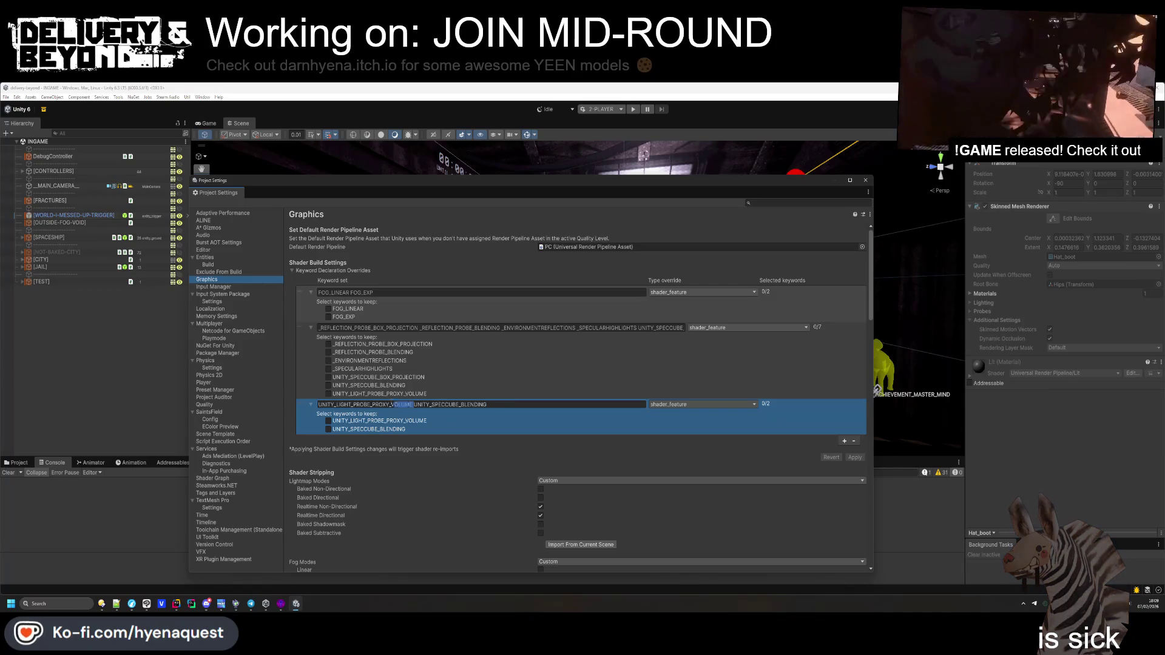
left_click_drag(413, 406, 289, 398)
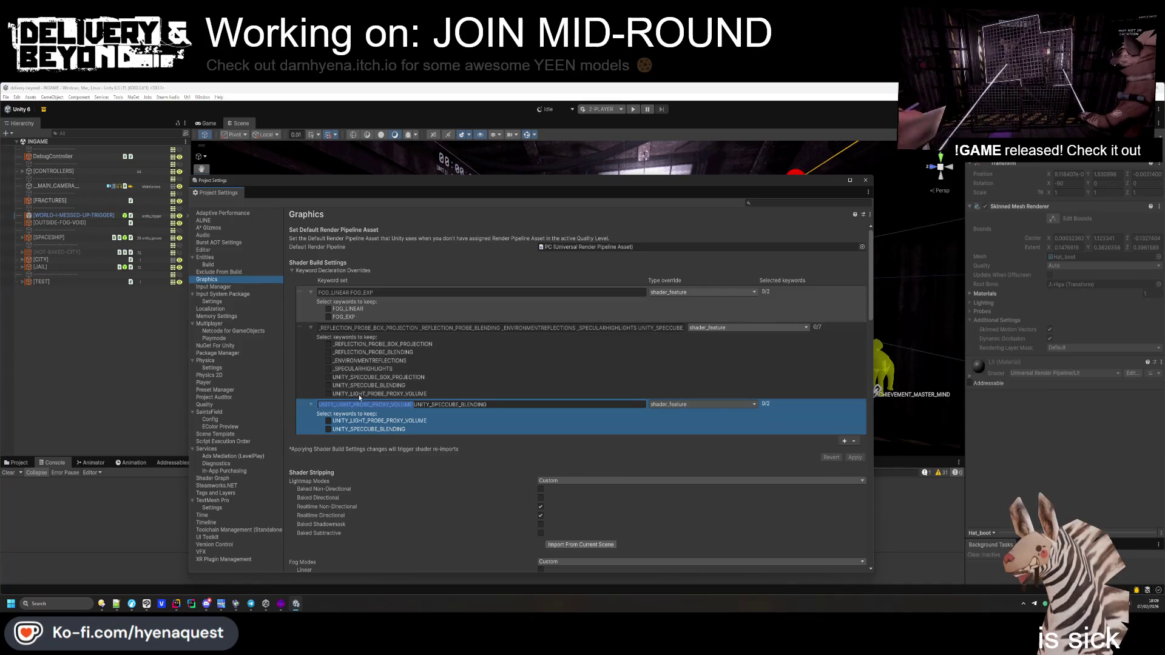
left_click(607, 405)
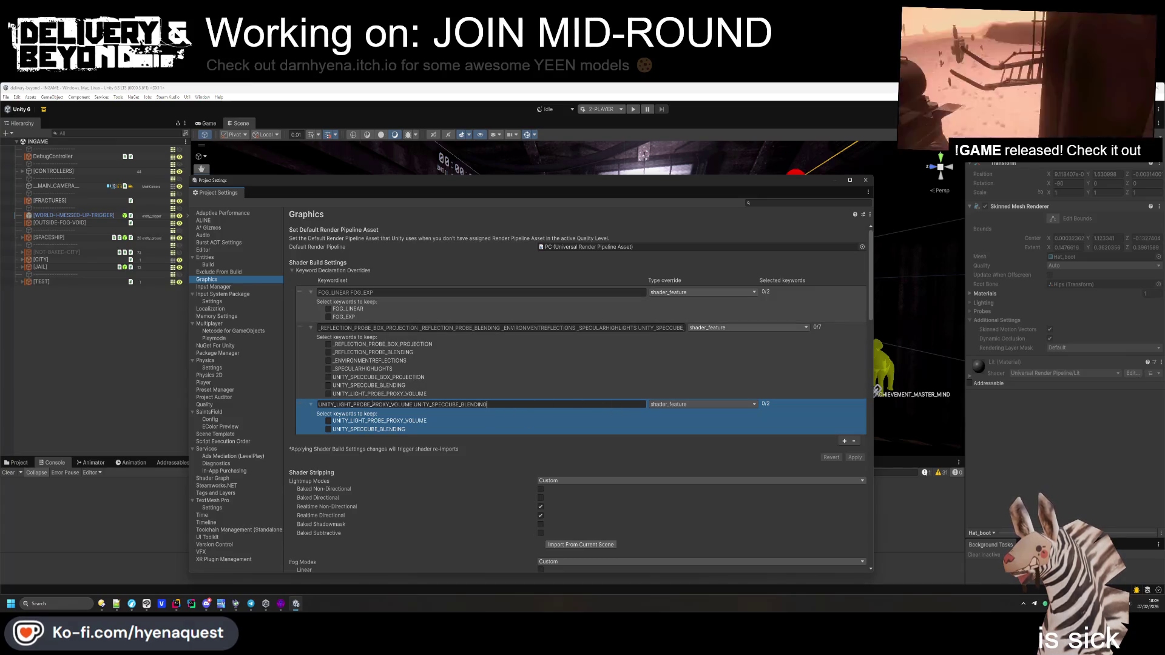
left_click(855, 441)
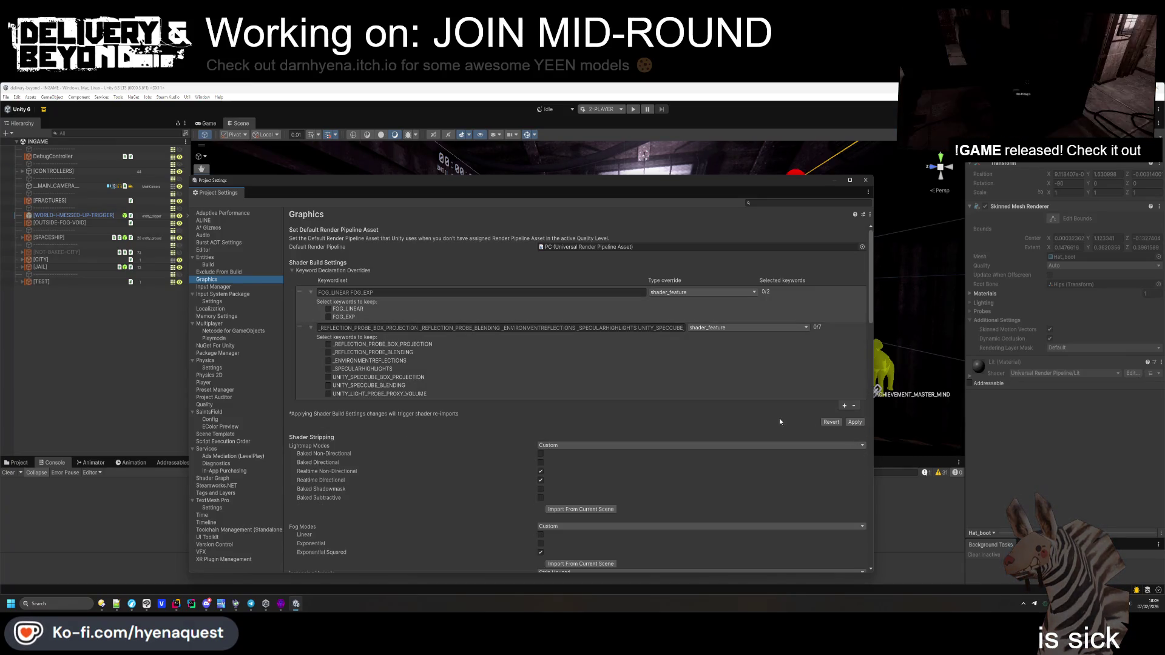
Expand Always Included Shaders to list the three always-included shaders
scroll(479, 363, "down", 5)
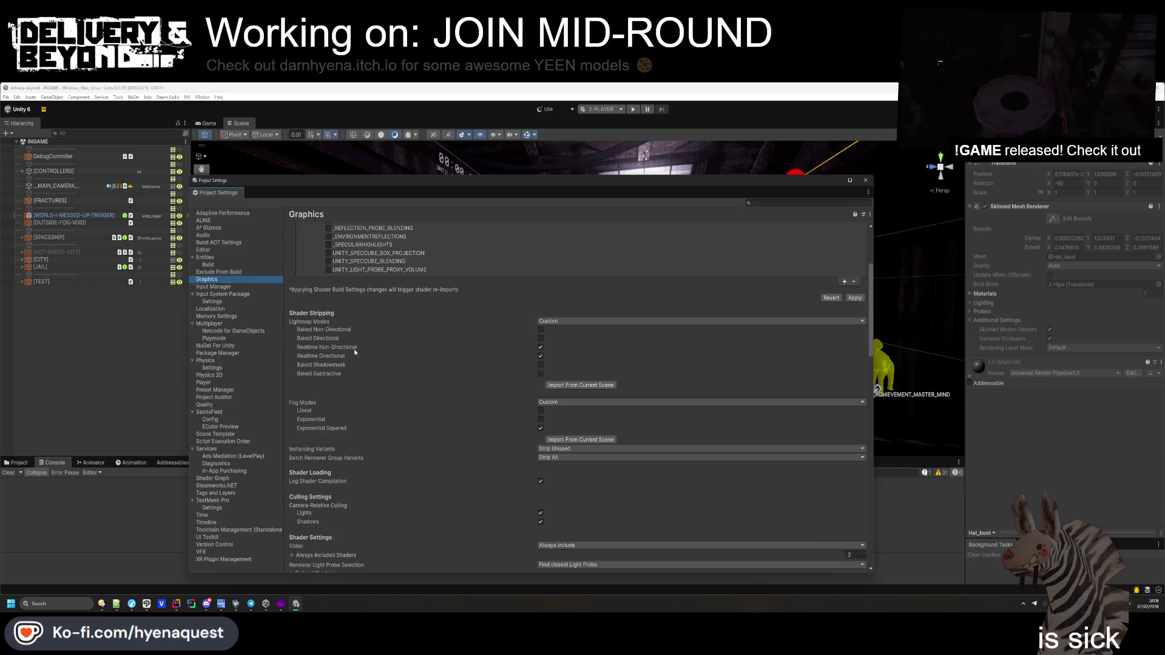
scroll(355, 351, "down", 2)
scroll(355, 352, "down", 1)
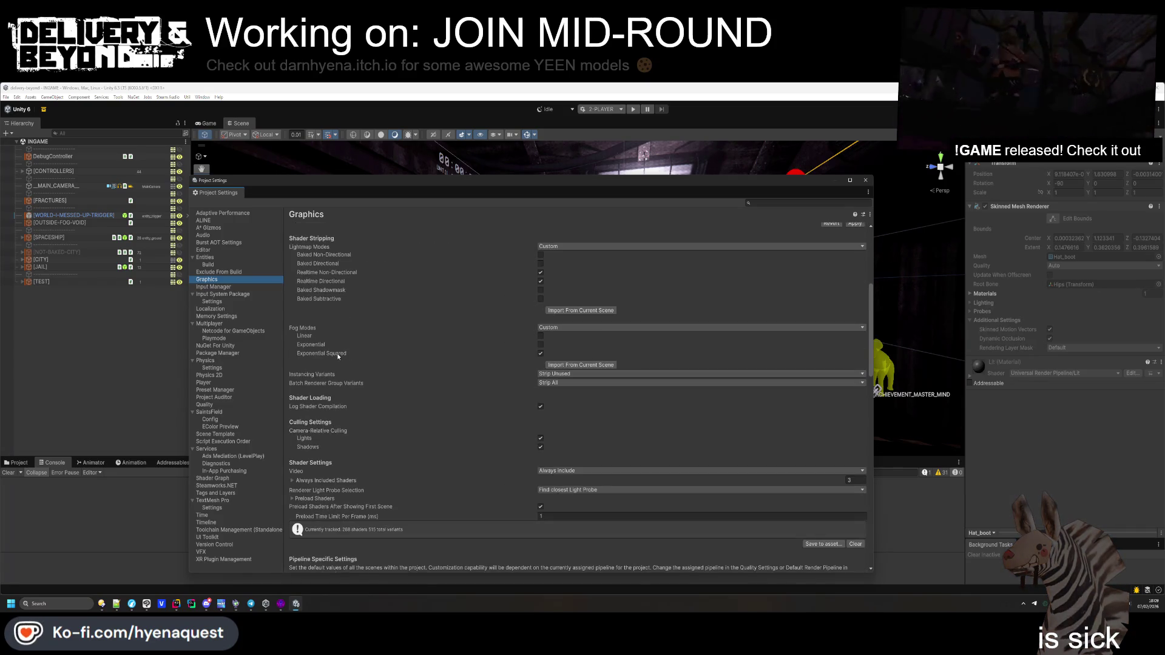
scroll(338, 355, "down", 1)
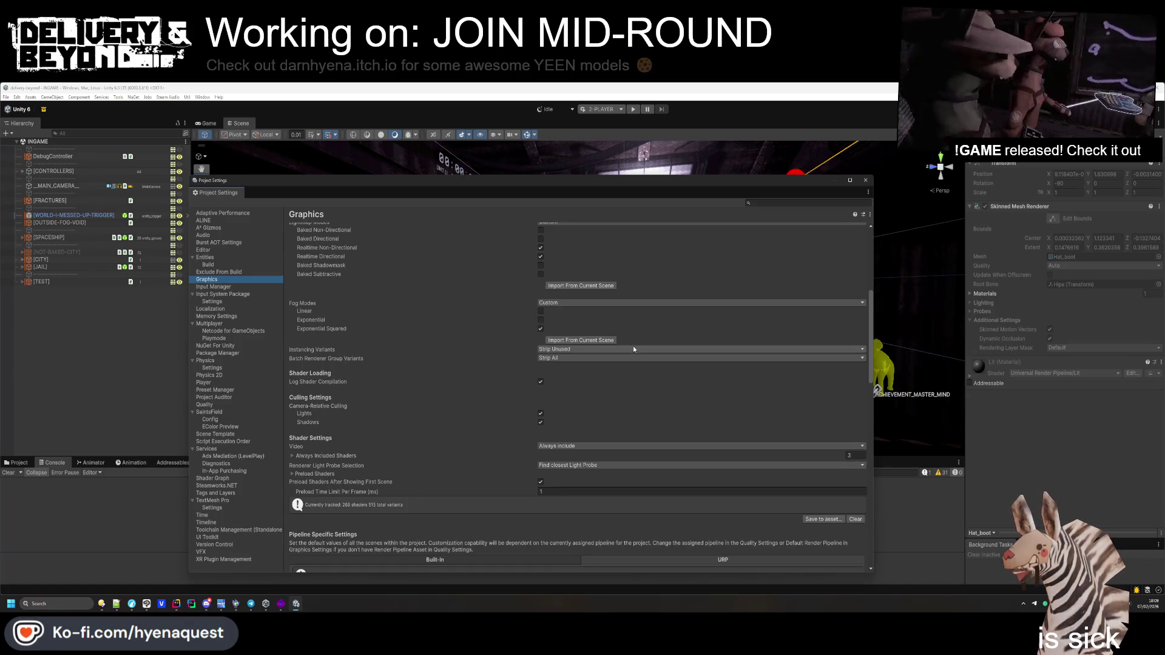
scroll(507, 367, "down", 1)
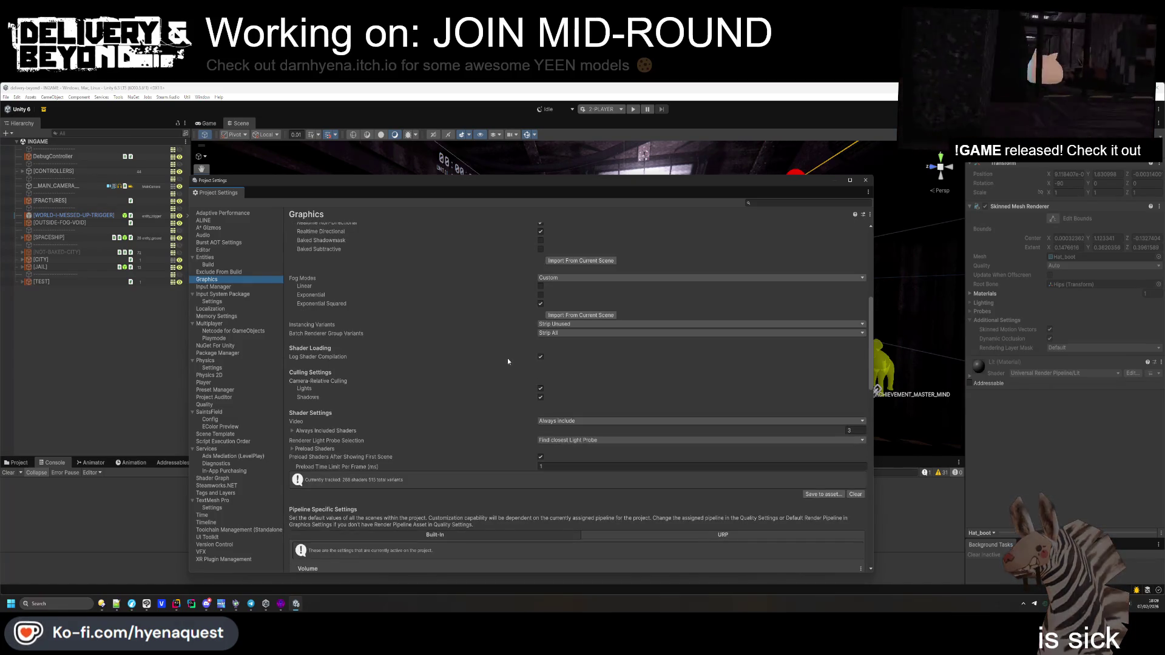
scroll(509, 360, "down", 1)
scroll(508, 360, "down", 1)
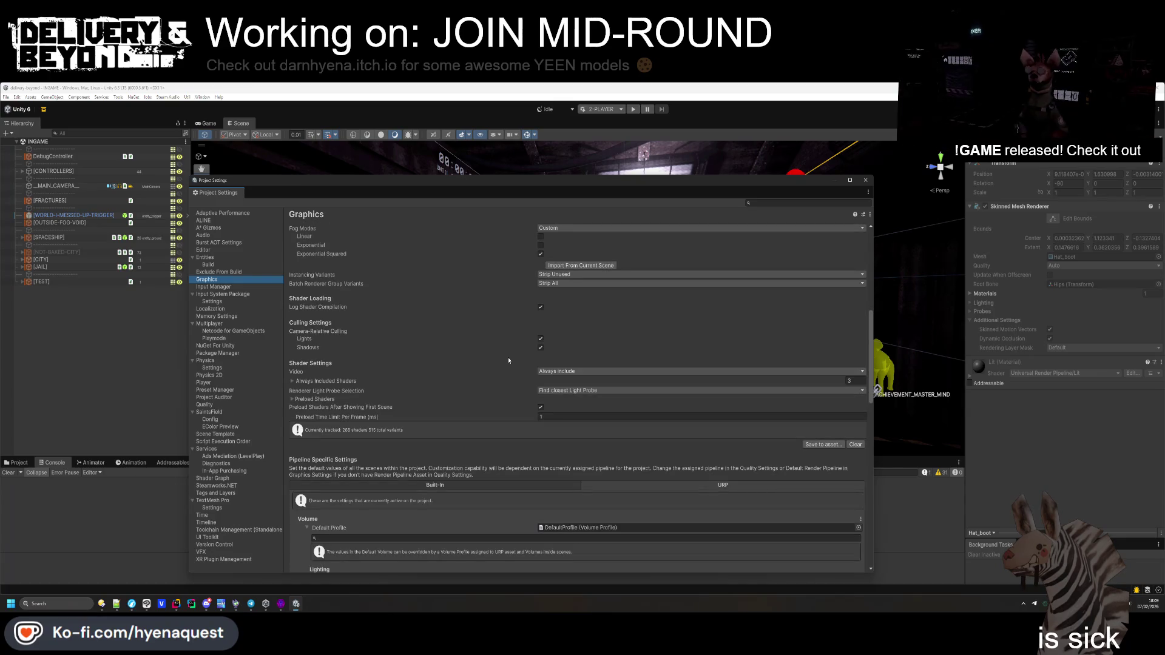
scroll(509, 360, "down", 1)
left_click(509, 358)
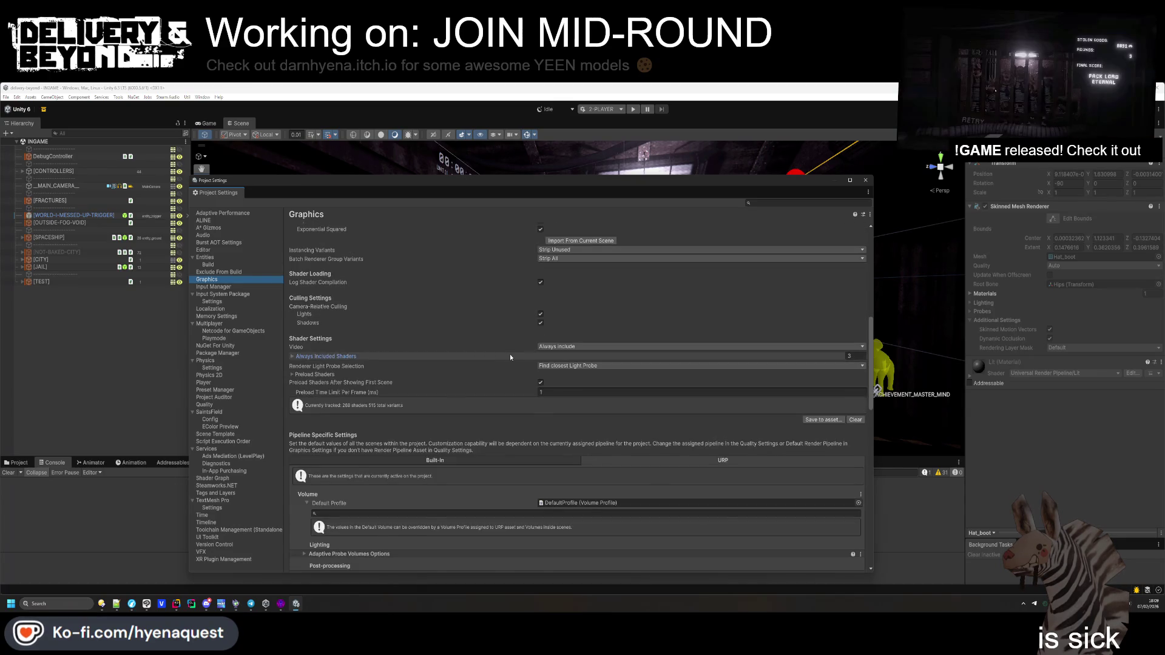
Expand Preload Shaders to show the ShaderVariants collection, then close Project Settings
scroll(509, 358, "down", 1)
scroll(510, 359, "down", 1)
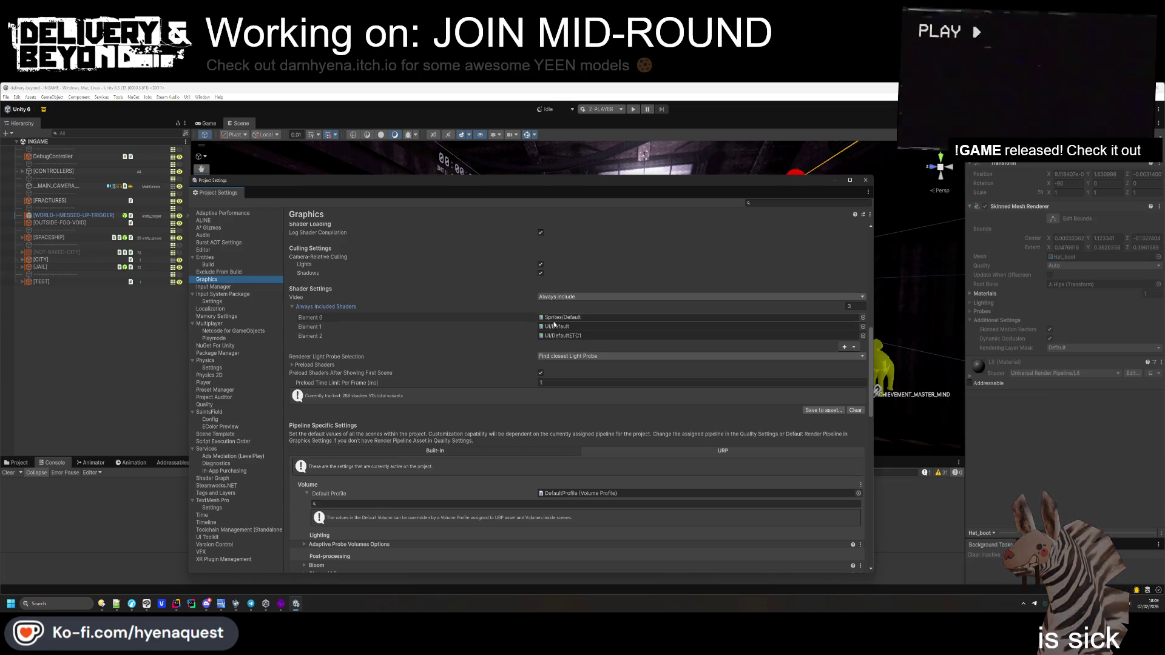
left_click(339, 366)
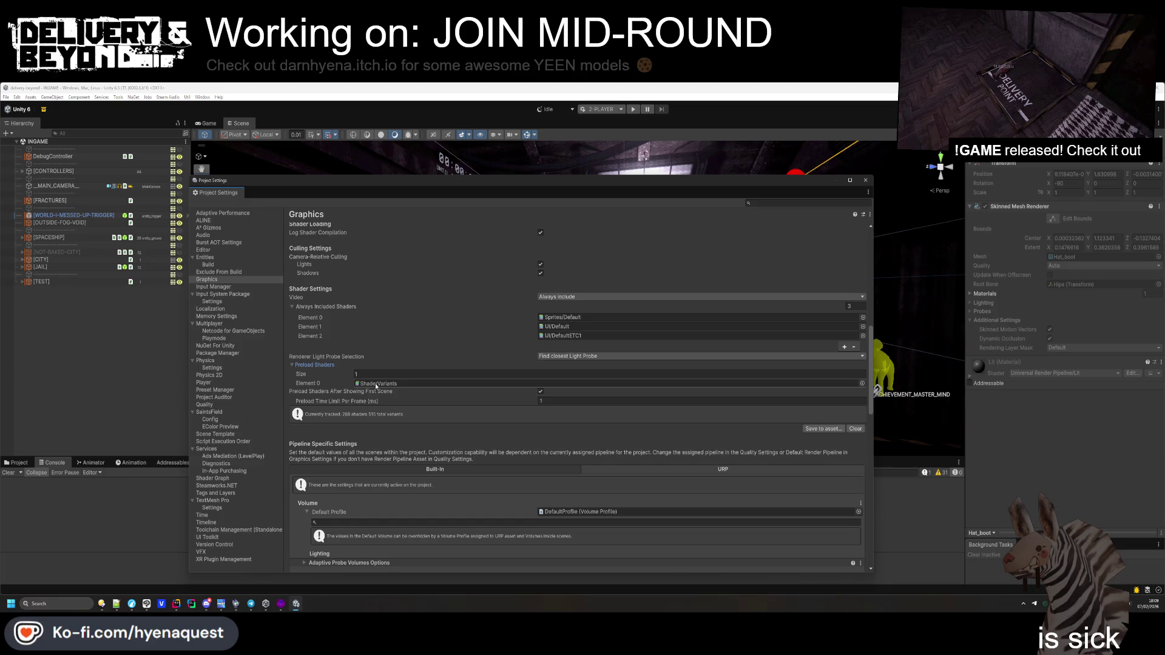
scroll(377, 388, "down", 3)
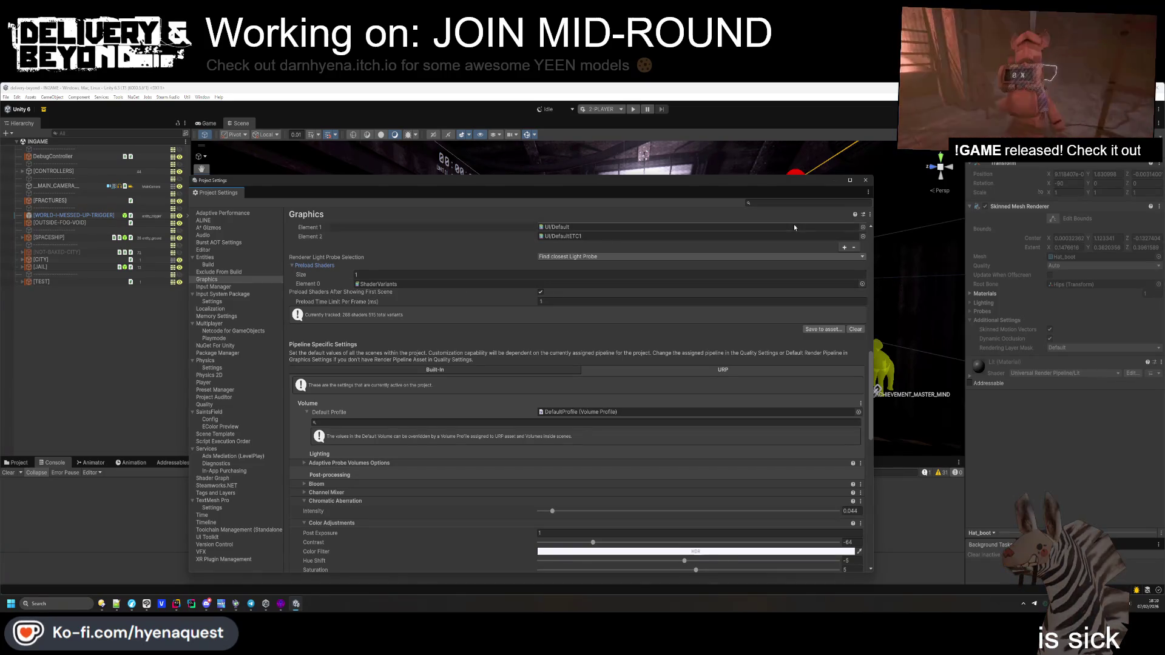
left_click(866, 180)
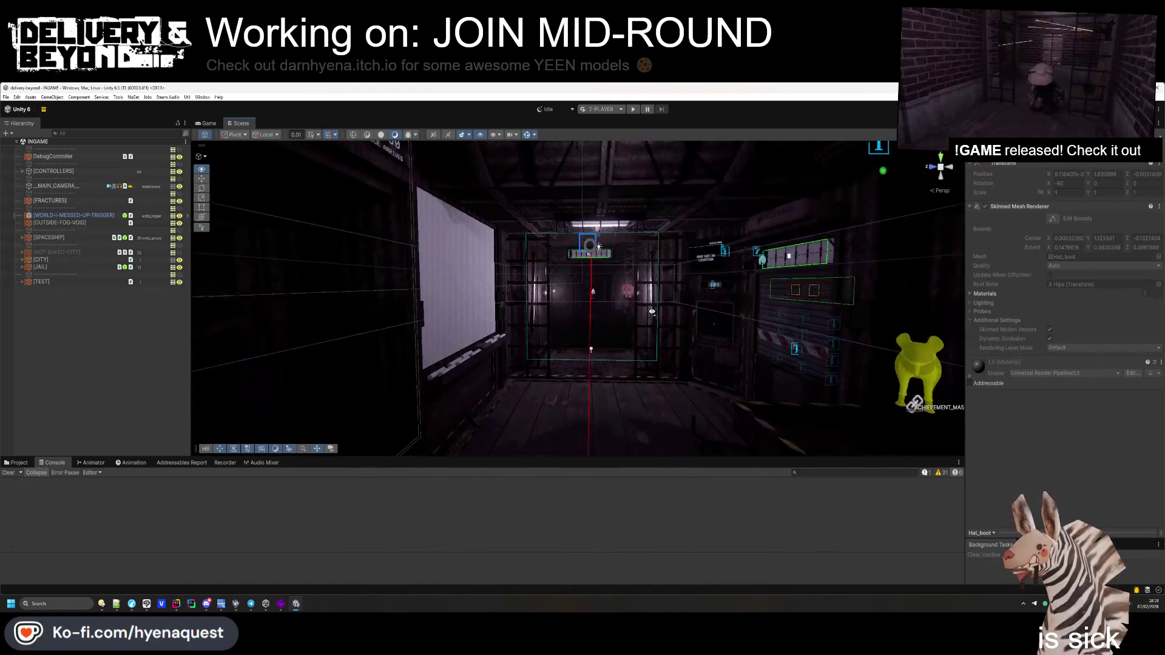
Fly the Scene camera in and out of the ship interior, then orbit around the yellow box
key("w")
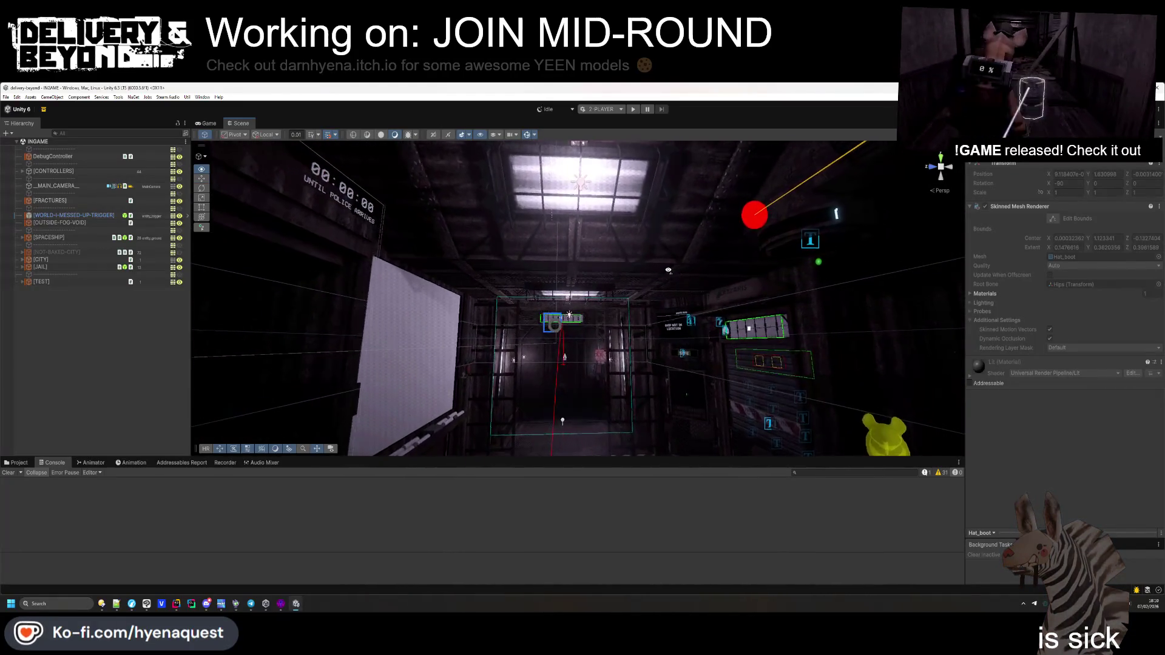
key("w")
key("w")
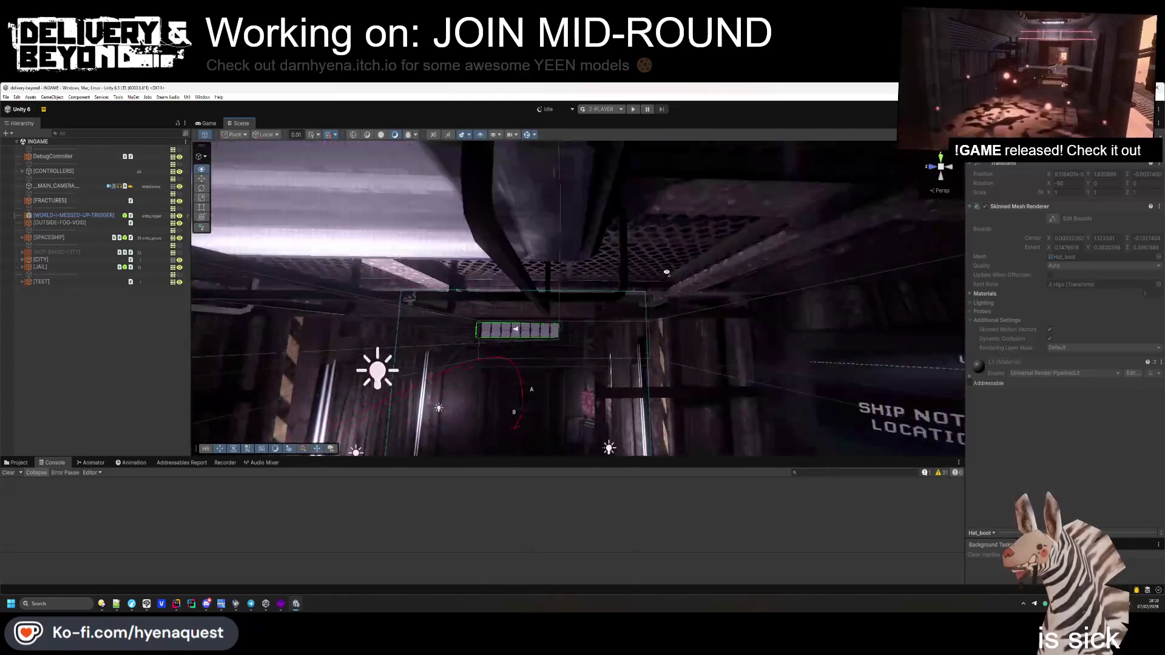
key("w")
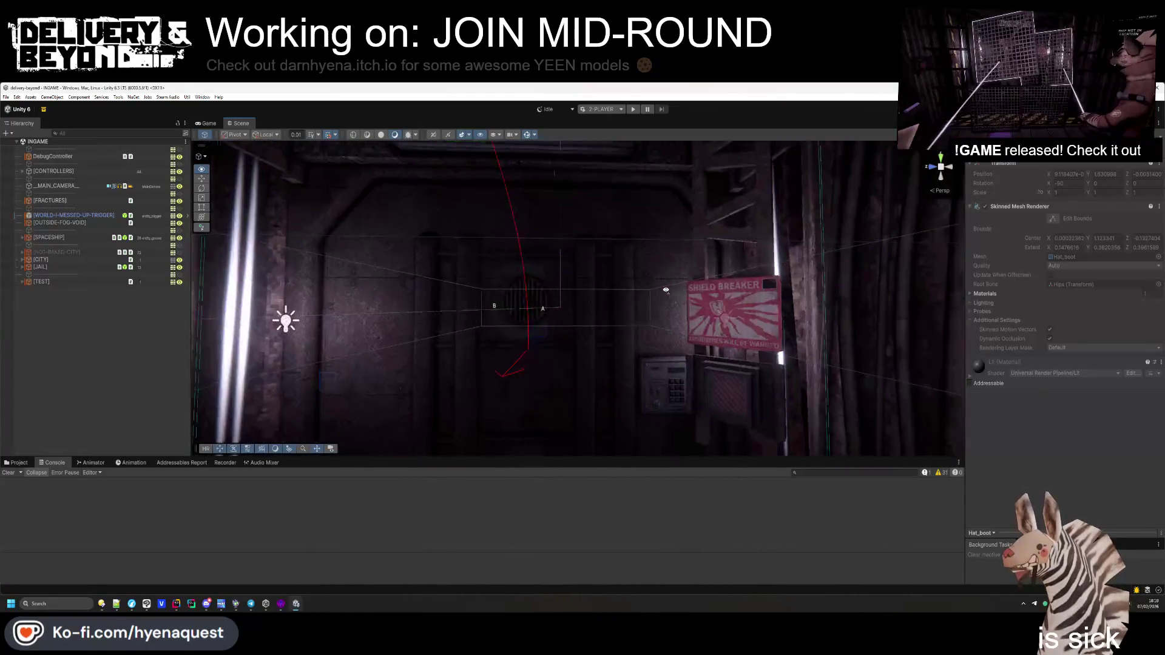
key("s")
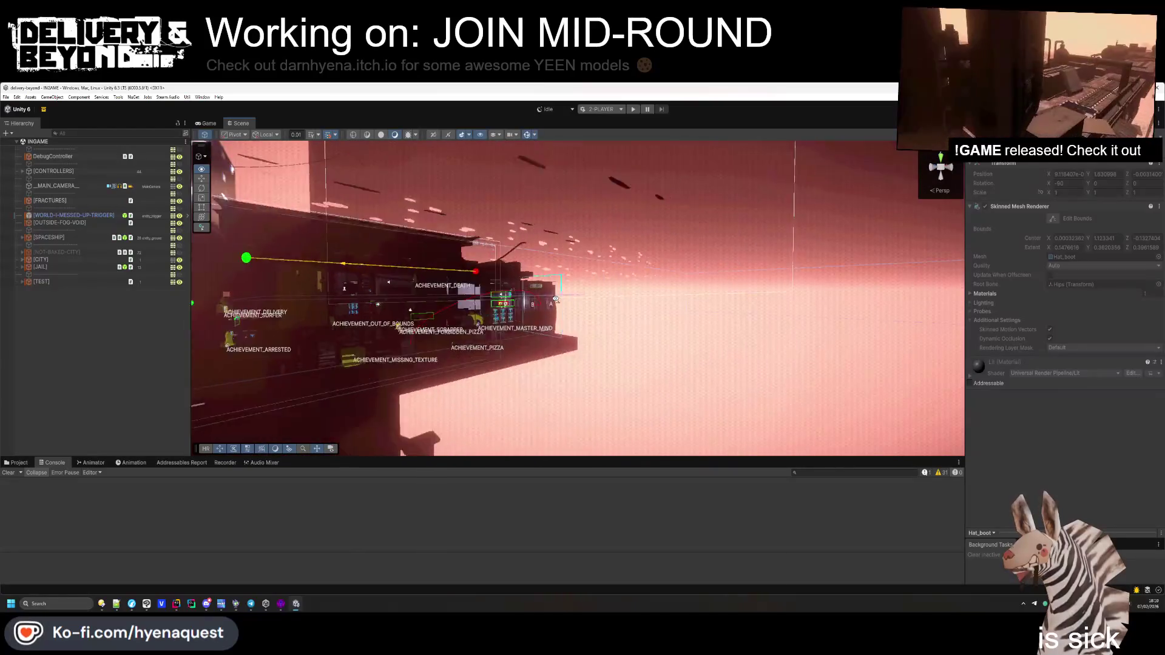
key("w")
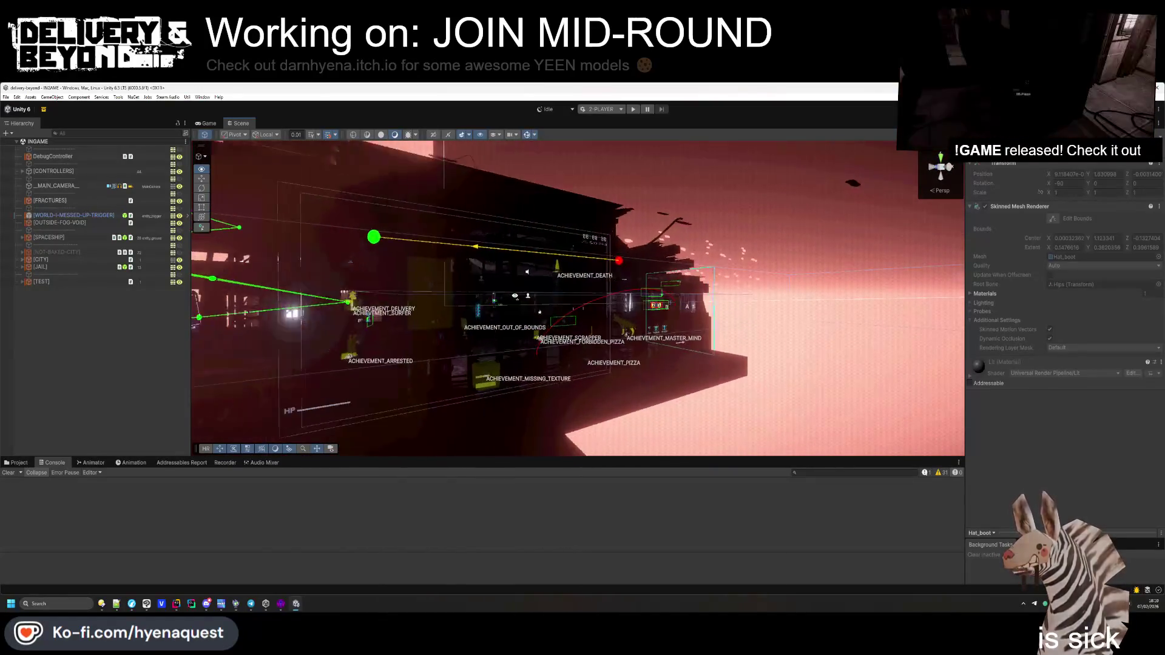
key("s")
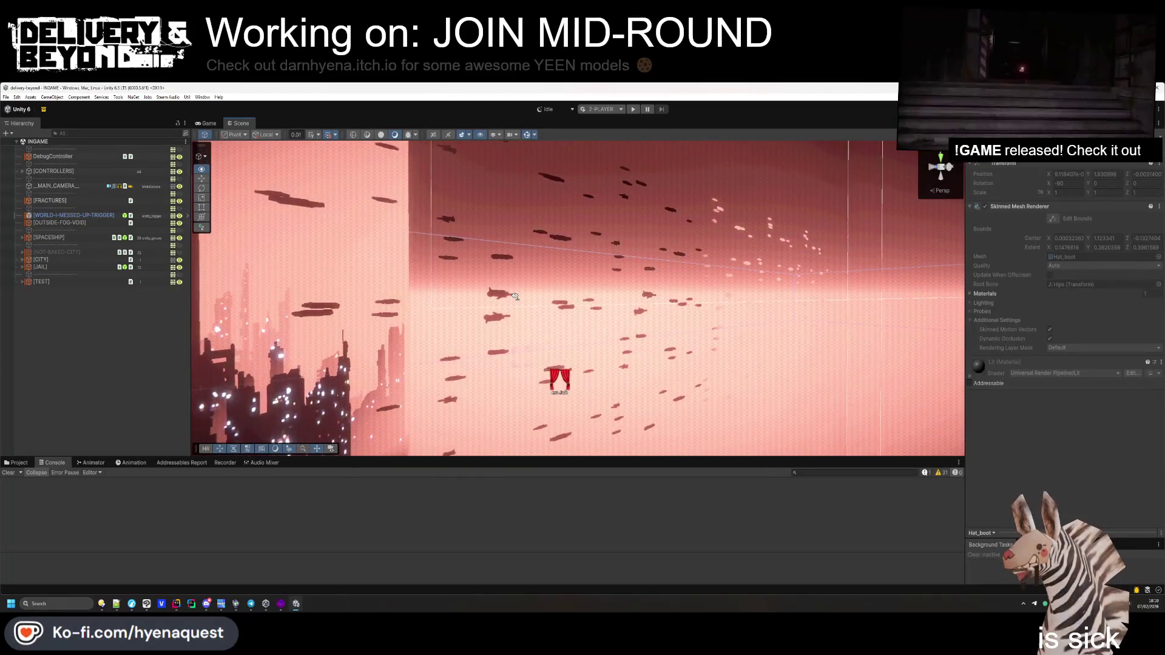
key("w")
key("s")
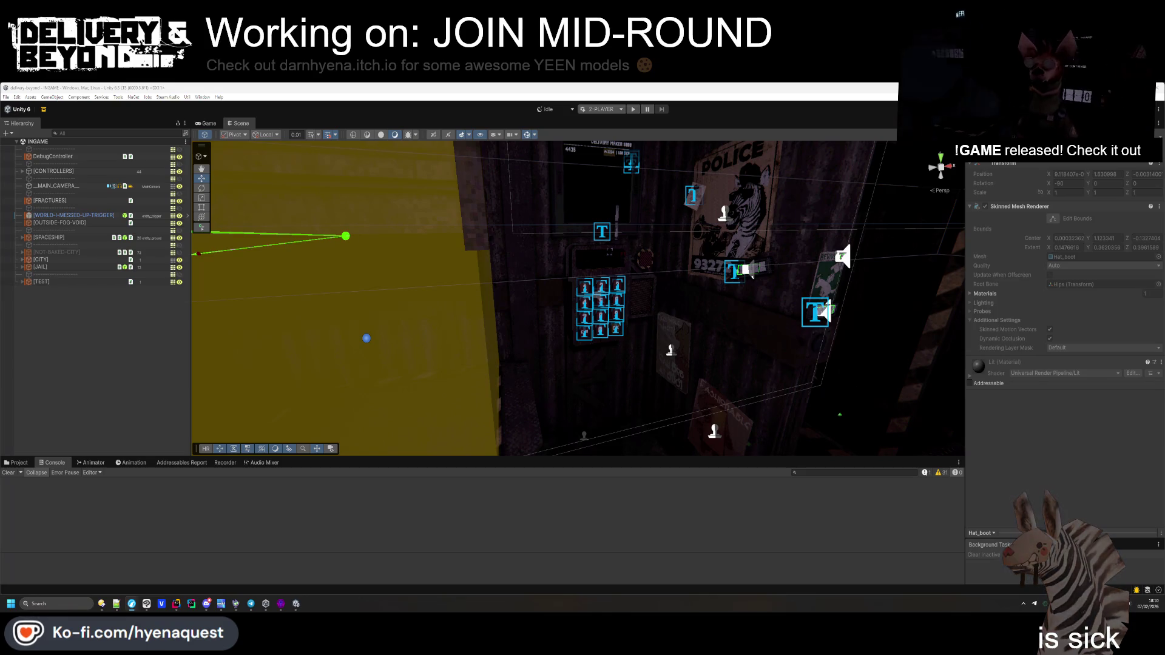
left_click_drag(630, 305, 547, 292)
left_click(534, 135)
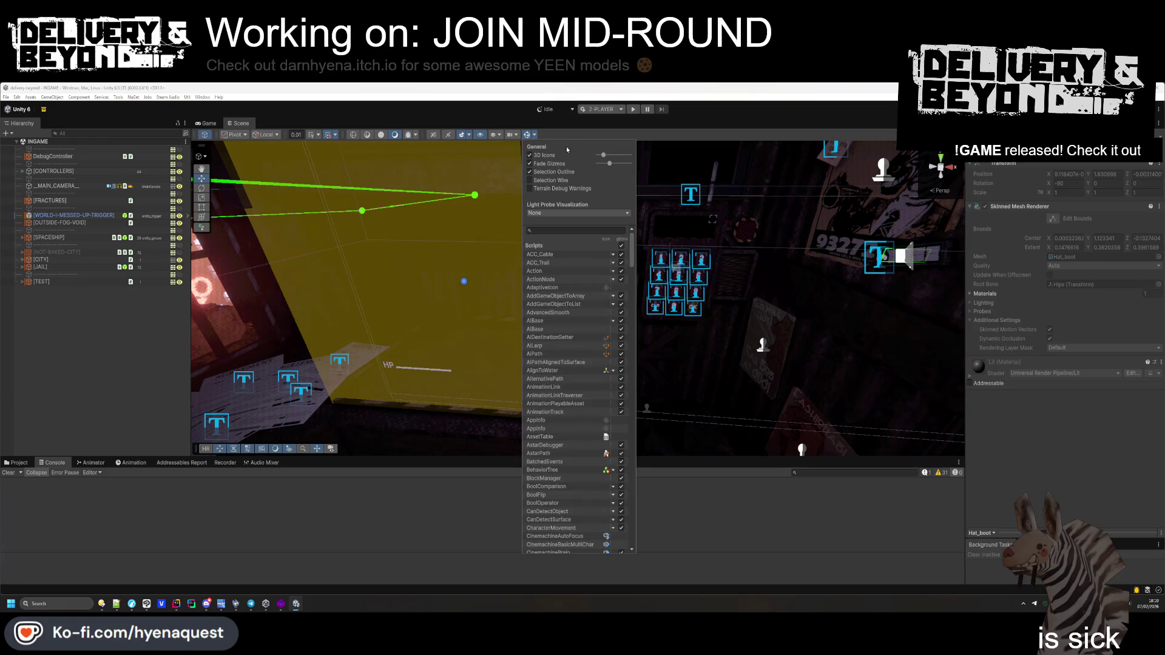
mouse_move(534, 303)
left_mouse_down()
mouse_move(491, 324)
mouse_move(515, 449)
left_mouse_up()
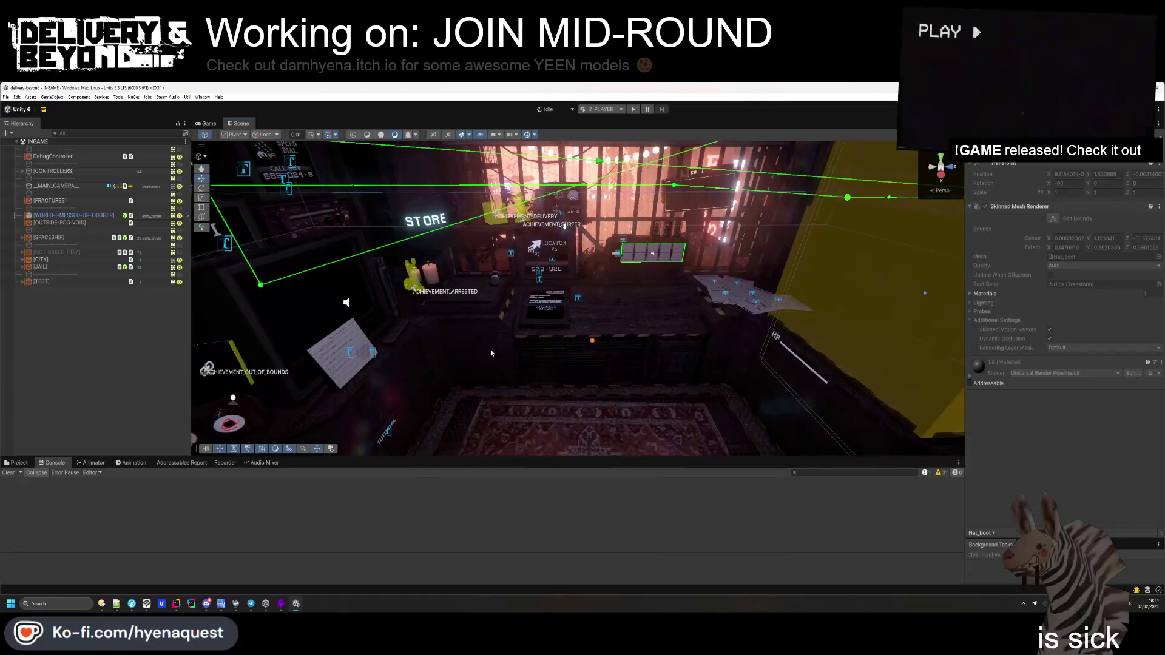
mouse_move(766, 364)
left_mouse_down()
mouse_move(761, 336)
mouse_move(759, 397)
left_mouse_up()
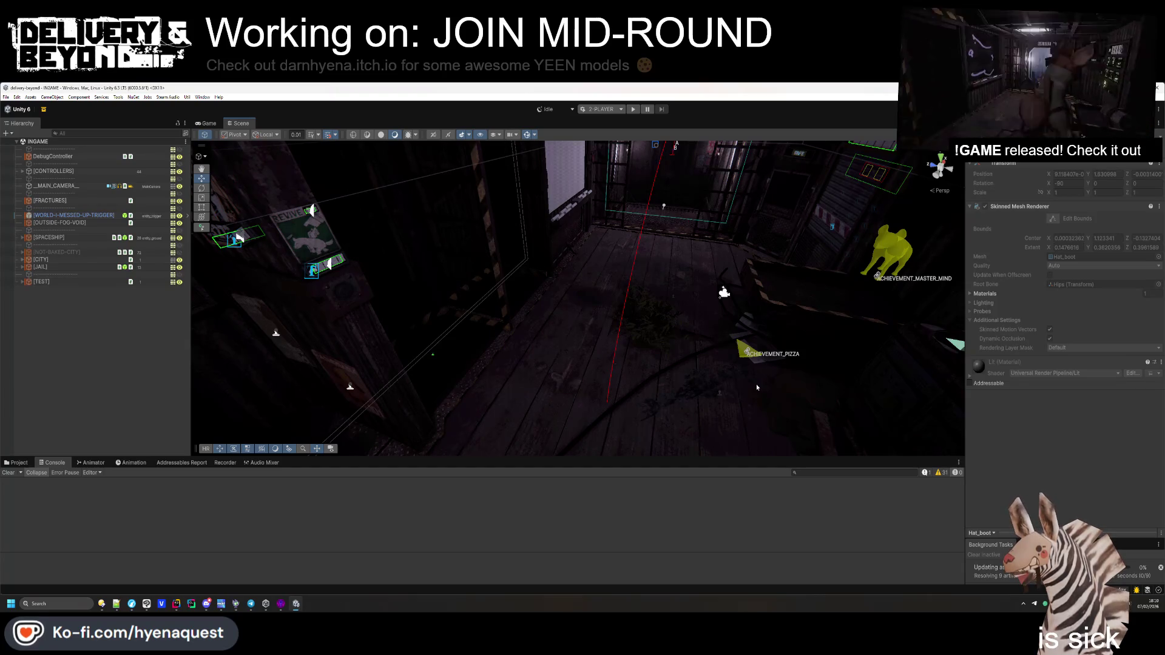
mouse_move(752, 396)
left_mouse_down()
mouse_move(755, 333)
mouse_move(530, 330)
mouse_move(759, 328)
mouse_move(682, 334)
mouse_move(689, 352)
mouse_move(619, 258)
mouse_move(607, 303)
mouse_move(573, 295)
mouse_move(552, 319)
left_mouse_up()
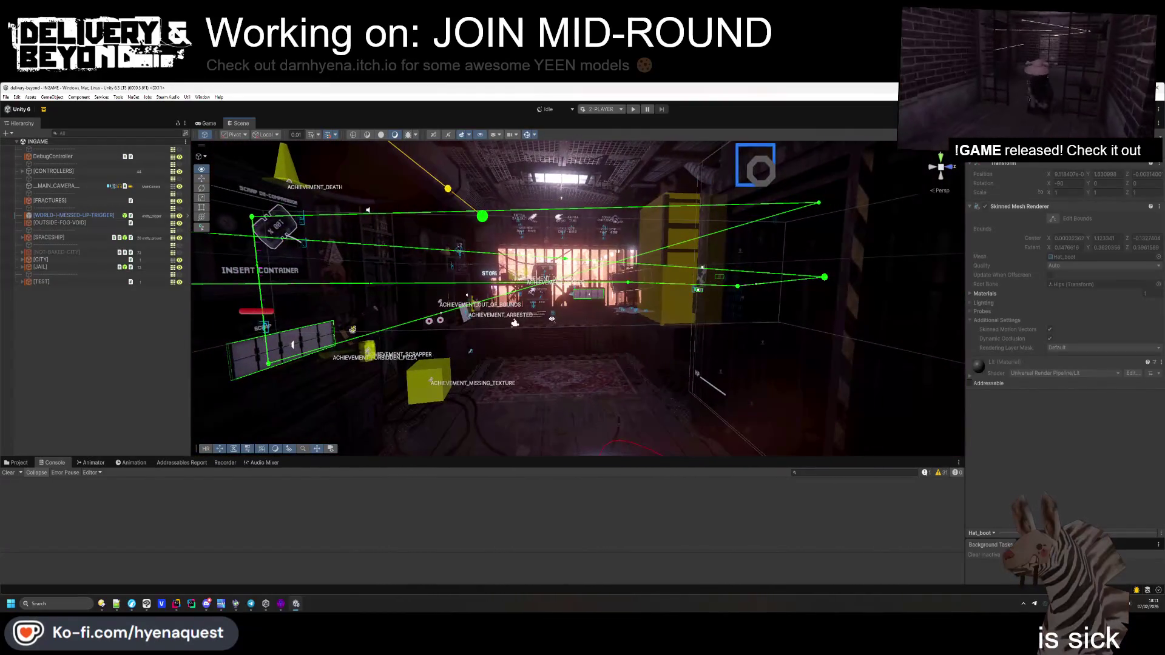
left_click(60, 358)
Check the Windows build profile, then move a store-room ceiling light left and select another
key("ctrl+shift+b")
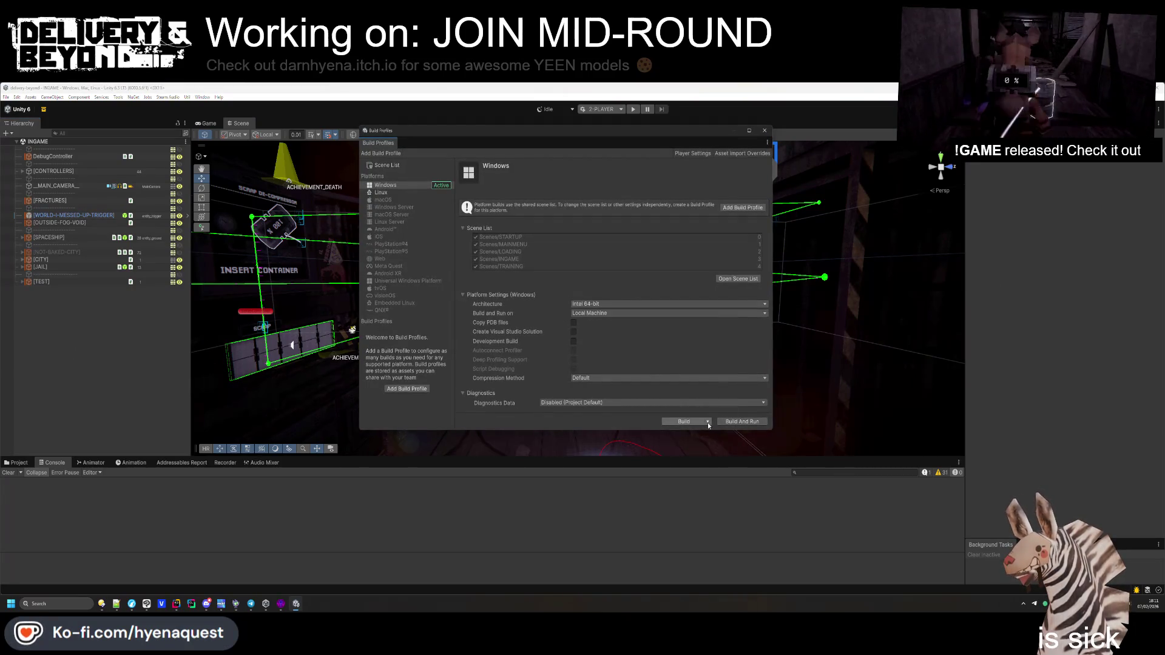
mouse_move(601, 355)
left_mouse_down()
mouse_move(593, 363)
mouse_move(679, 332)
mouse_move(401, 323)
mouse_move(647, 302)
mouse_move(652, 271)
mouse_move(614, 250)
mouse_move(615, 314)
mouse_move(538, 306)
mouse_move(592, 270)
mouse_move(601, 294)
mouse_move(547, 319)
mouse_move(609, 450)
mouse_move(586, 362)
mouse_move(436, 411)
mouse_move(419, 388)
left_mouse_up()
left_click(625, 312)
left_click(592, 268)
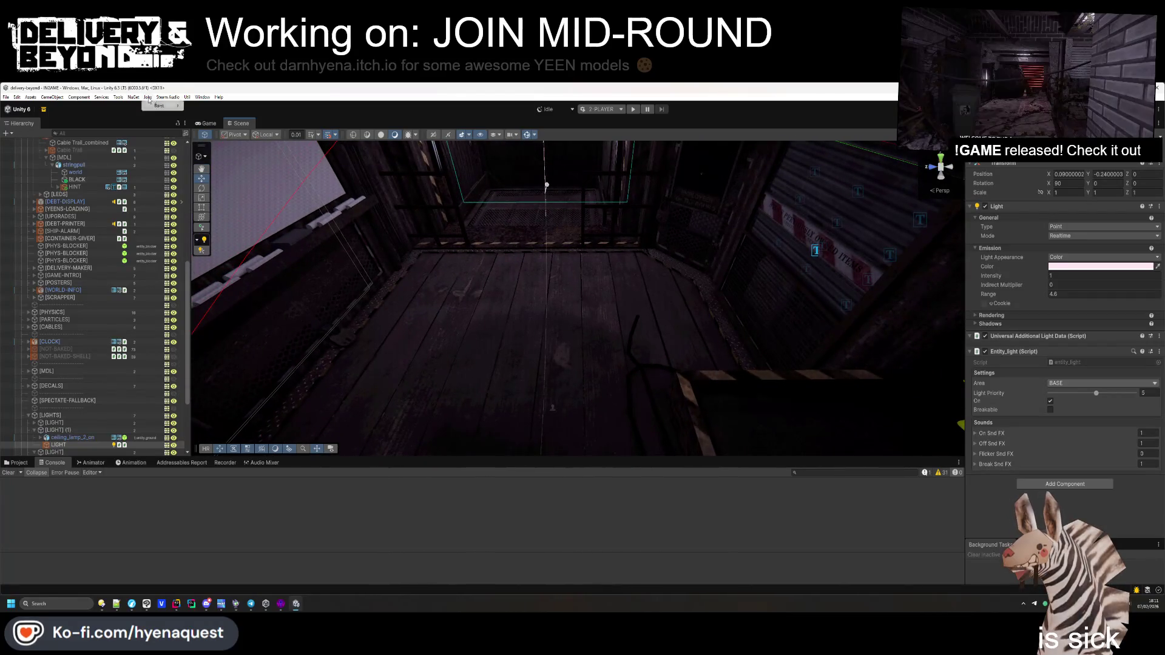
Open the Code Stage Maintainer issues finder and close it again
left_click(167, 97)
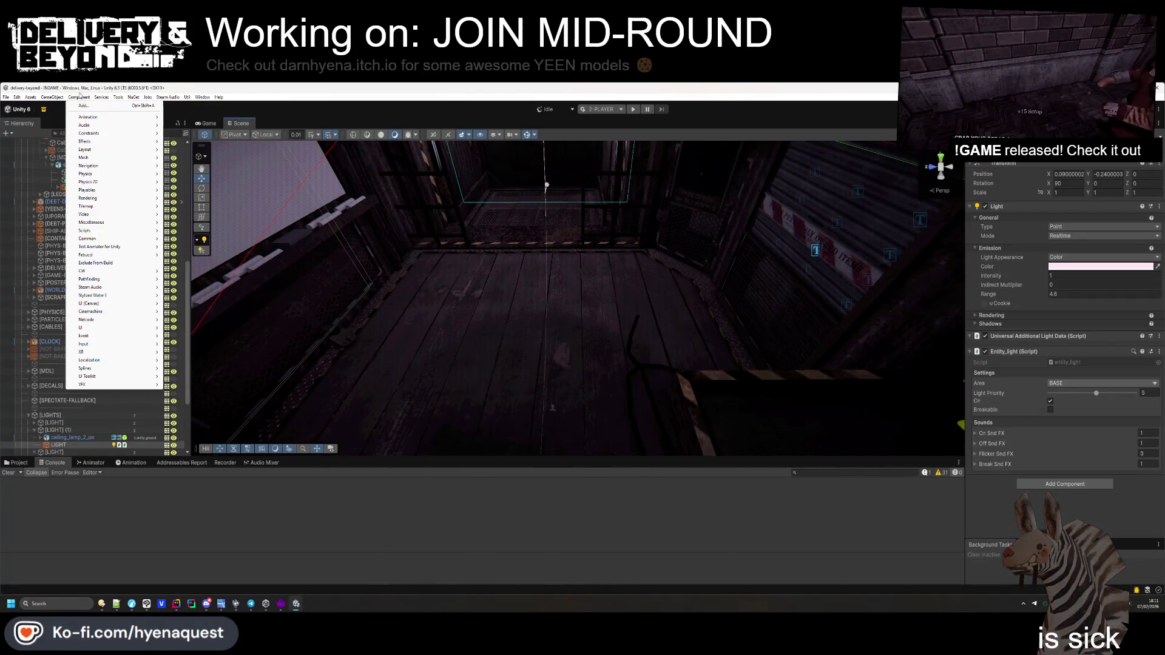
mouse_move(118, 101)
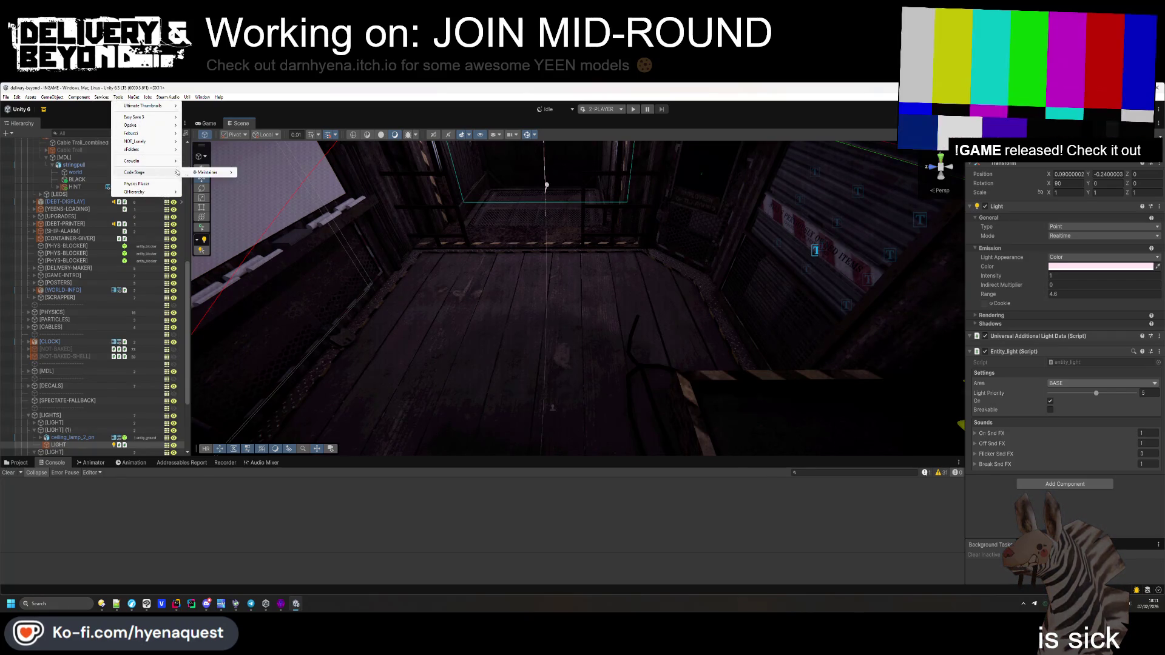
mouse_move(209, 172)
left_click(255, 174)
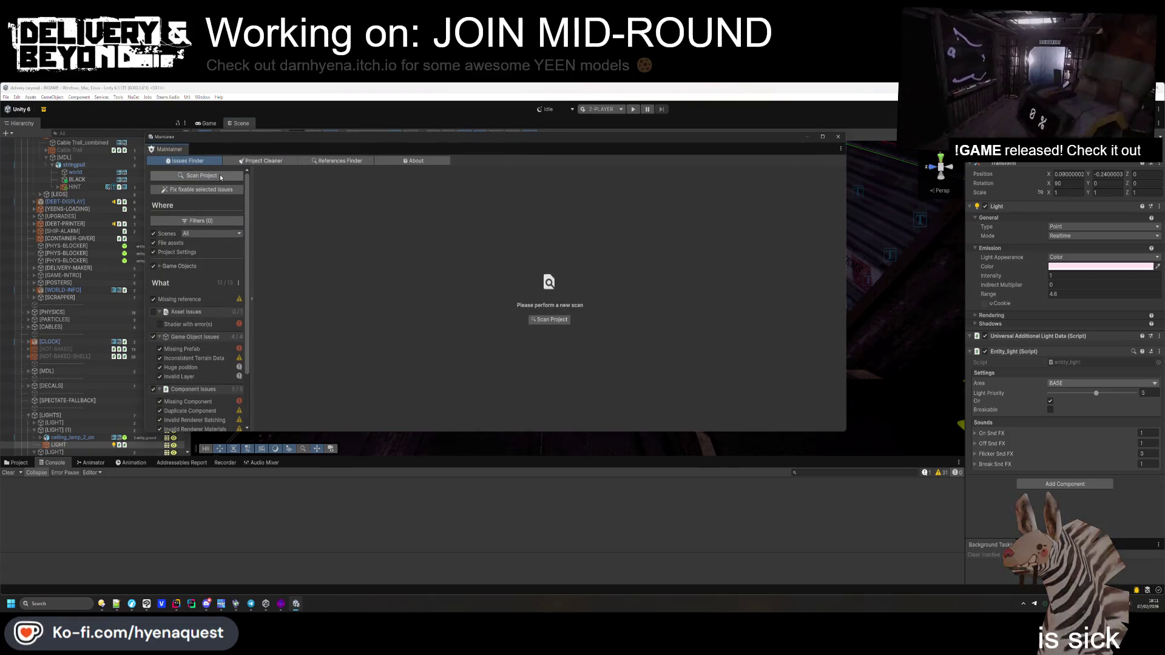
left_click(838, 137)
Choose Tools > Crowdin > Pull string translations from Crowdin
left_click(118, 98)
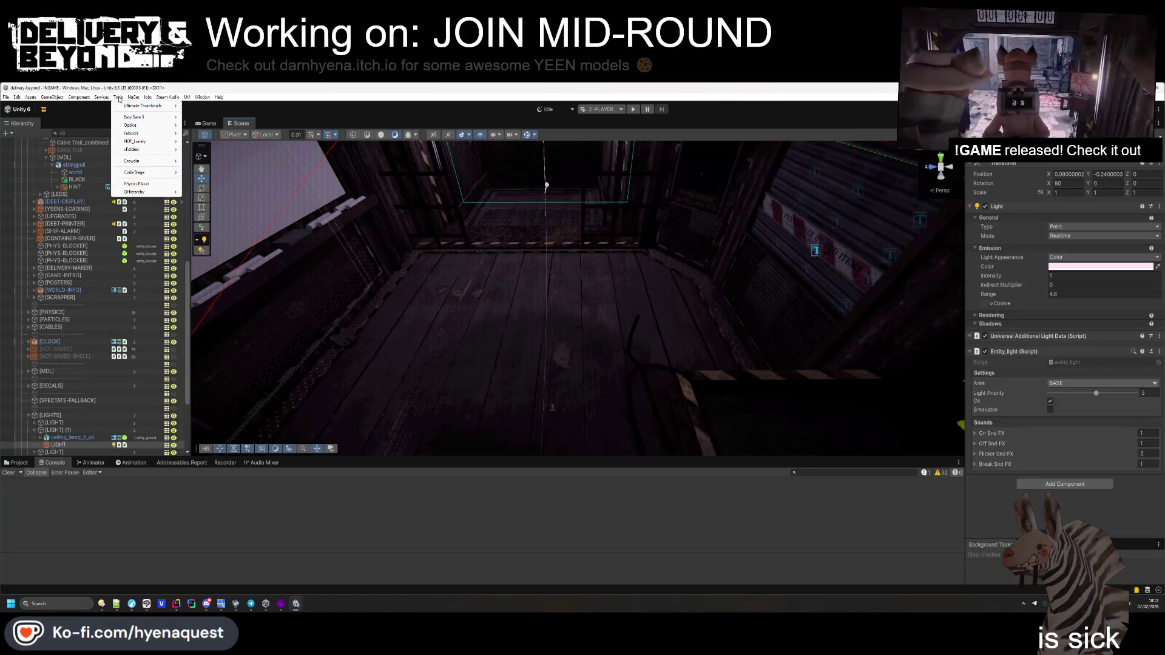
mouse_move(150, 162)
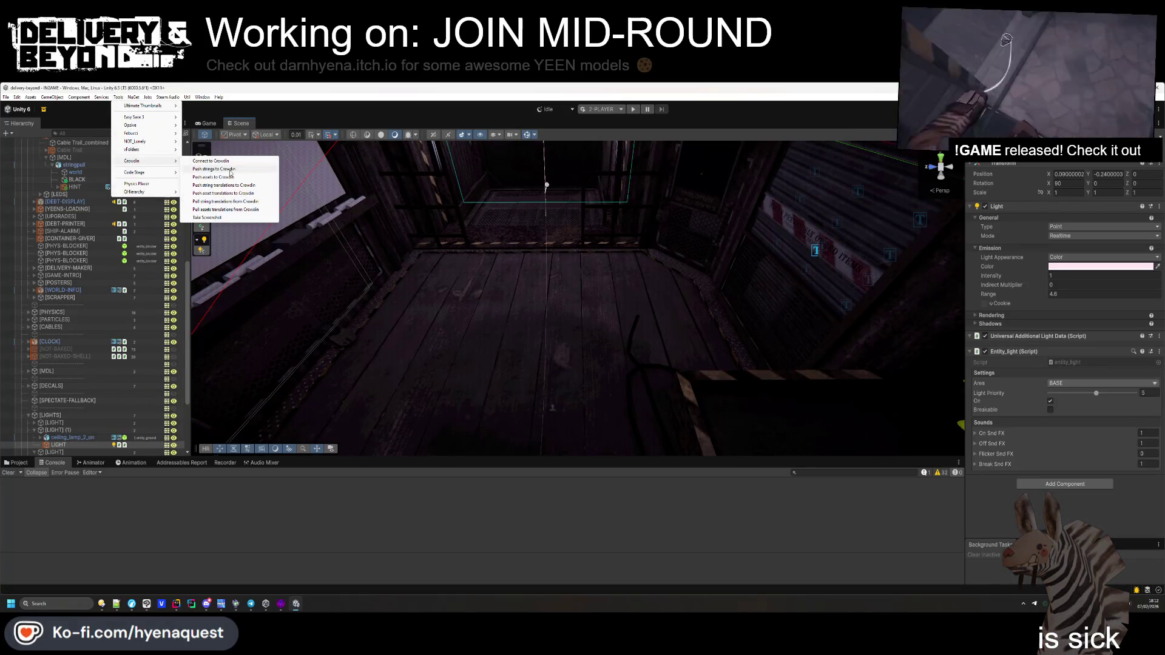
left_click(227, 202)
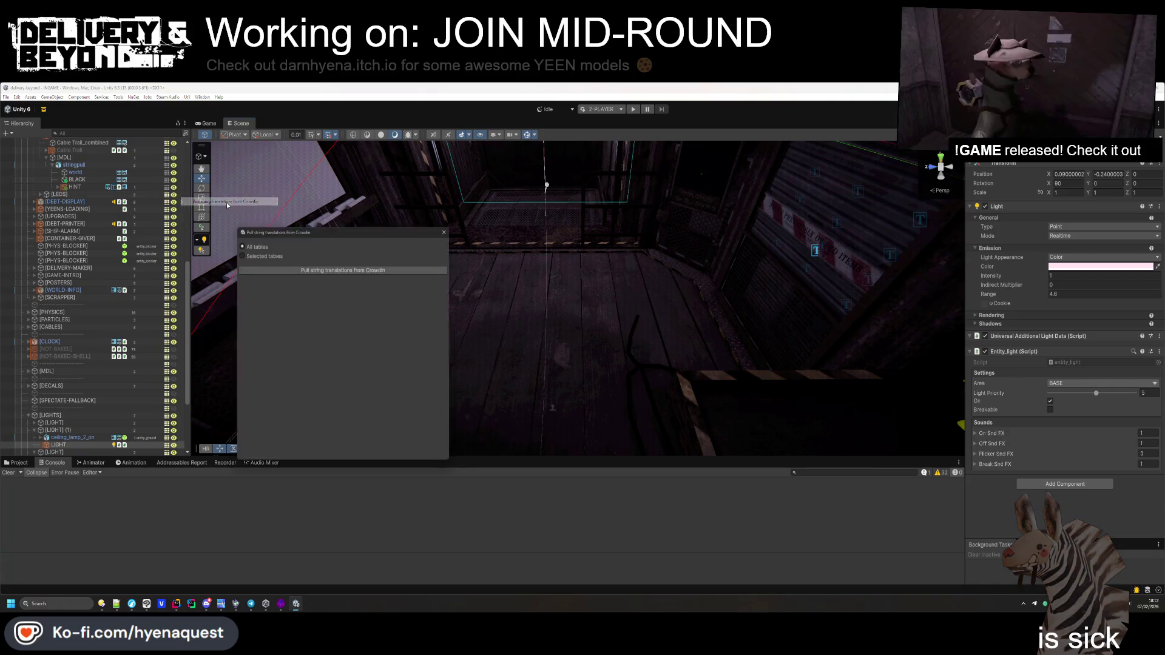
Start the Crowdin translation pull, then open Project Auditor from Window > Analysis
left_click(314, 272)
left_click(188, 98)
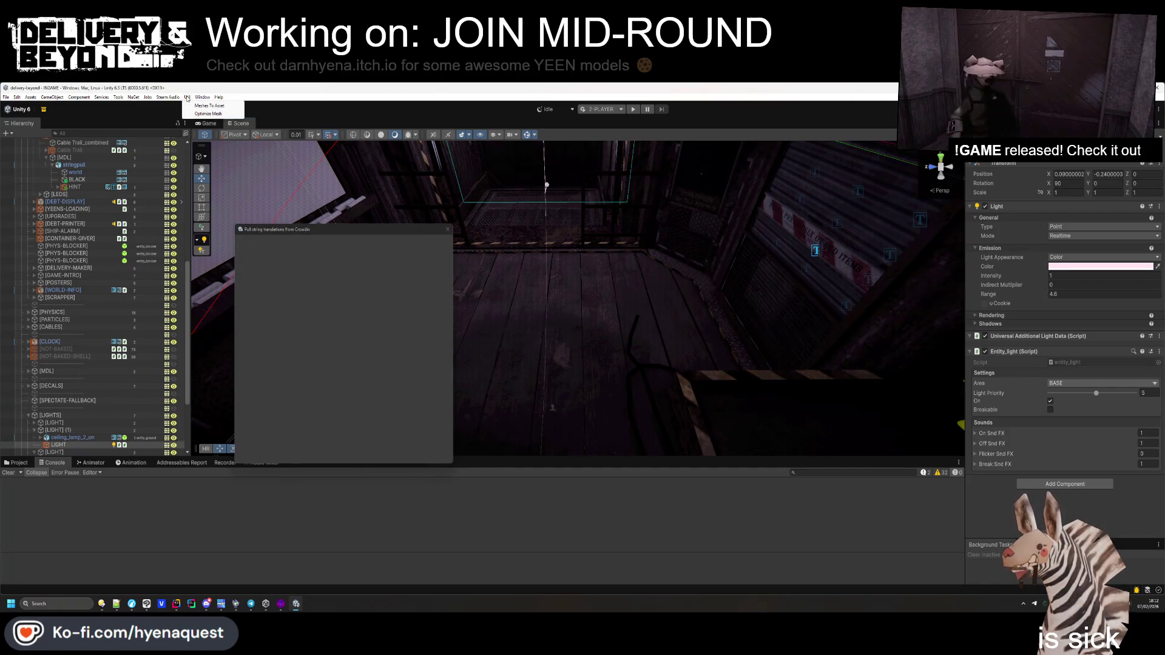
mouse_move(202, 97)
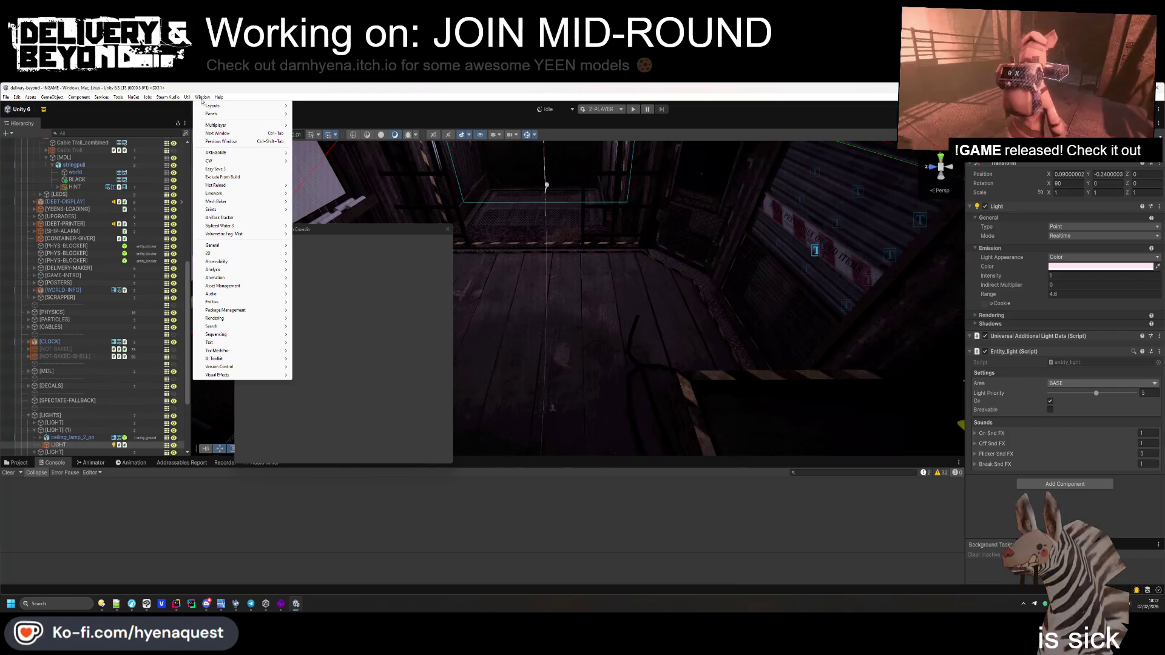
mouse_move(231, 322)
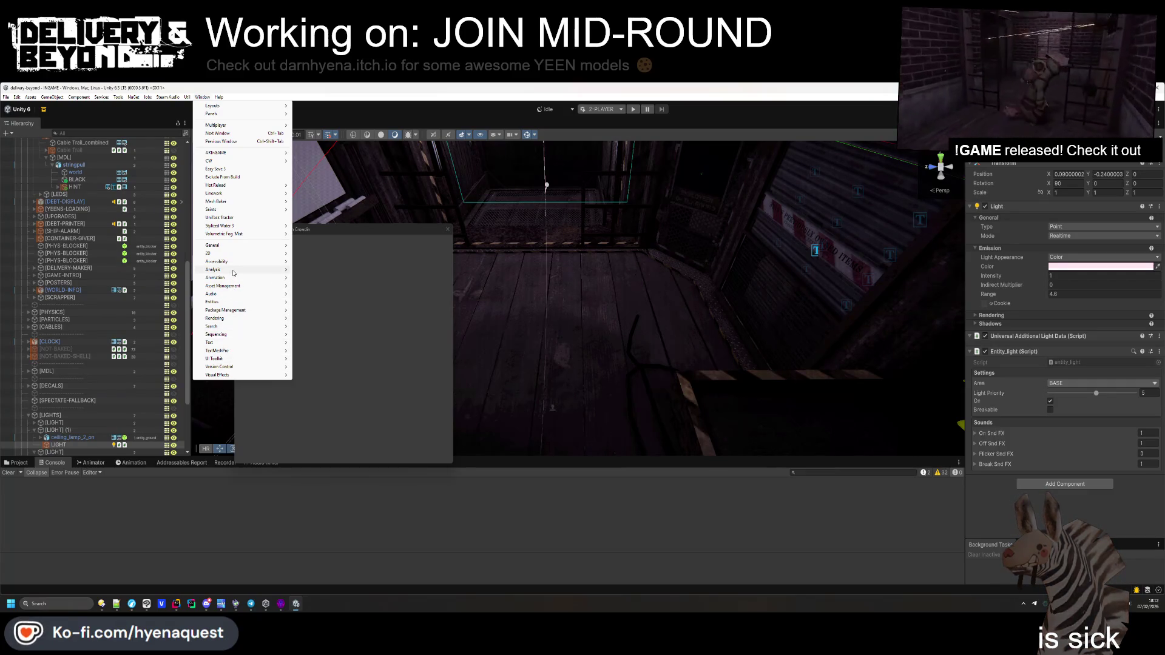
mouse_move(233, 272)
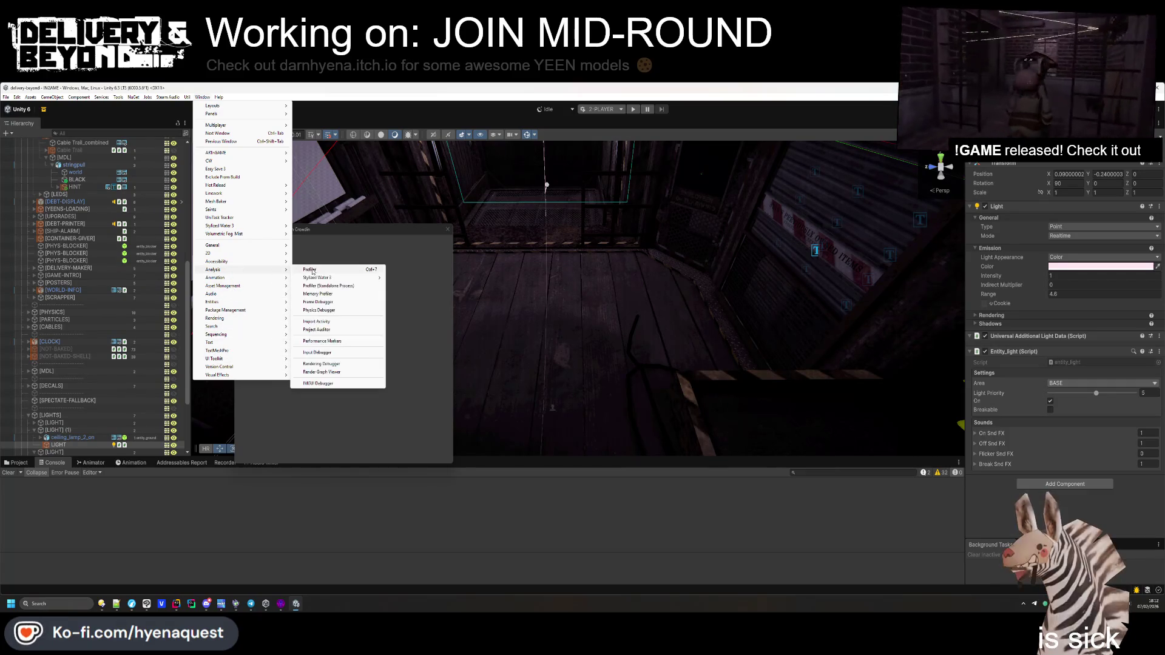
left_click(334, 330)
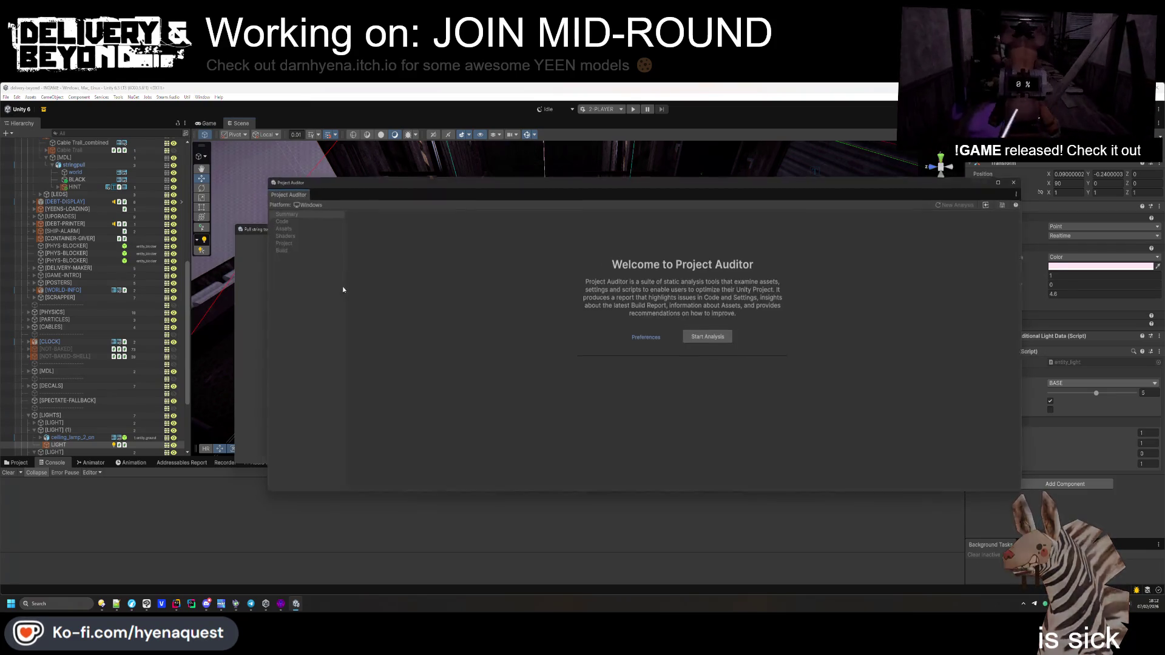
Run Project Auditor's analysis, moving the compilation progress box aside until the summary appears
left_click(724, 338)
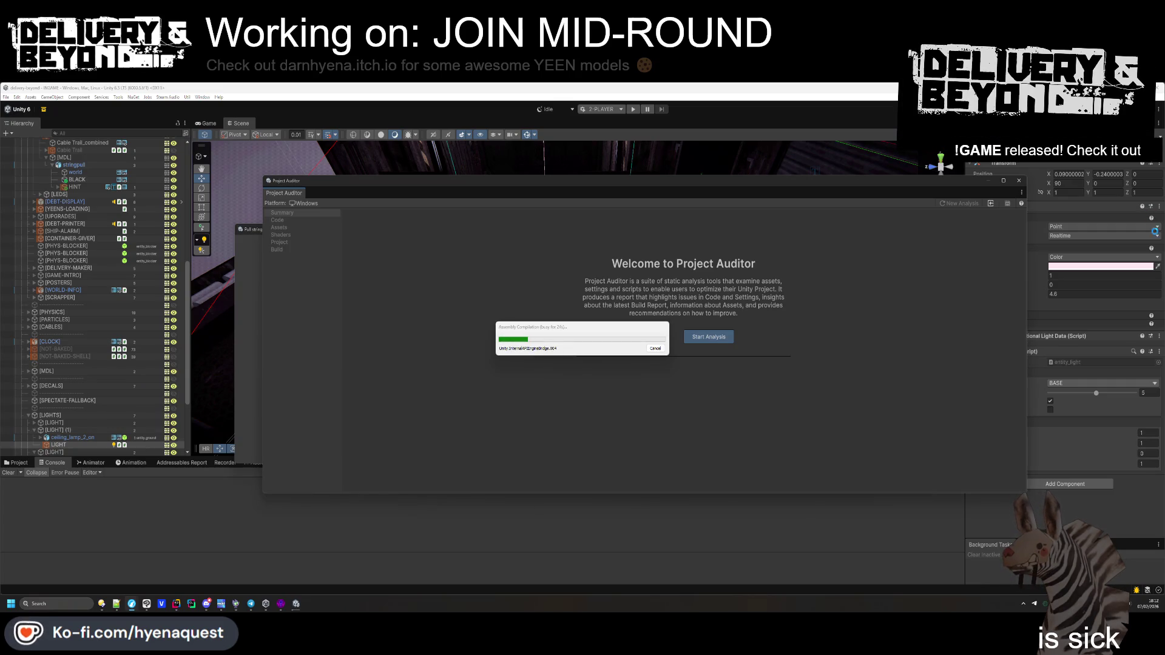
mouse_move(579, 335)
left_mouse_down()
mouse_move(475, 425)
mouse_move(169, 292)
left_mouse_up()
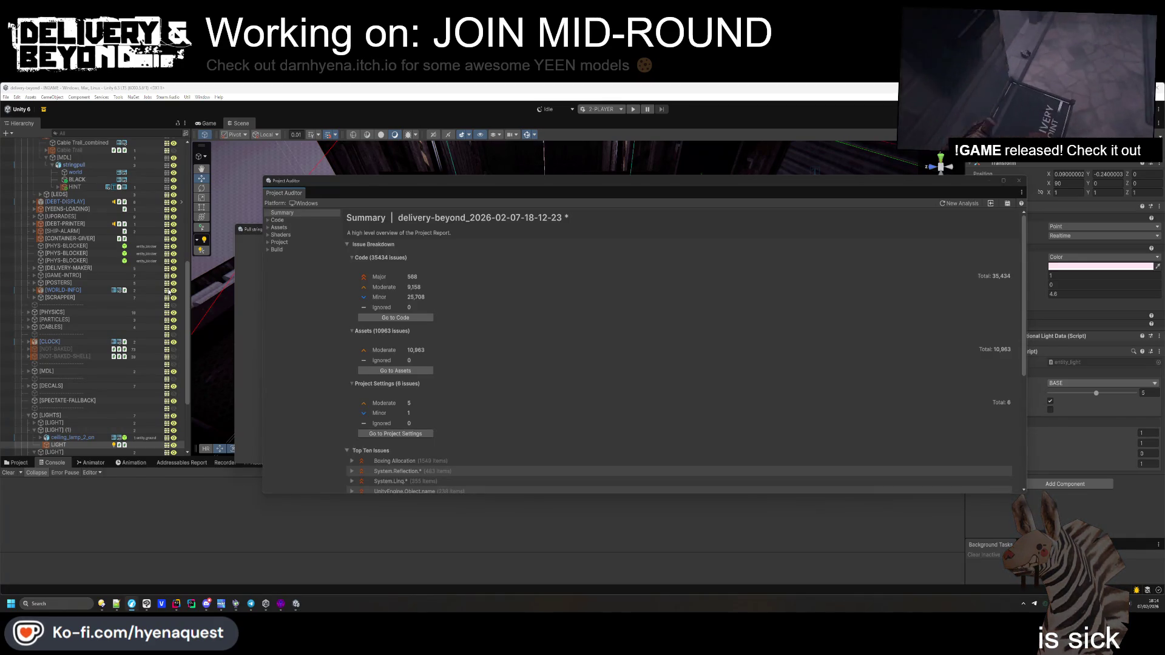
List the project's shaders sorted by Max Variants and select Universal Render Pipeline/Complex Lit
left_click(275, 228)
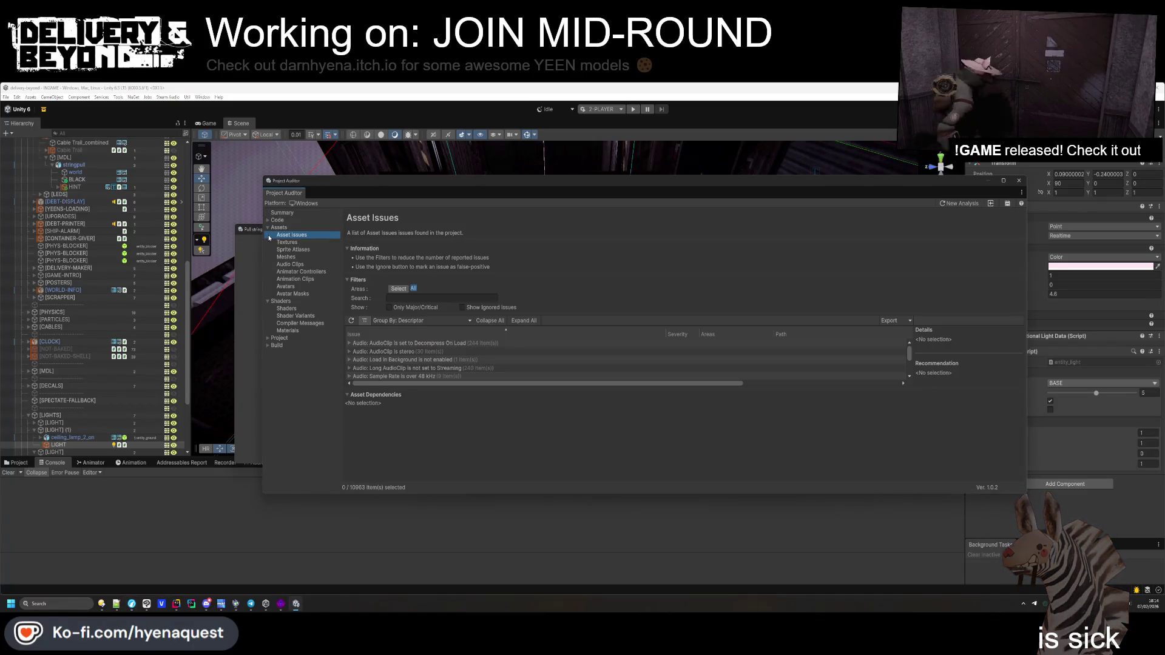
left_click(286, 310)
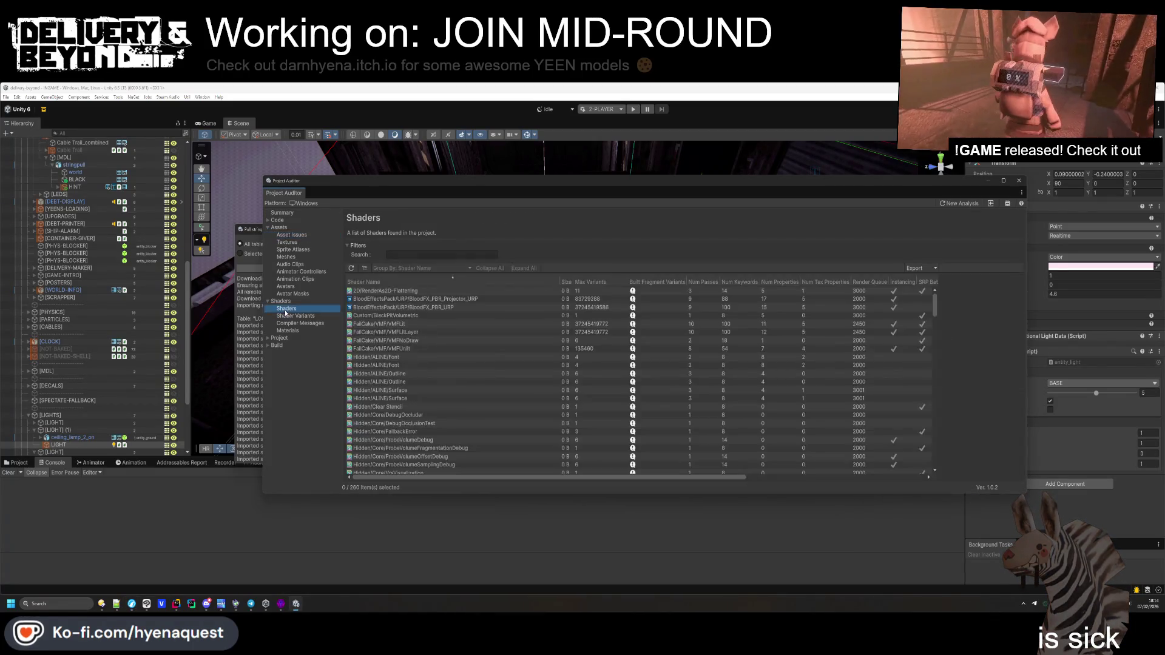
left_click(592, 282)
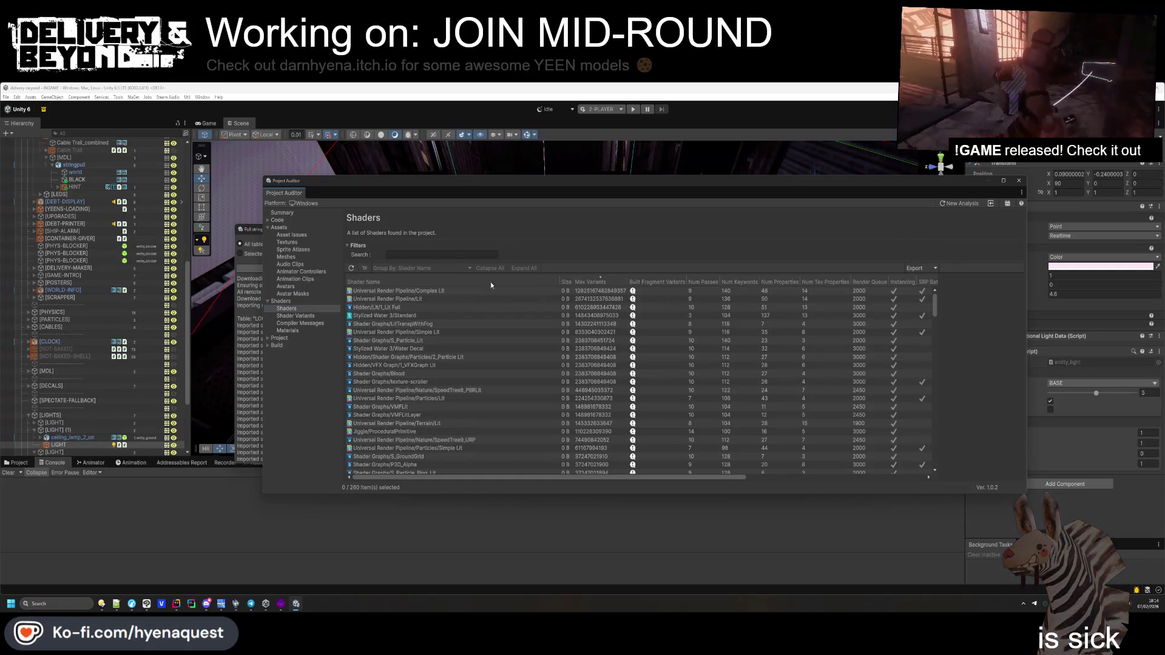
left_click(425, 292)
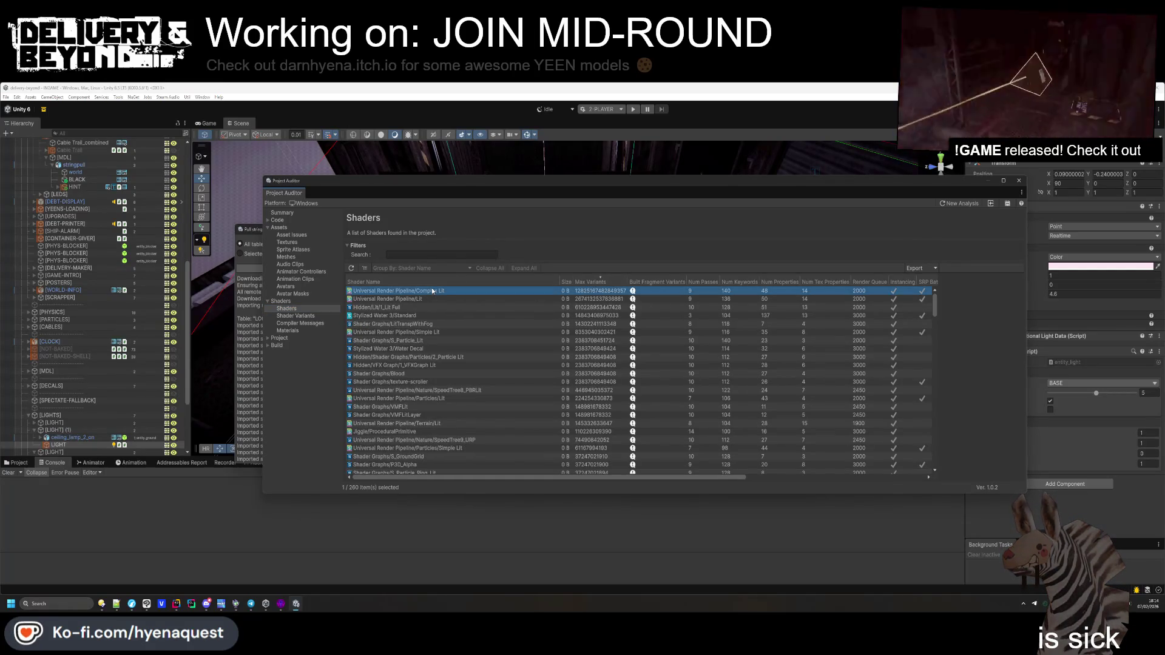
right_click(538, 294)
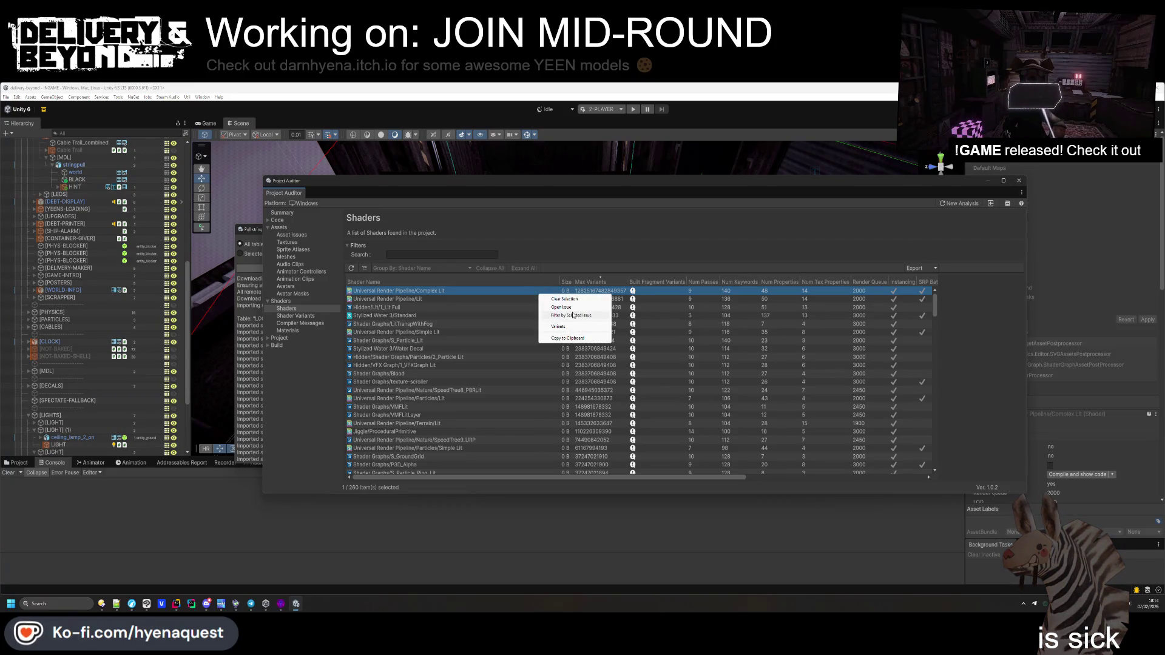
left_click(500, 294)
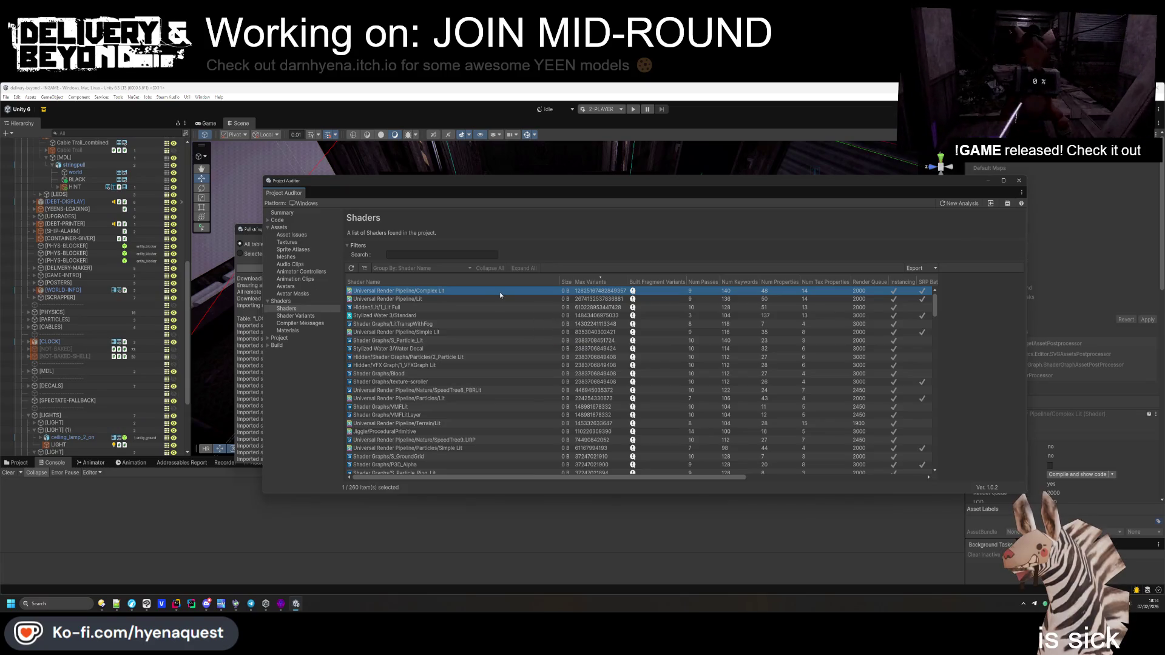
Show Complex Lit's file path in the Project tab, then switch to the Shader Variants report
mouse_move(720, 181)
left_mouse_down()
mouse_move(517, 132)
mouse_move(542, 129)
left_mouse_up()
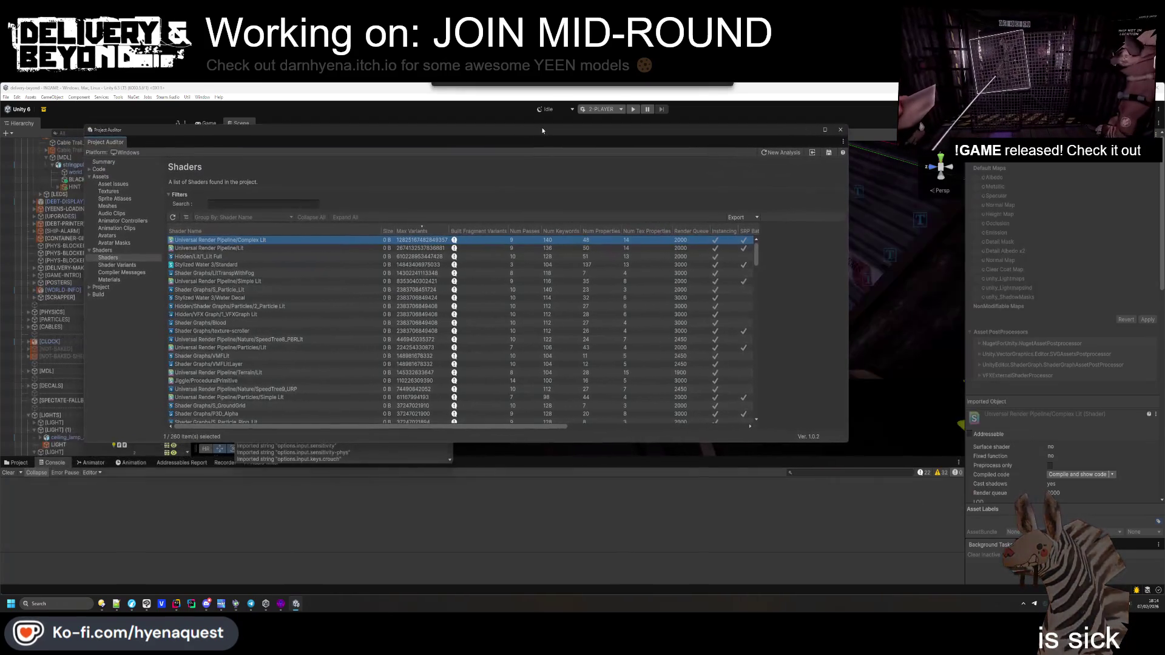
left_click(17, 463)
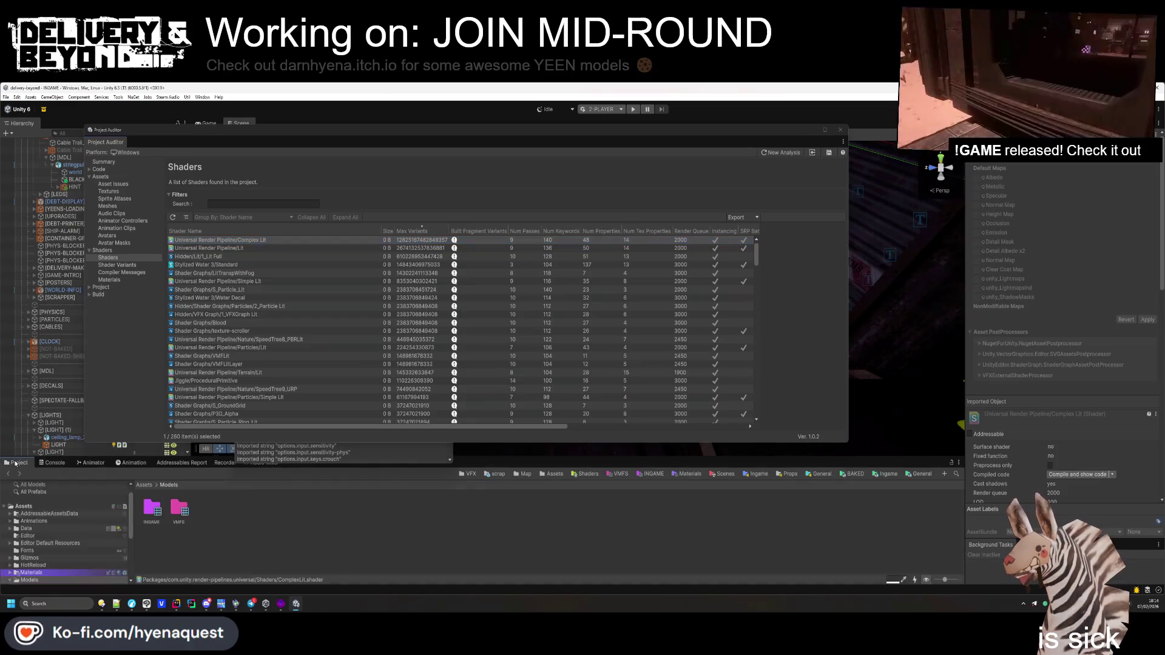
left_click(270, 239)
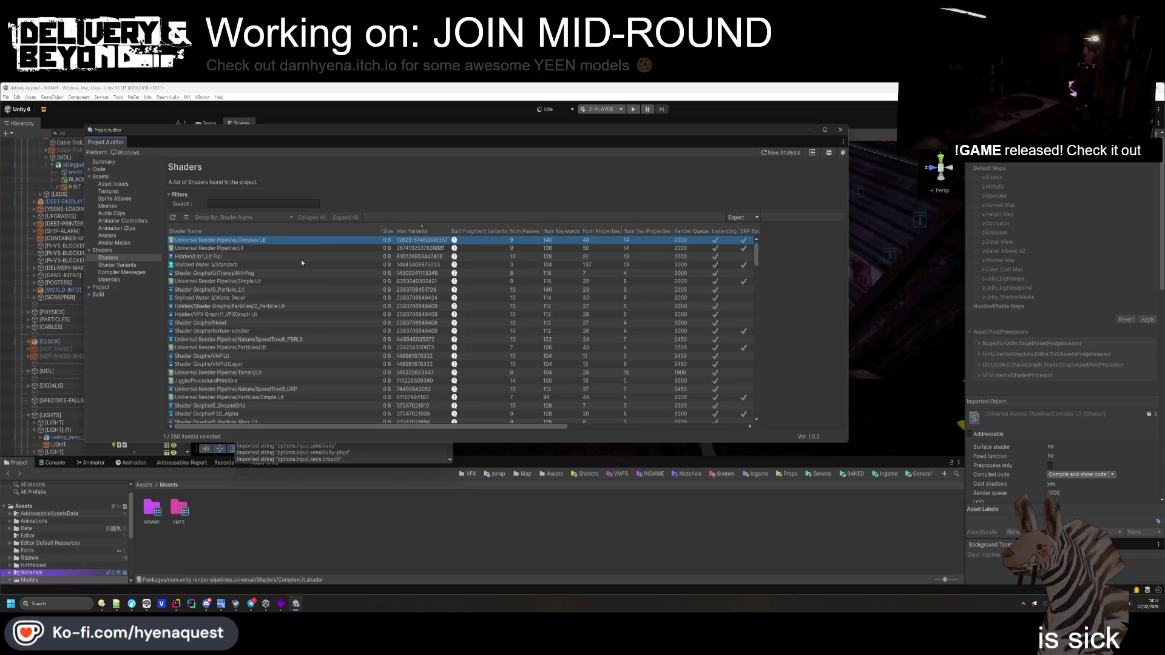
left_click(599, 428)
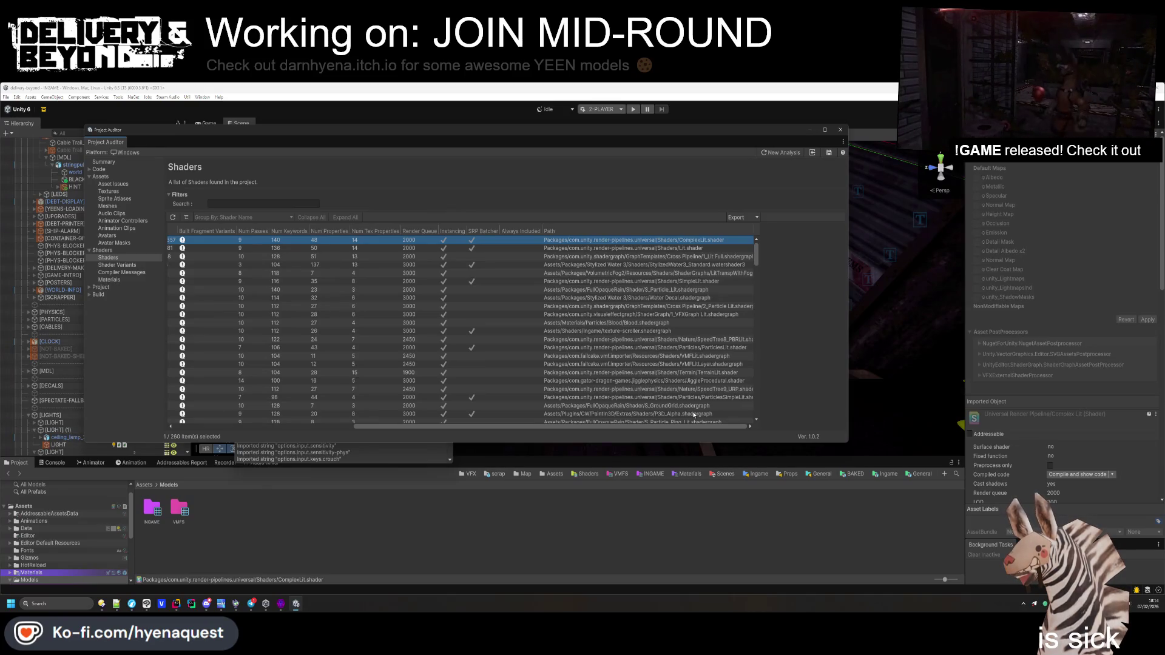
left_click(133, 266)
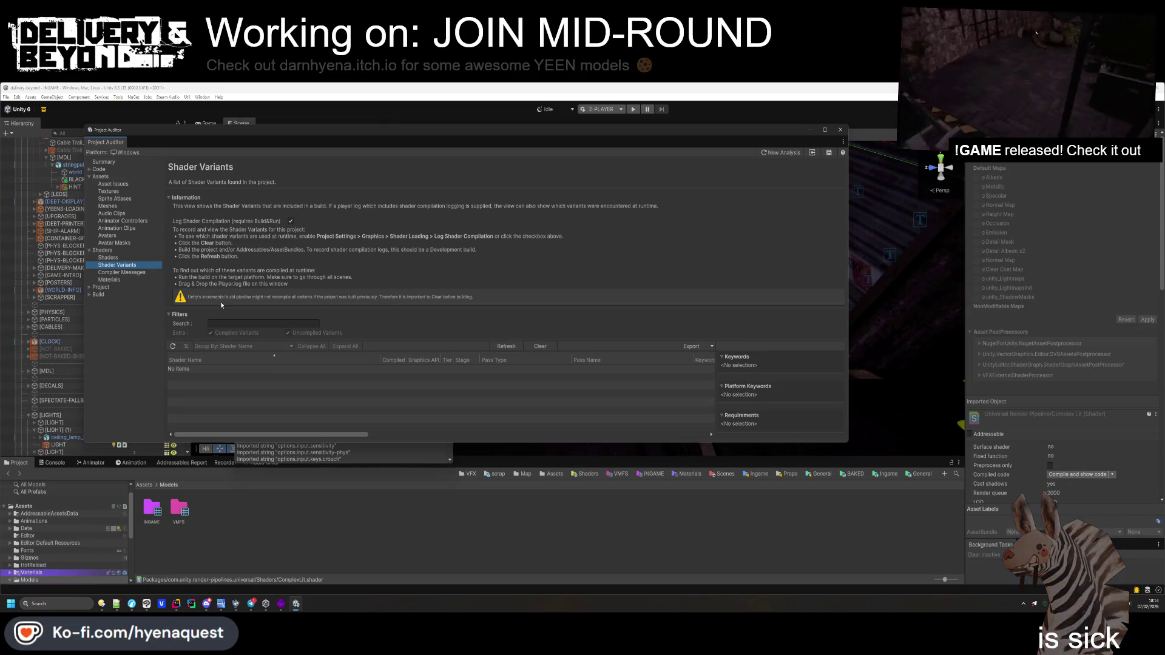
List the audited materials sorted by shader and expand the Universal Render Pipeline/Lit group
left_click(146, 274)
left_click(128, 265)
left_click(122, 280)
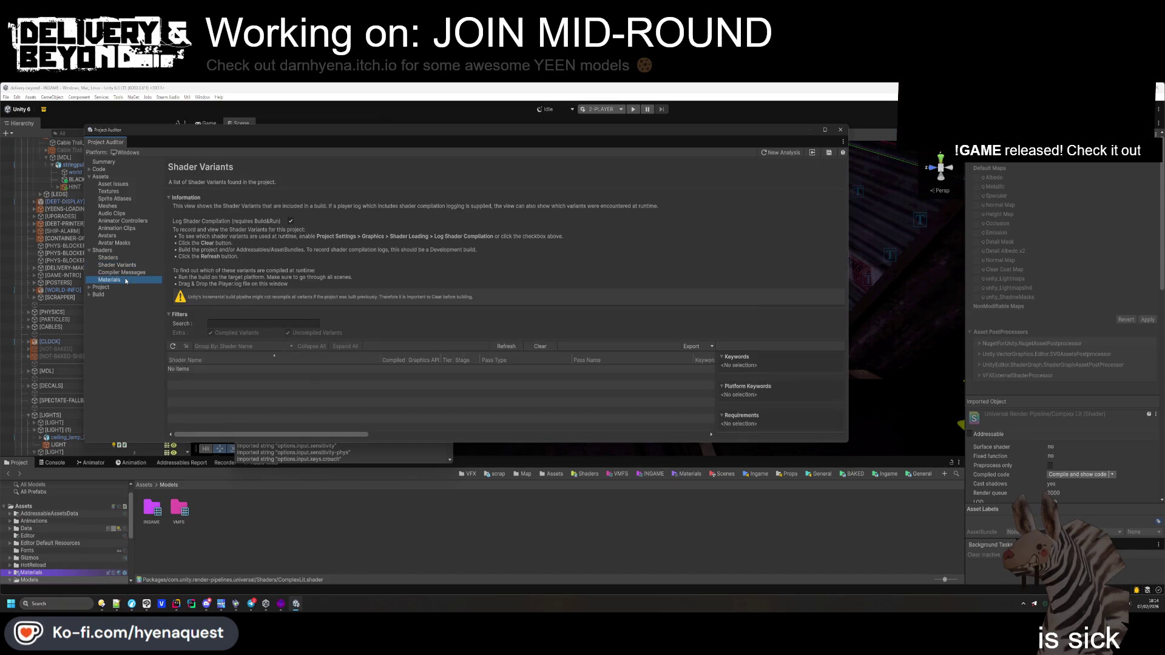
left_click(393, 232)
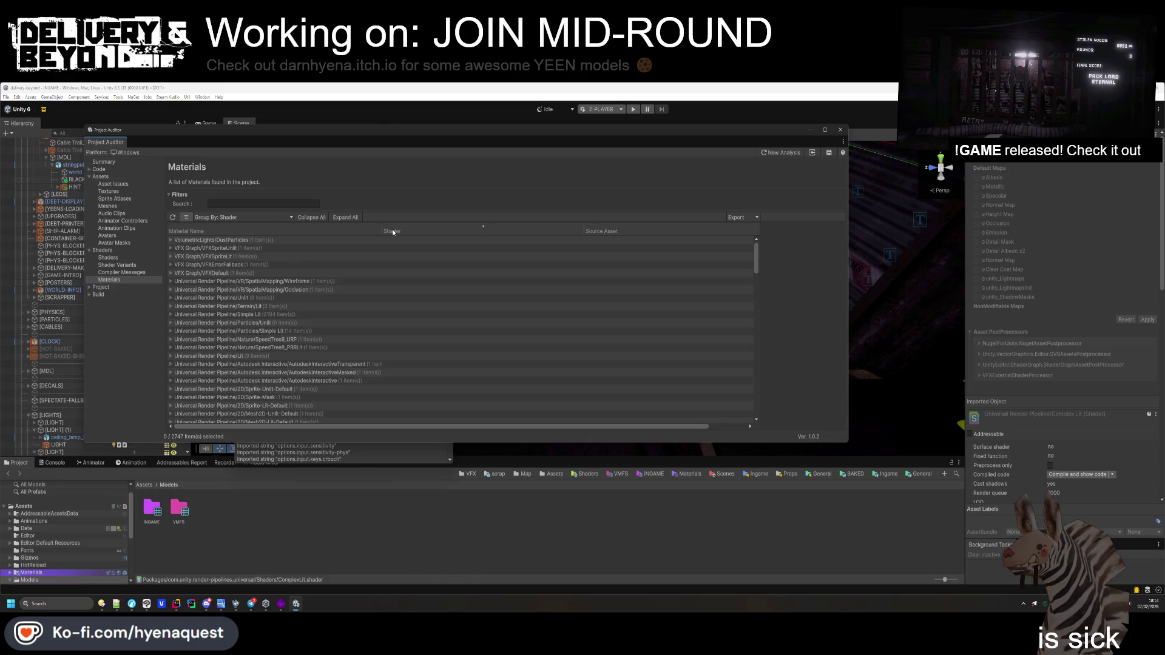
scroll(241, 279, "down", 1)
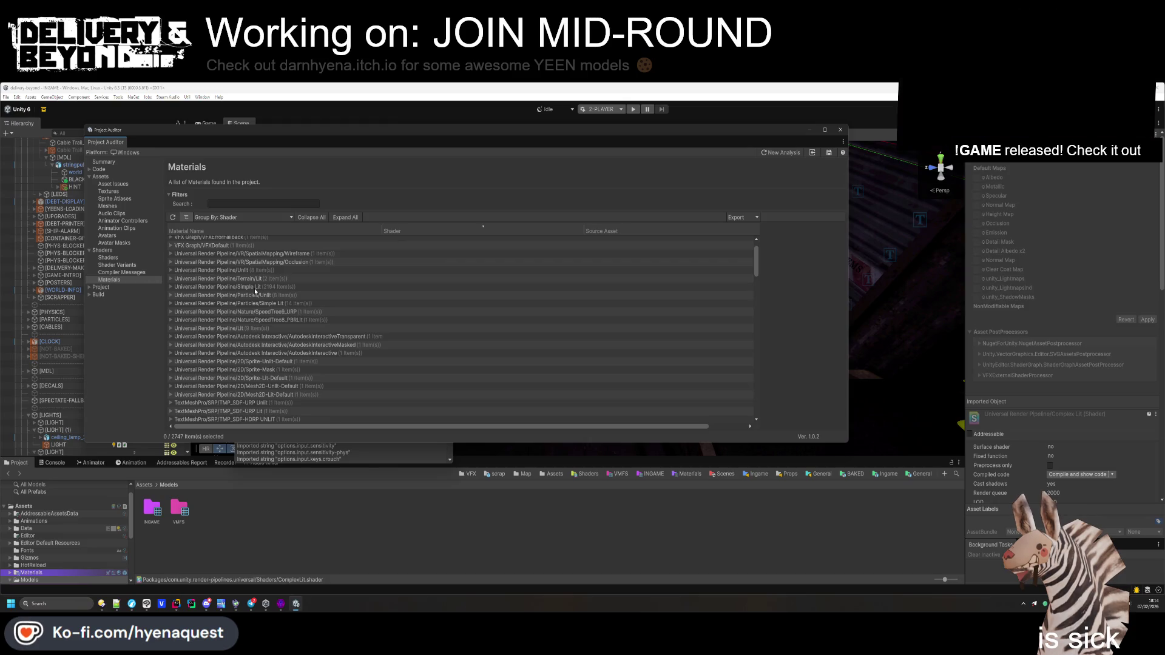
double_click(216, 328)
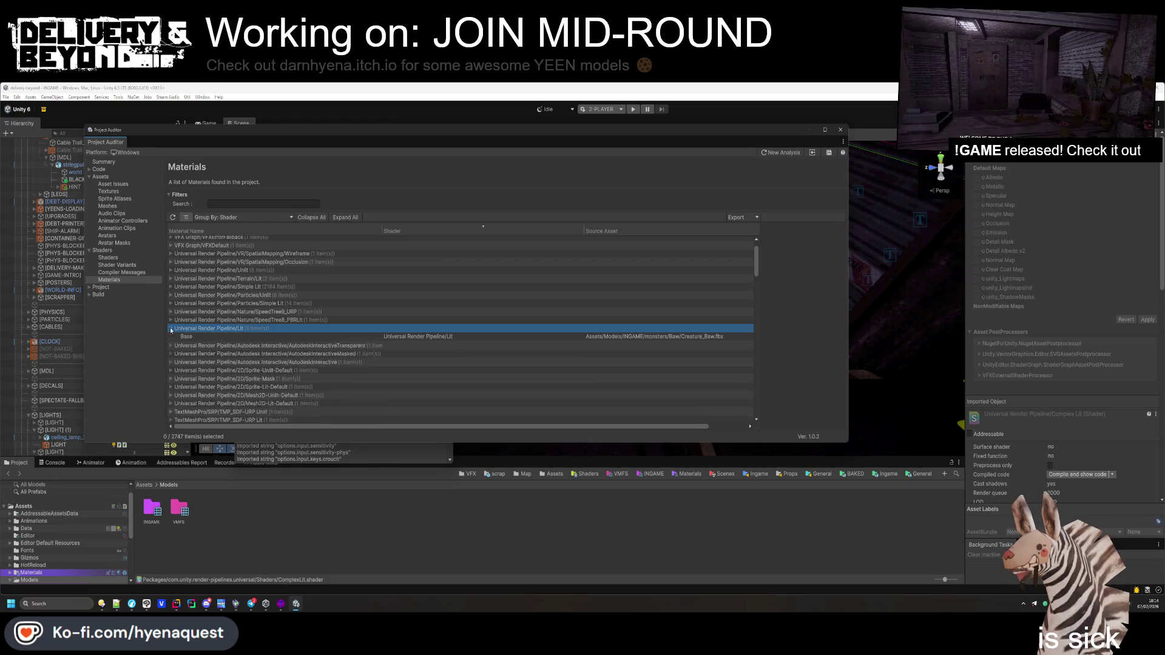
Remap Creature_Baw.fbx's Base material to m_Ramcollar, then select m_Wheel and cancel the unsaved-changes prompt
double_click(215, 338)
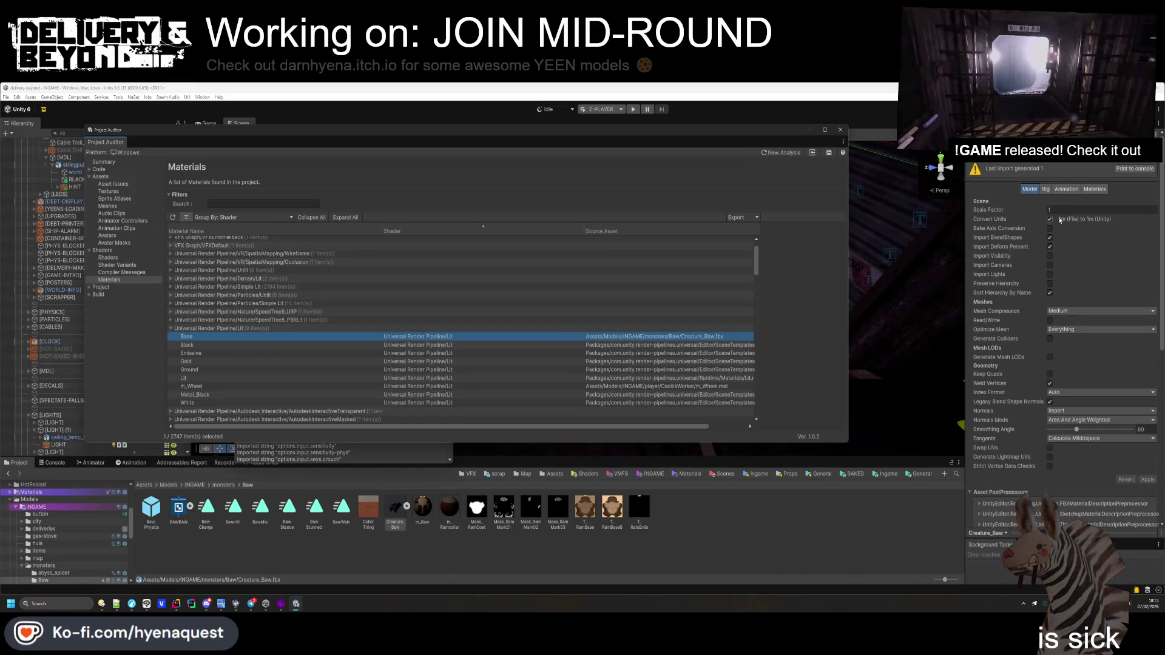
left_click(1094, 189)
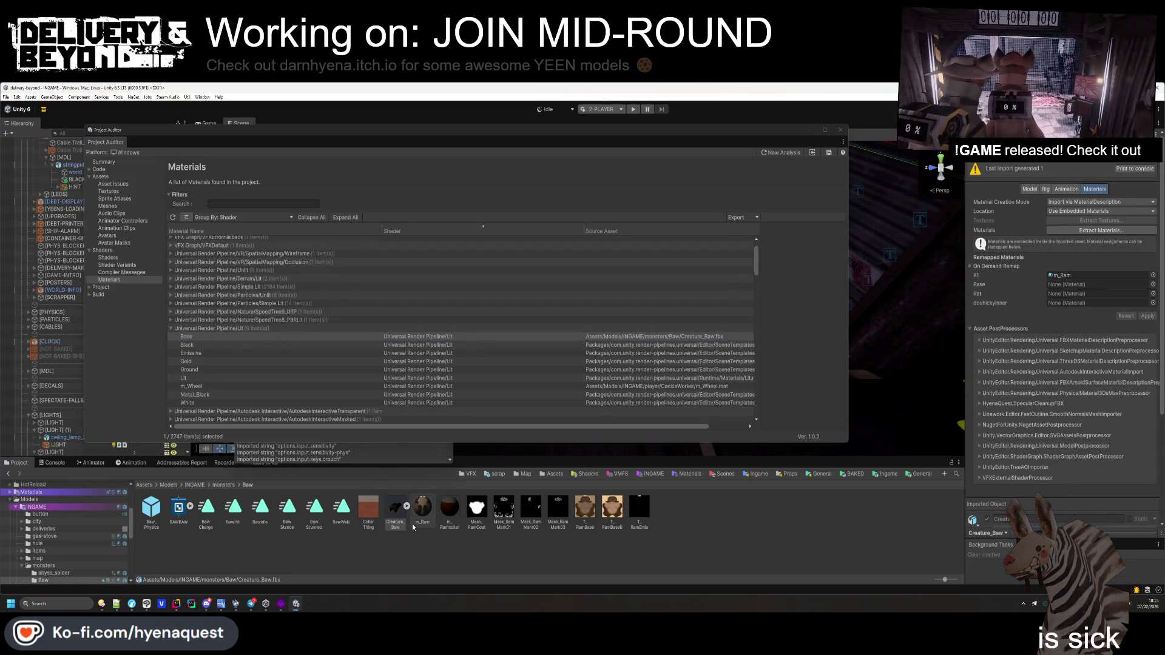
left_click(407, 507)
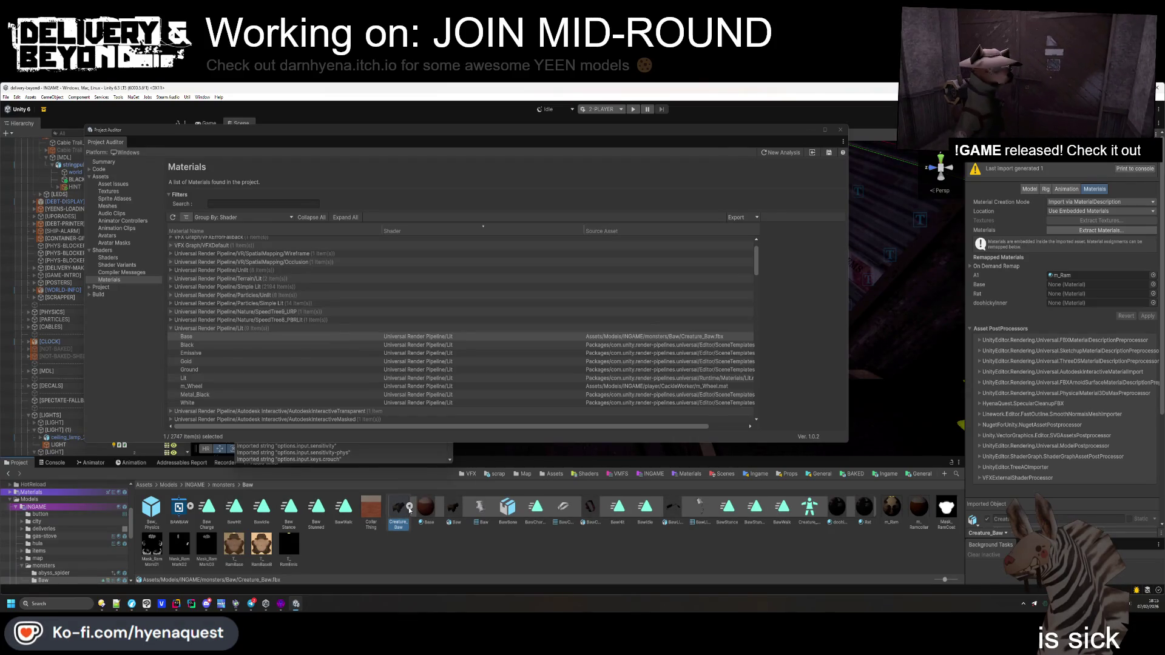
left_click(410, 508)
left_click(1092, 276)
left_click_drag(1093, 281, 1092, 284)
left_click(408, 508)
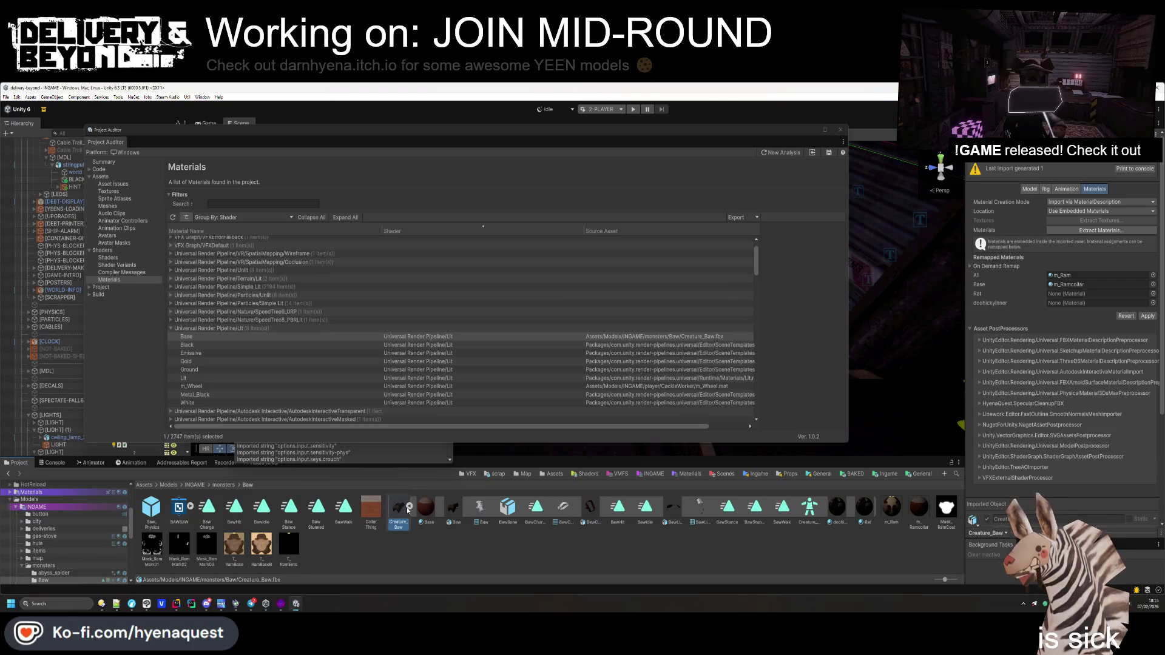
left_click(408, 509)
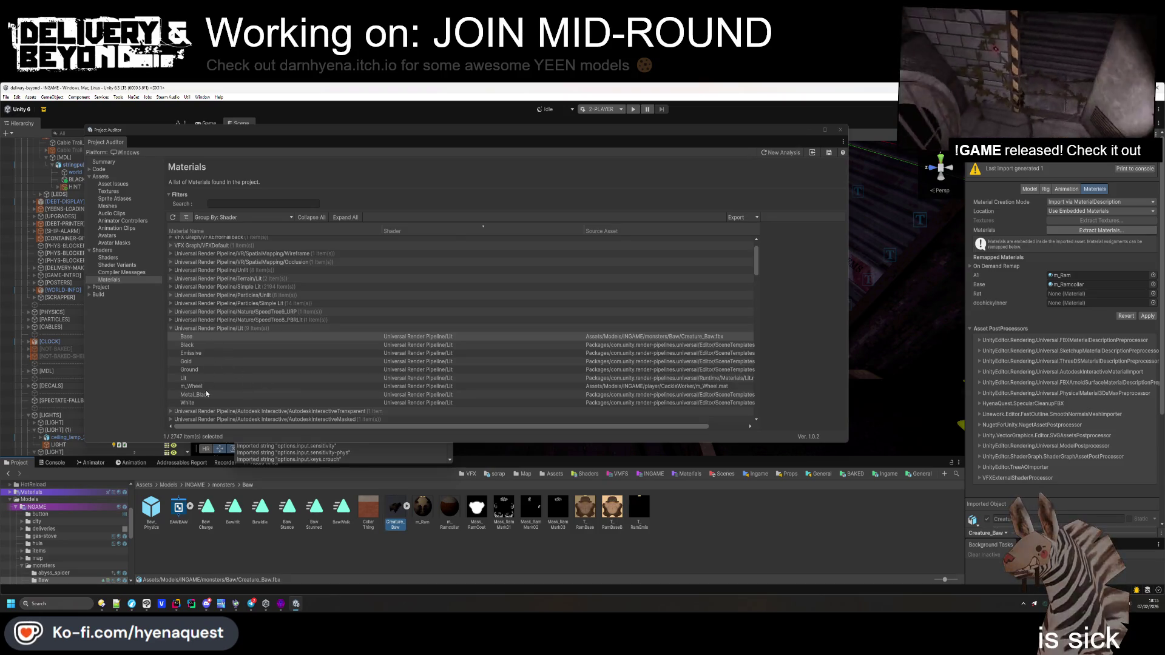
left_click(308, 387)
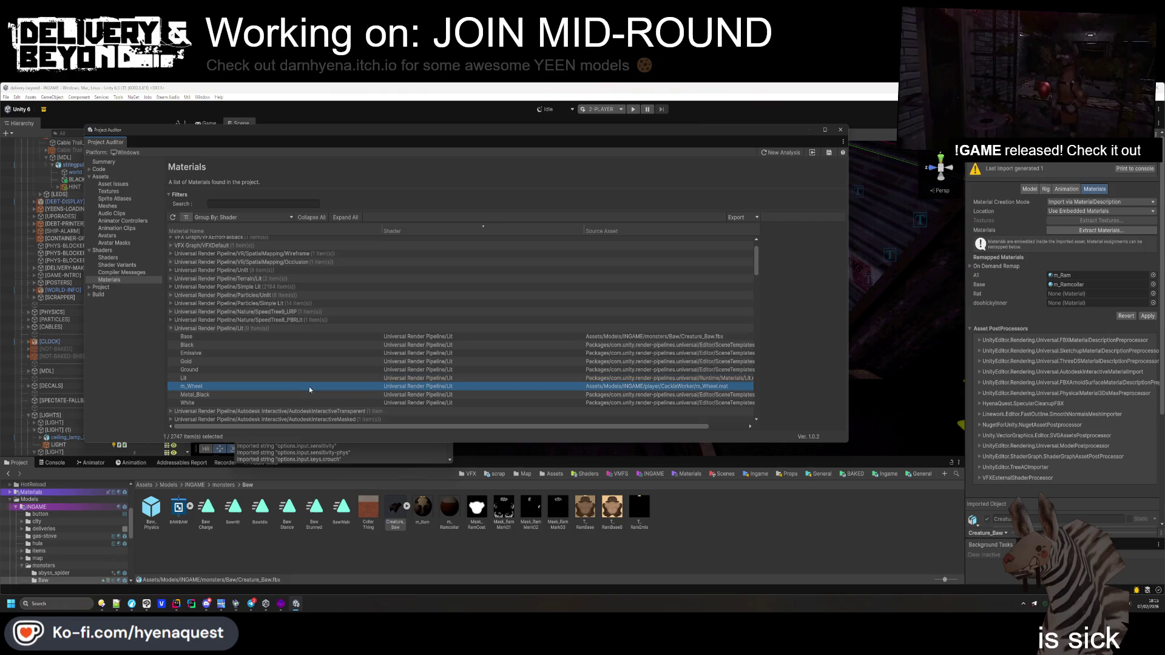
left_click(628, 355)
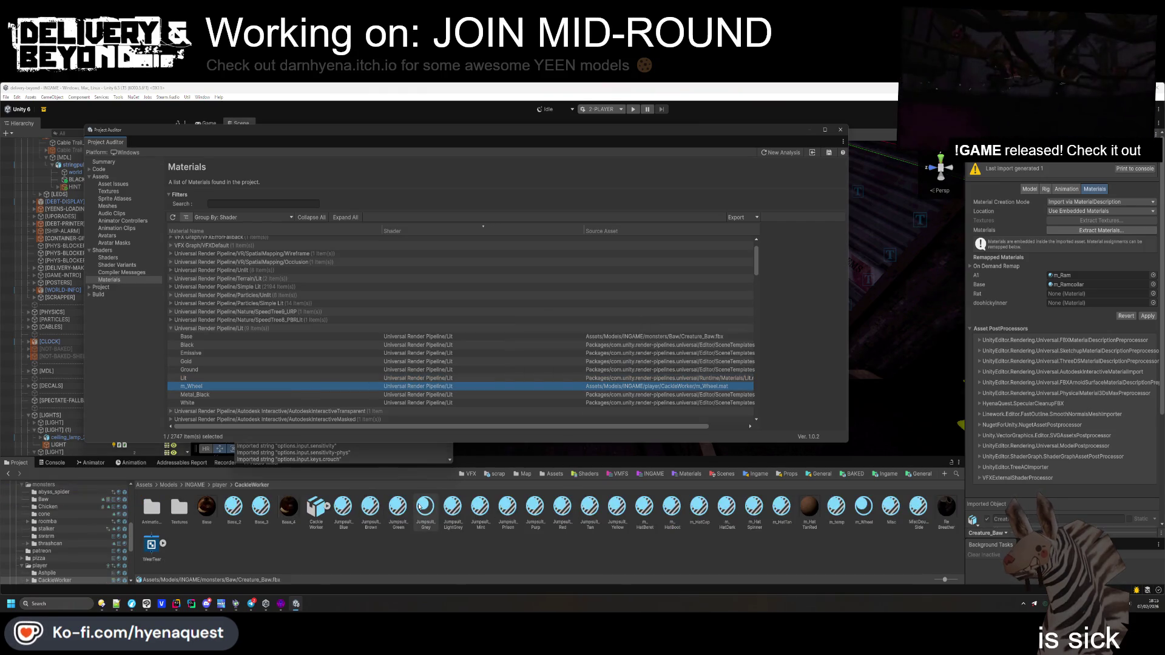
Select the m_Wheel material, resolve the unsaved-changes prompt, and leave its shader unchanged
left_click(268, 330)
left_click(468, 386)
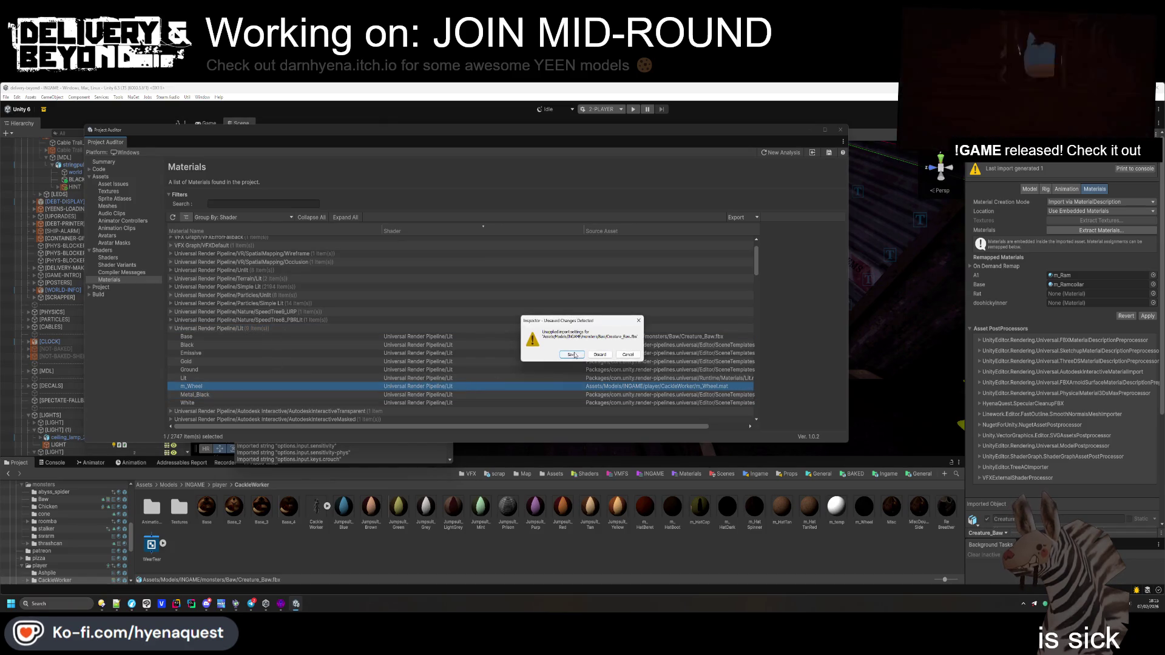
left_click(572, 355)
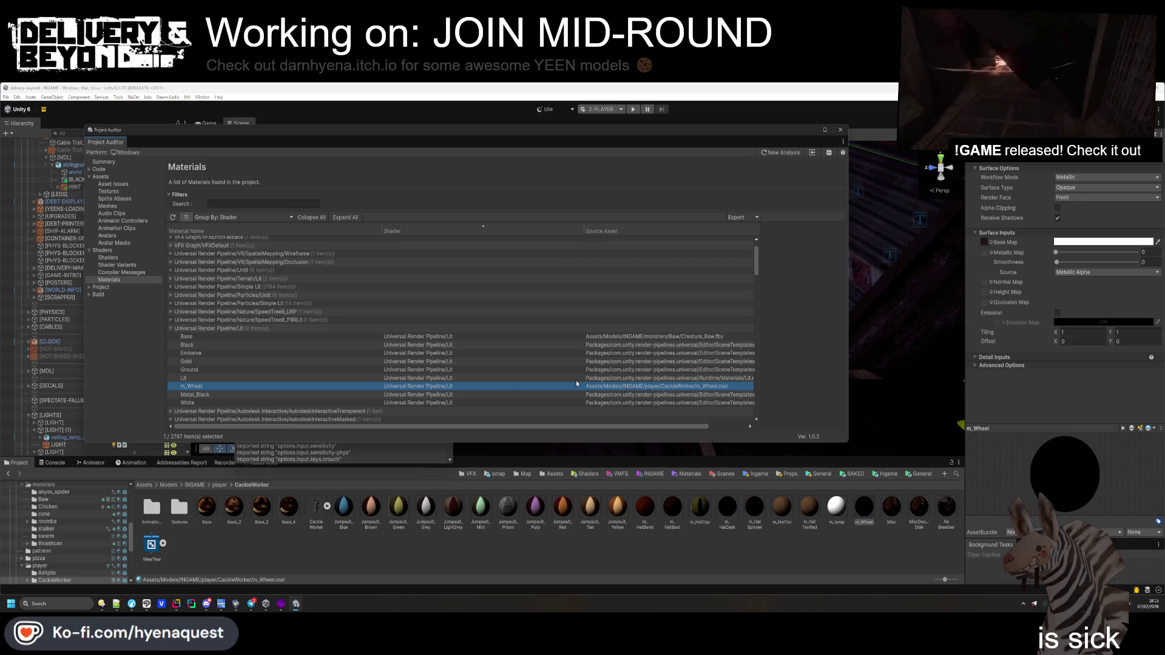
left_click(1044, 437)
key("Escape")
Set m_Wheel's parent to the NORMAL material, making it a material variant
left_click(1158, 185)
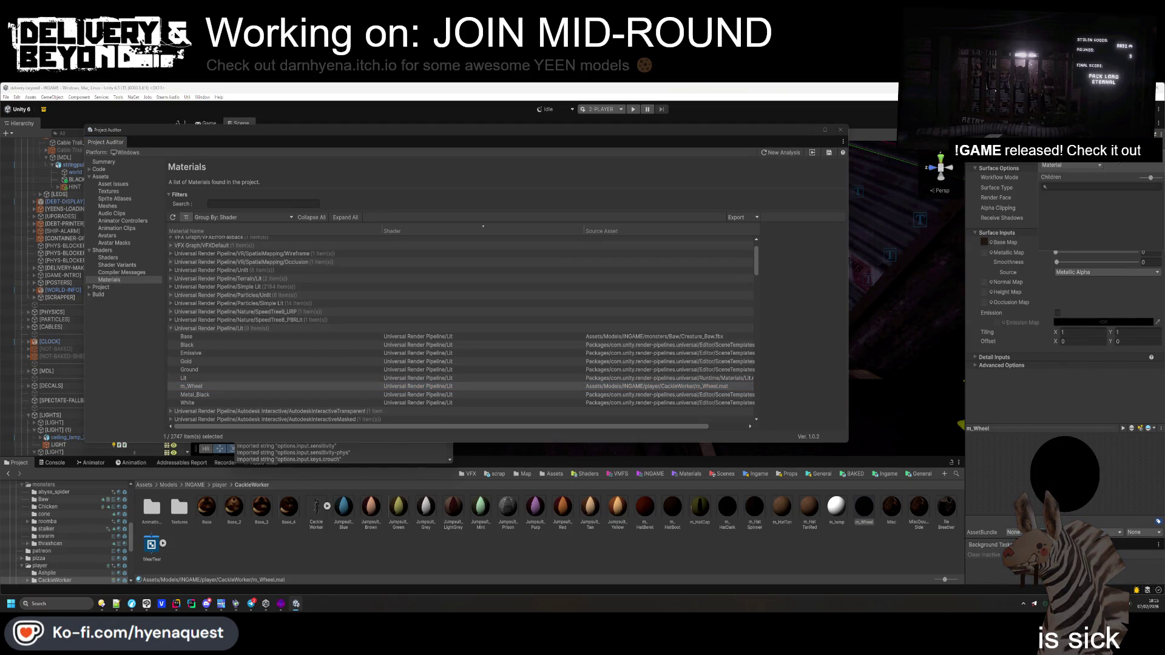
left_click(1157, 187)
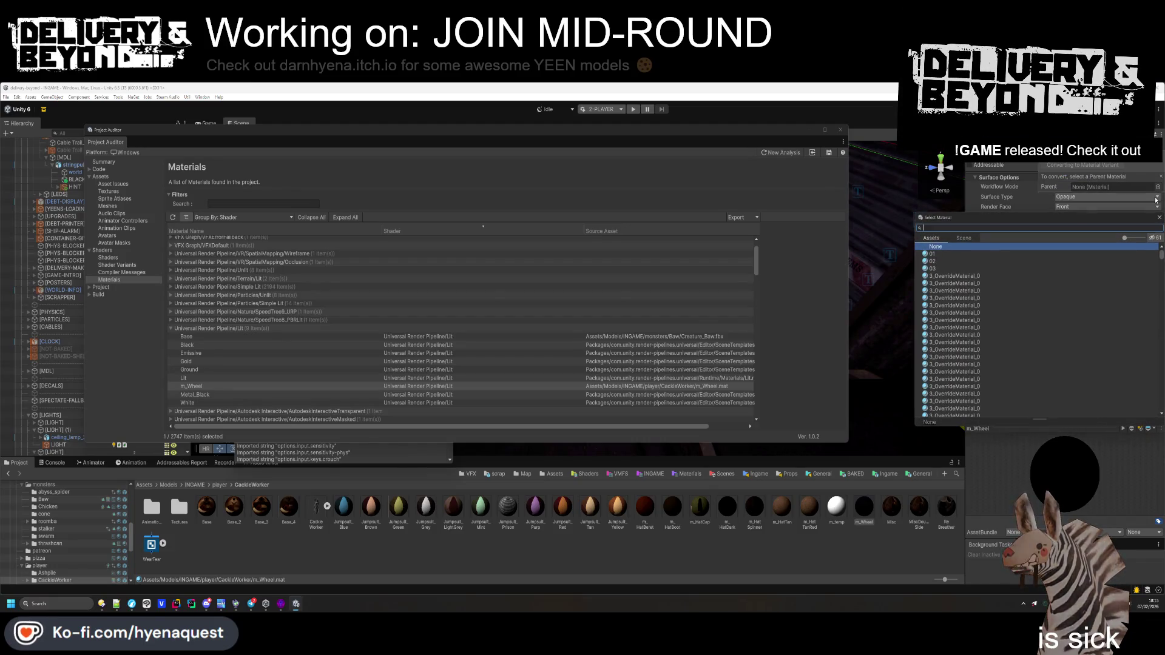
type("NLRM")
key("BackSpace")
key("BackSpace")
key("BackSpace")
type("ORMAL")
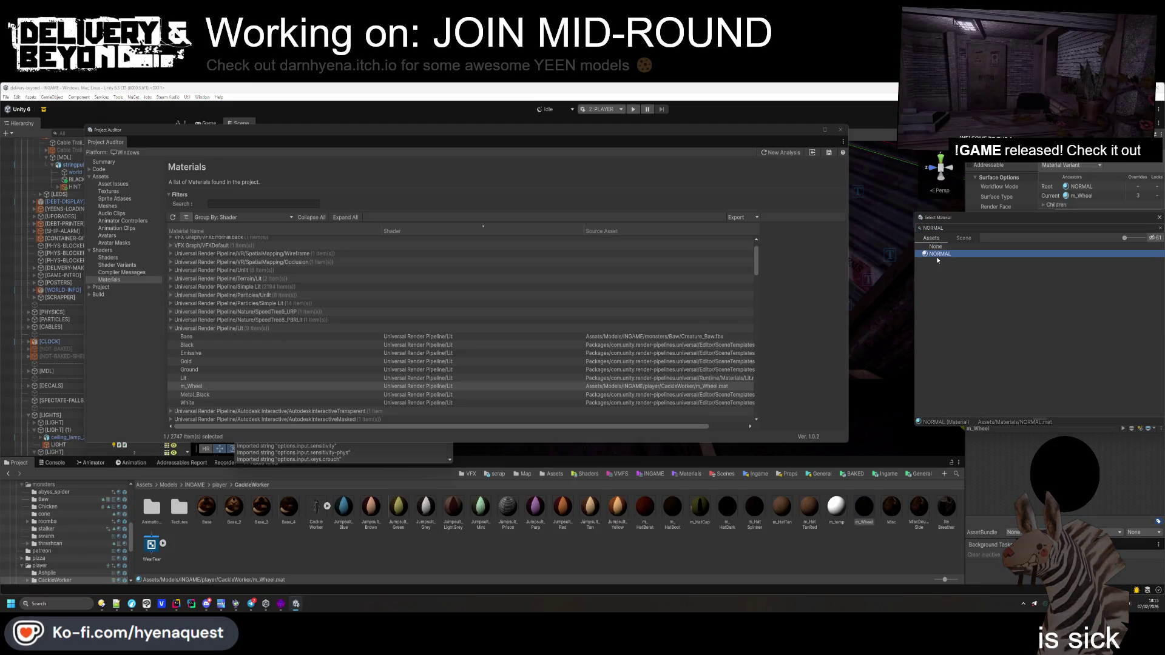
double_click(937, 255)
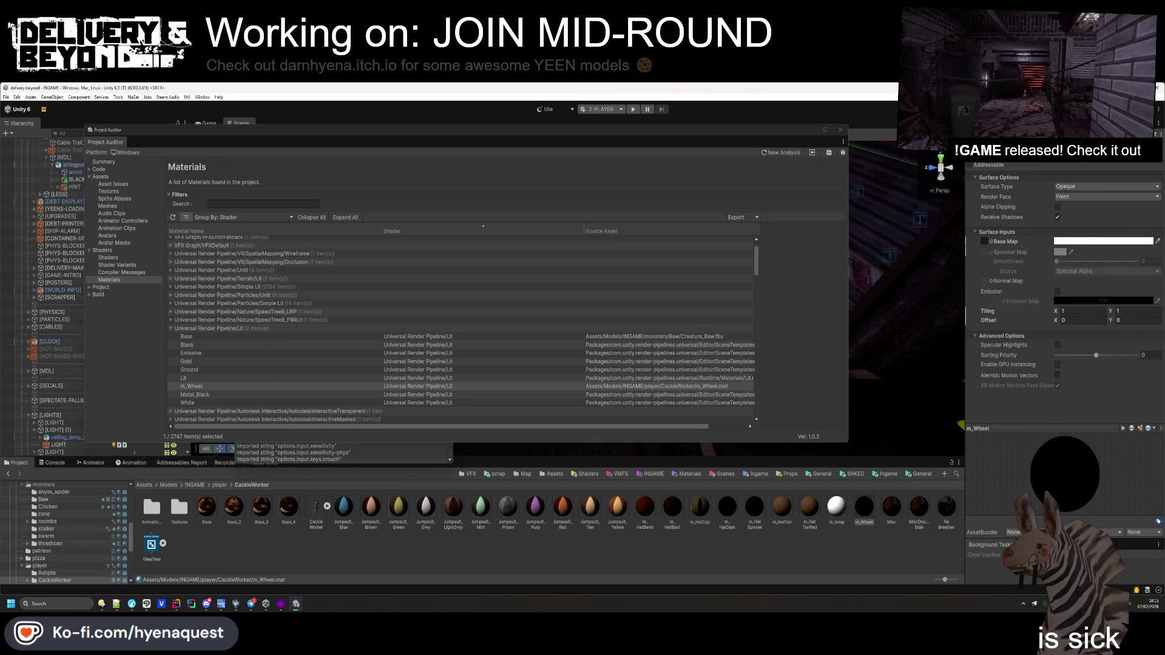
left_click(207, 353)
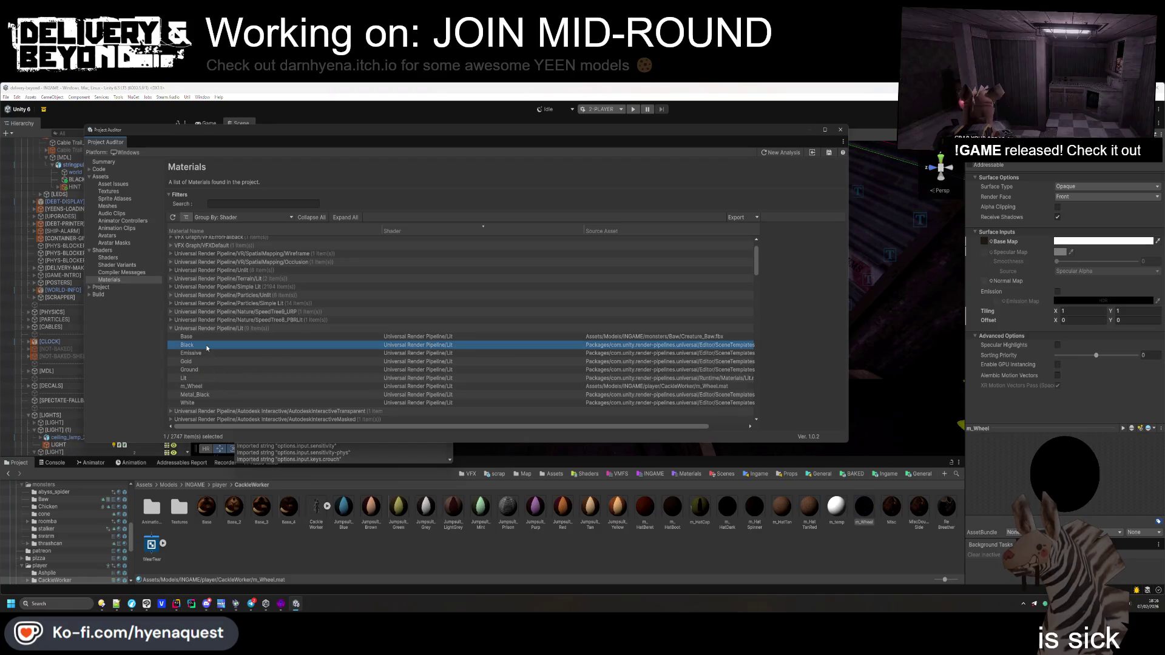
Select the six template materials, narrow to Black, and inspect the Standard scene template
left_click(149, 509)
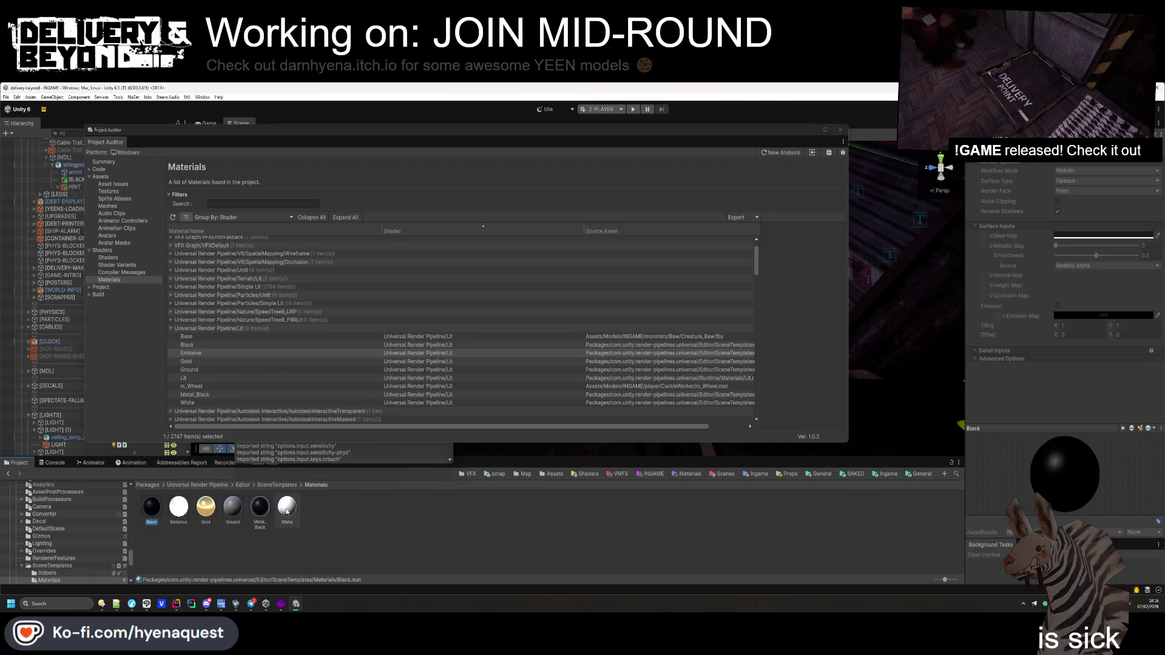
left_click(287, 507, "shift")
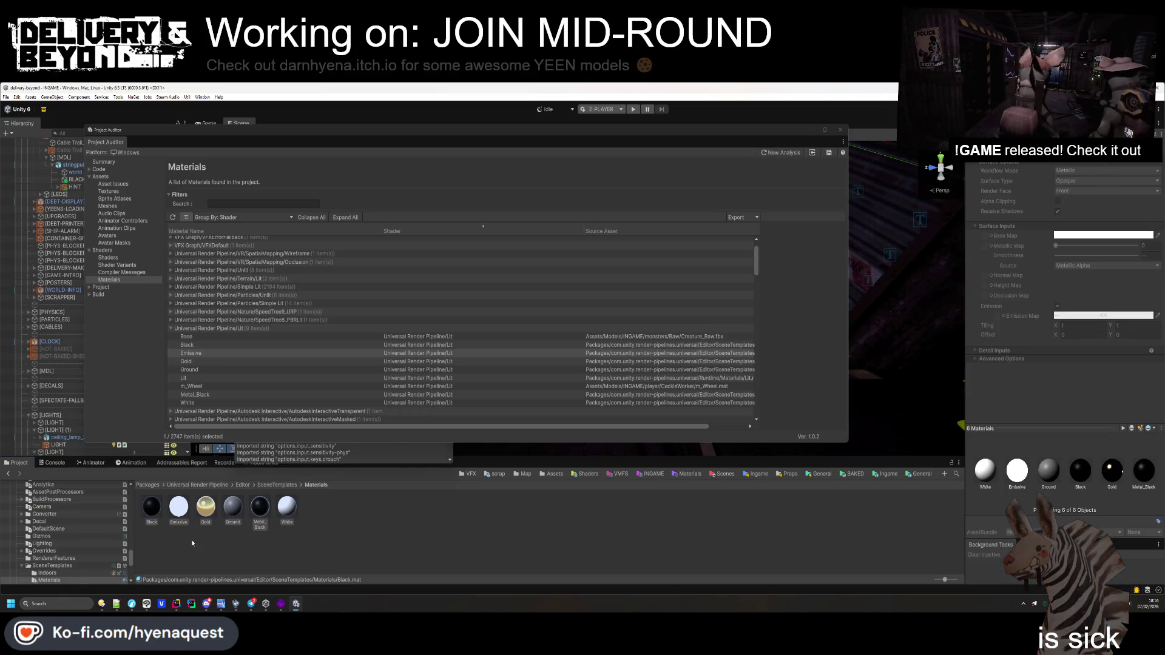
left_click(152, 507)
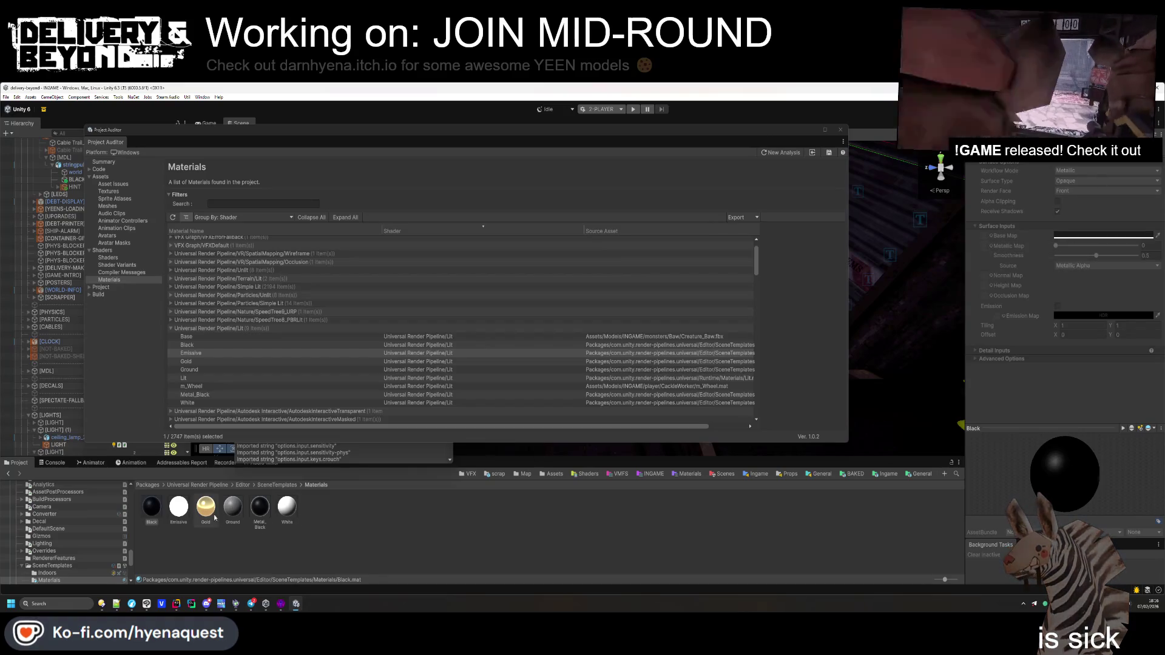
left_click(261, 486)
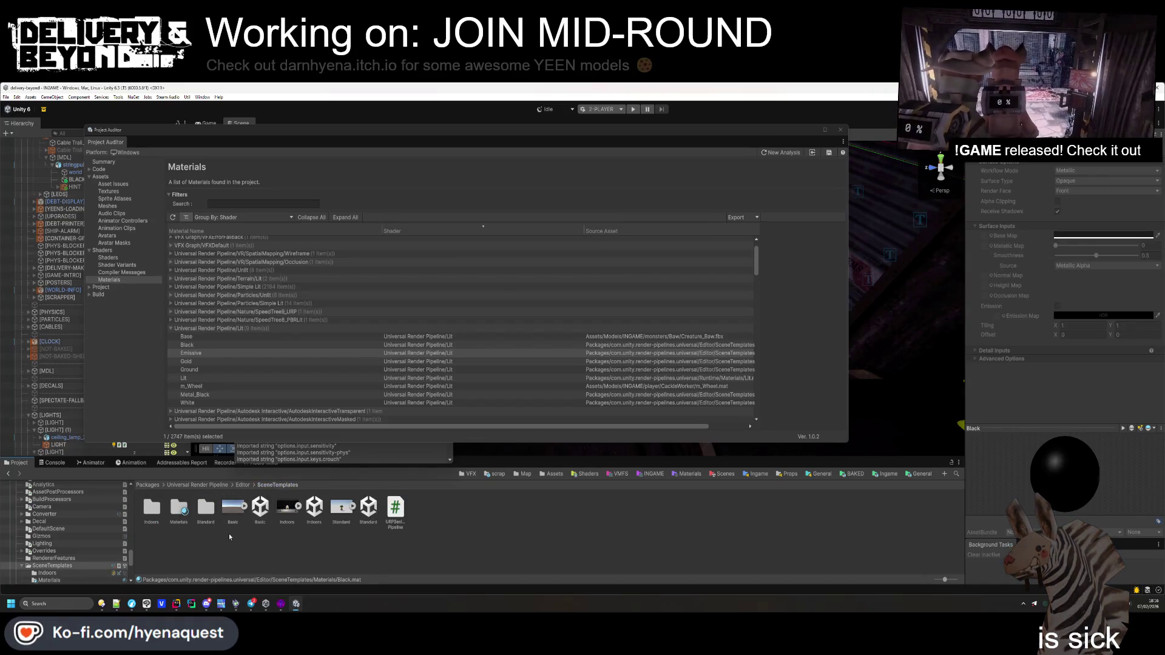
left_click(340, 509)
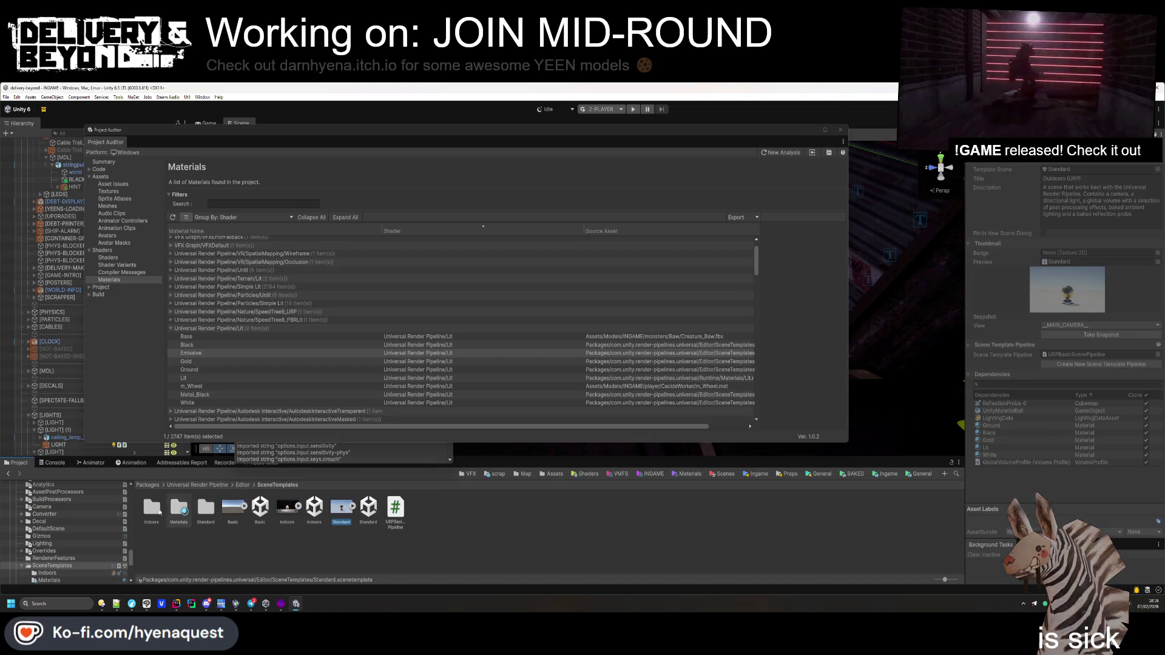
Browse the Indoors and Standard folders, then reach SceneTemplates' Materials folder from URP's Editor folder
double_click(151, 509)
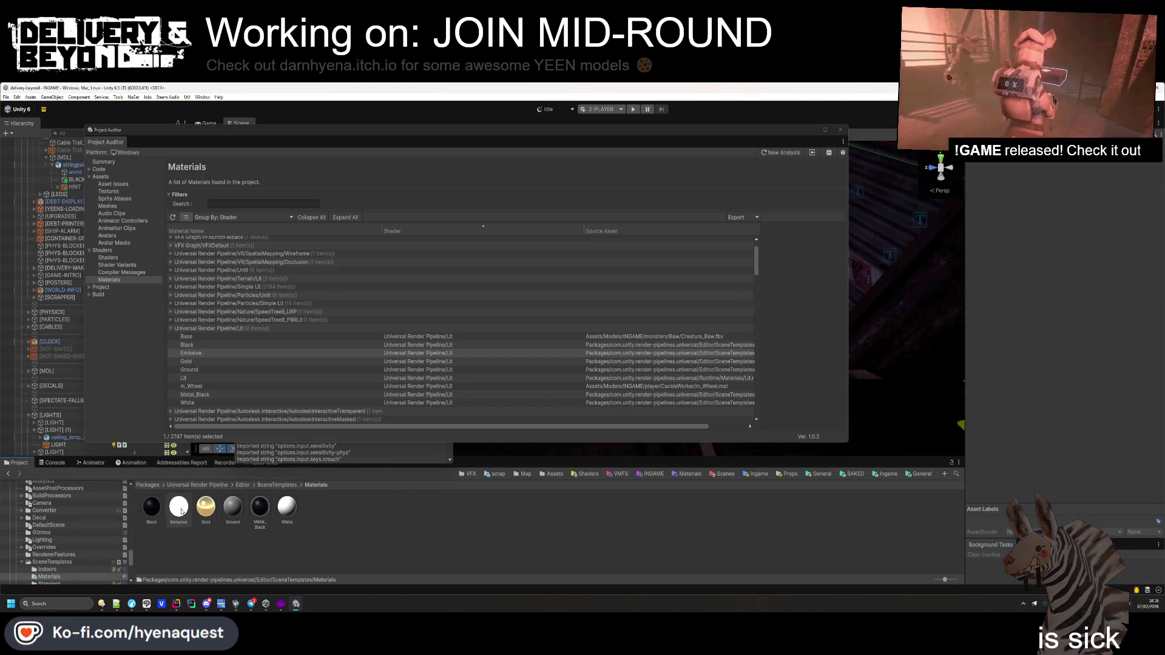
left_click(48, 580)
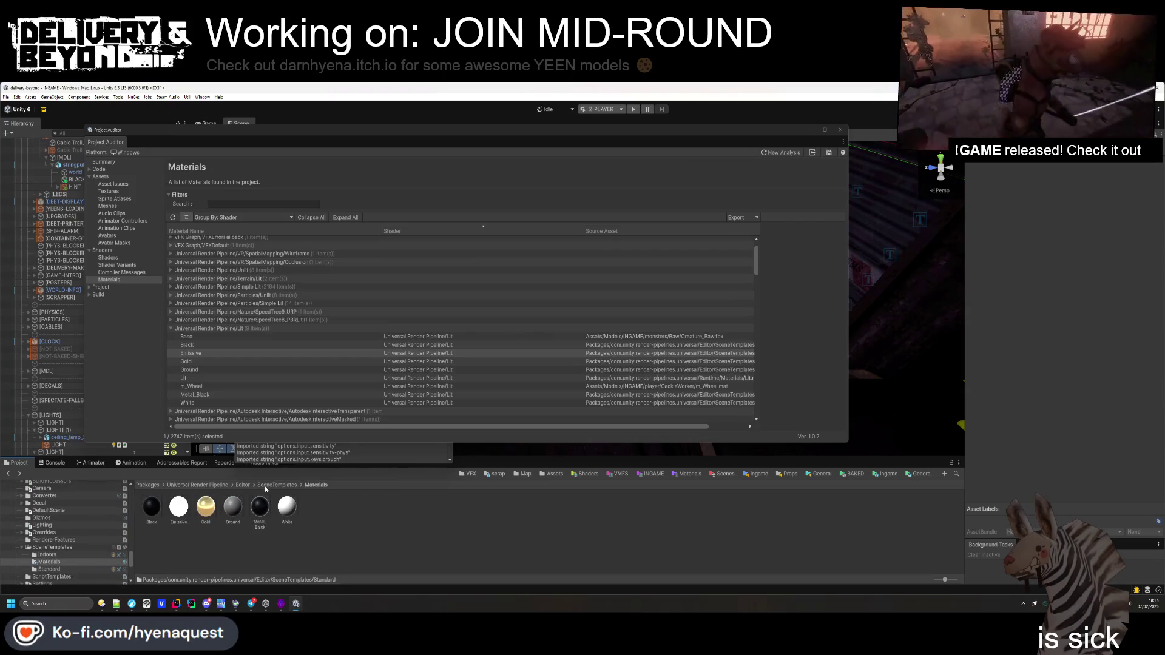
left_click(242, 485)
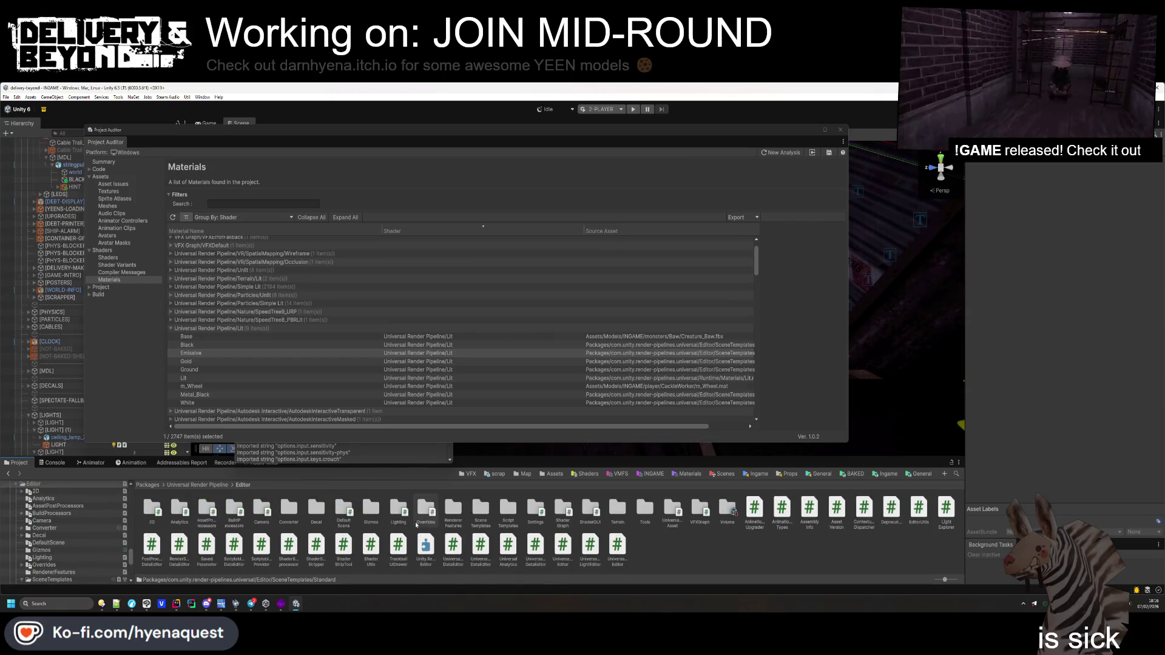
double_click(480, 509)
left_click(179, 508)
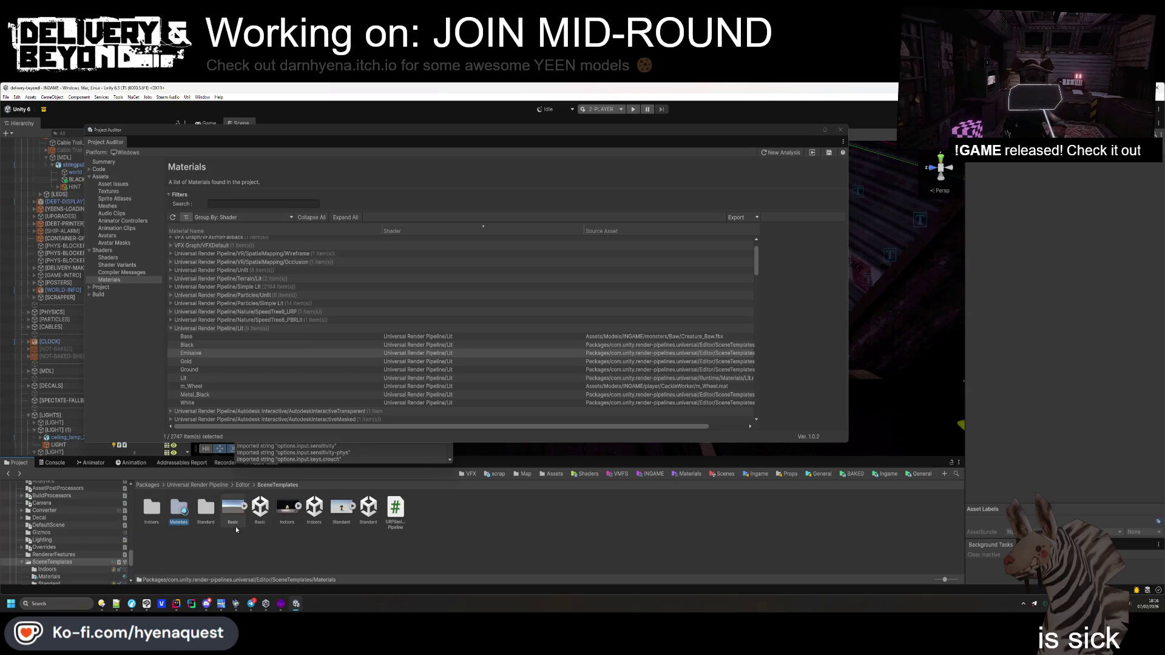
left_click(278, 386)
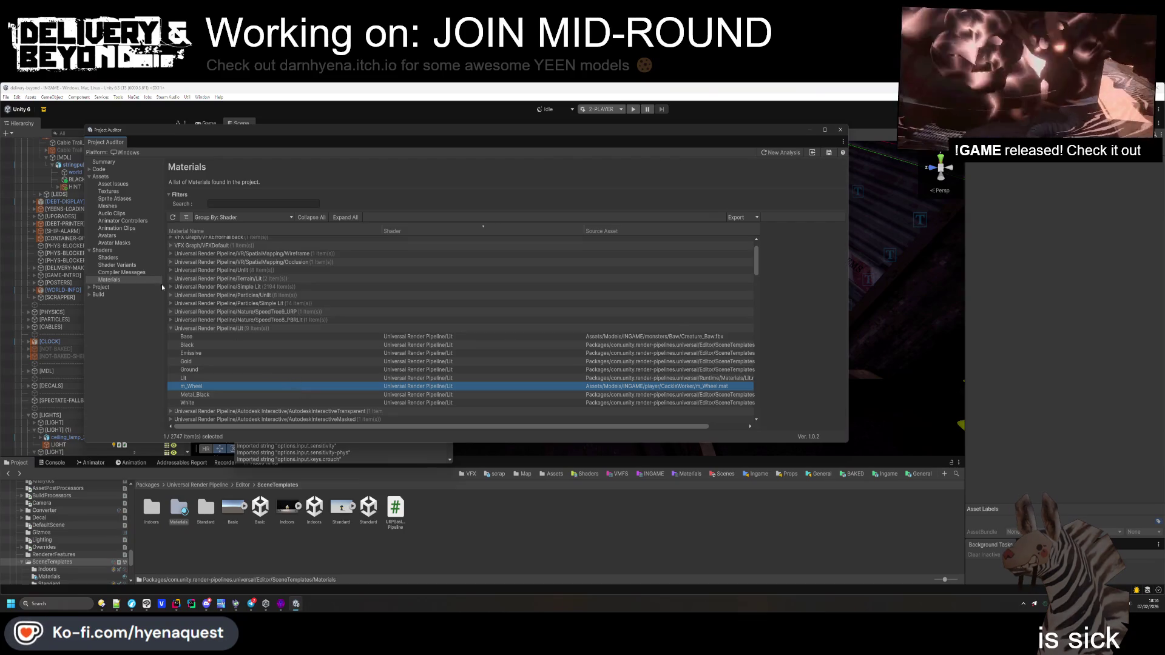
Expand the Autodesk, Sprite and Standard shader groups and ping the CableClip material
scroll(253, 333, "down", 5)
left_click(284, 246)
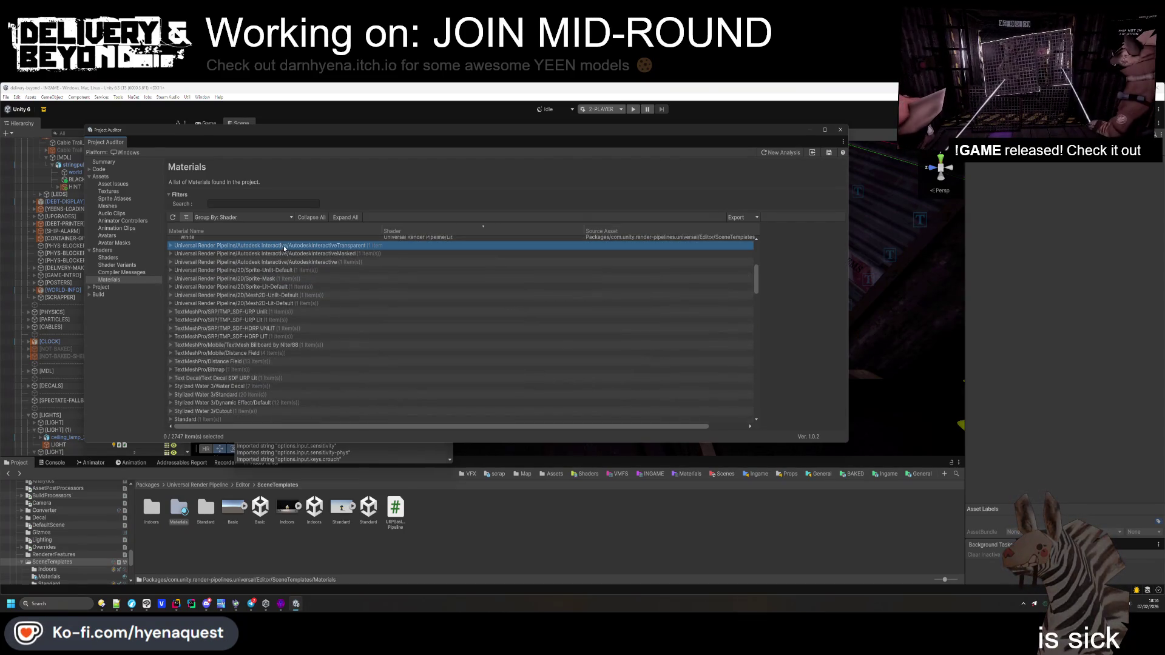
left_click(171, 247)
left_click(169, 255)
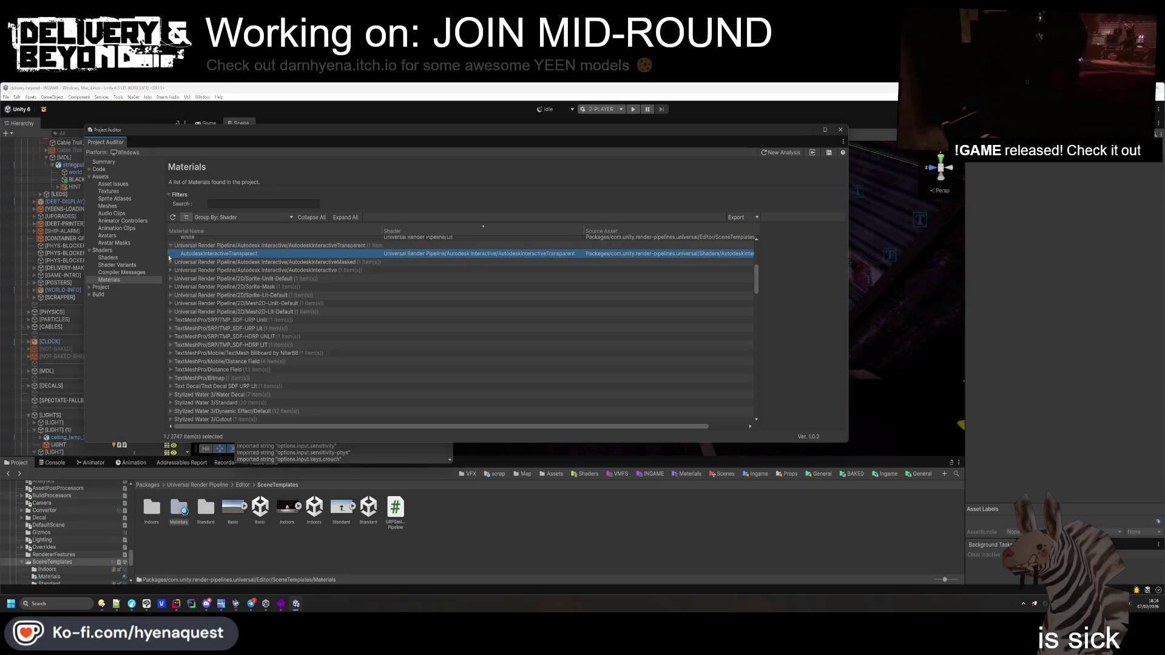
left_click(170, 262)
left_click(171, 270)
left_click(171, 279)
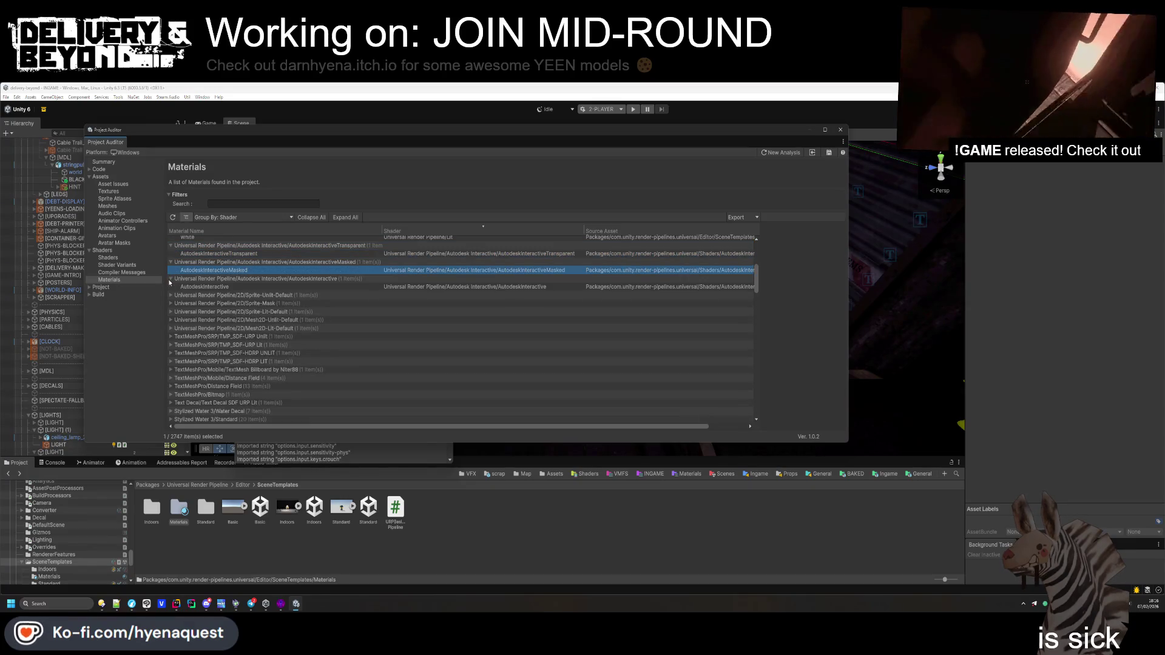
left_click(171, 295)
left_click(171, 311)
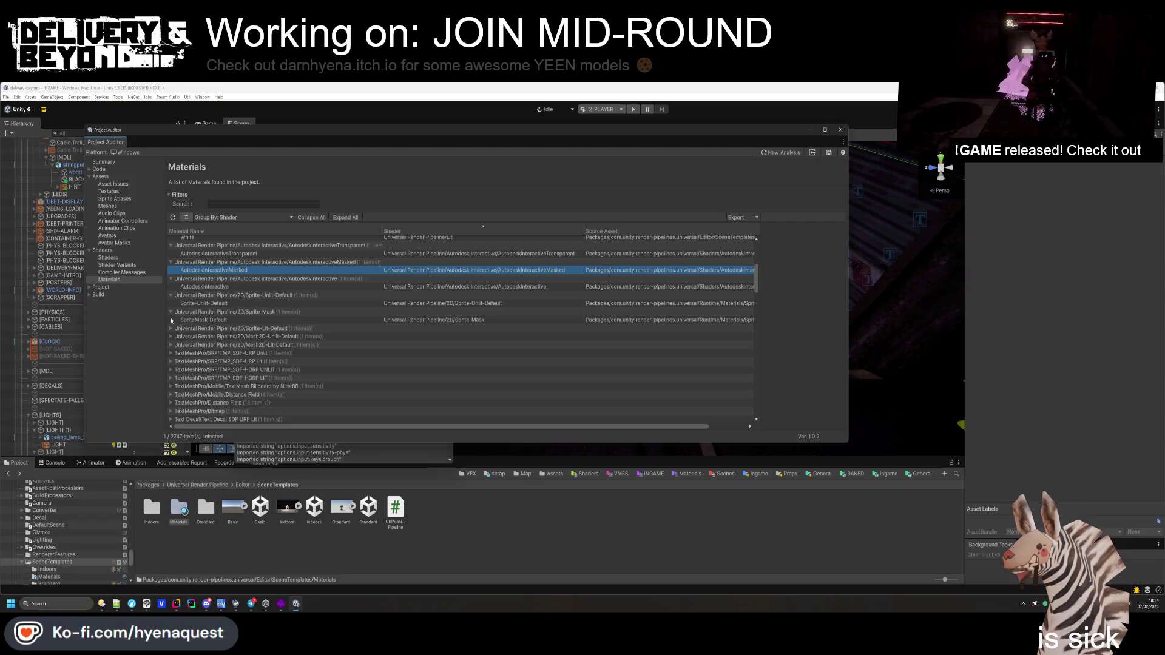
scroll(175, 351, "down", 4)
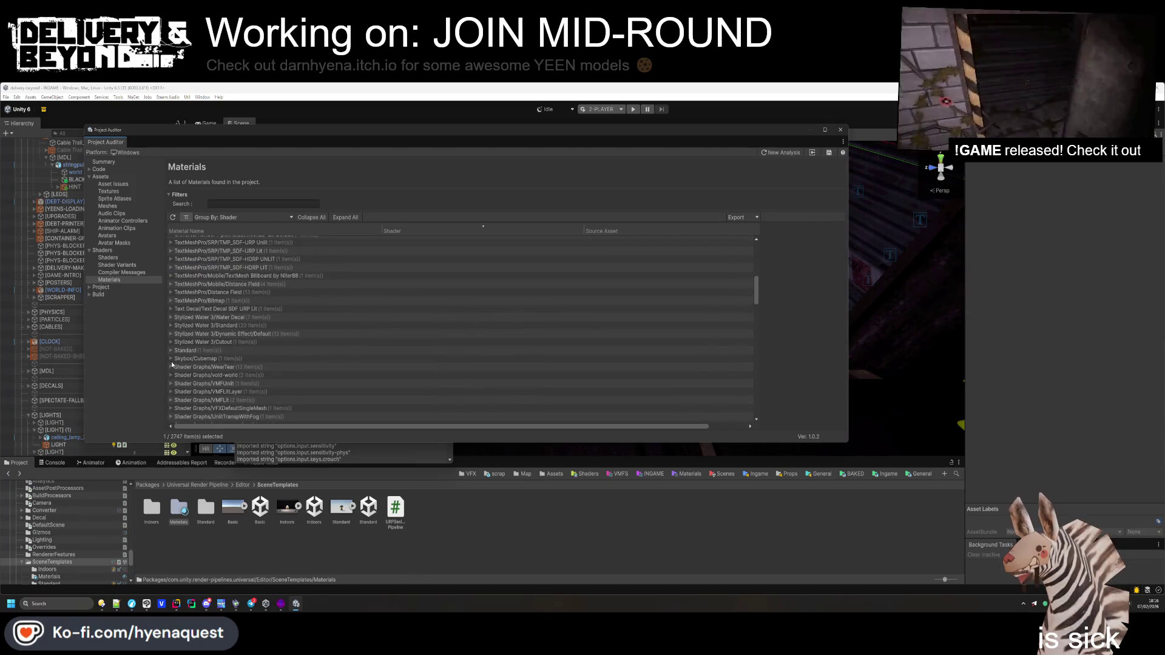
left_click(170, 350)
double_click(192, 359)
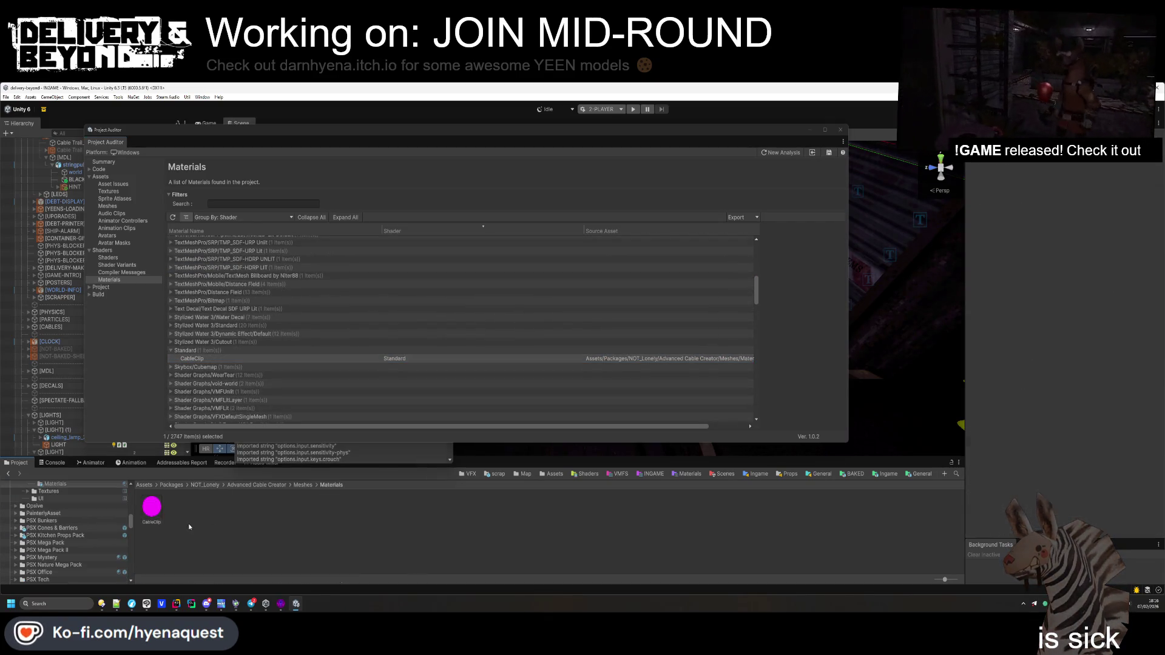
Go up to the Advanced Cable Creator folder and open its Textures folder
left_click(302, 485)
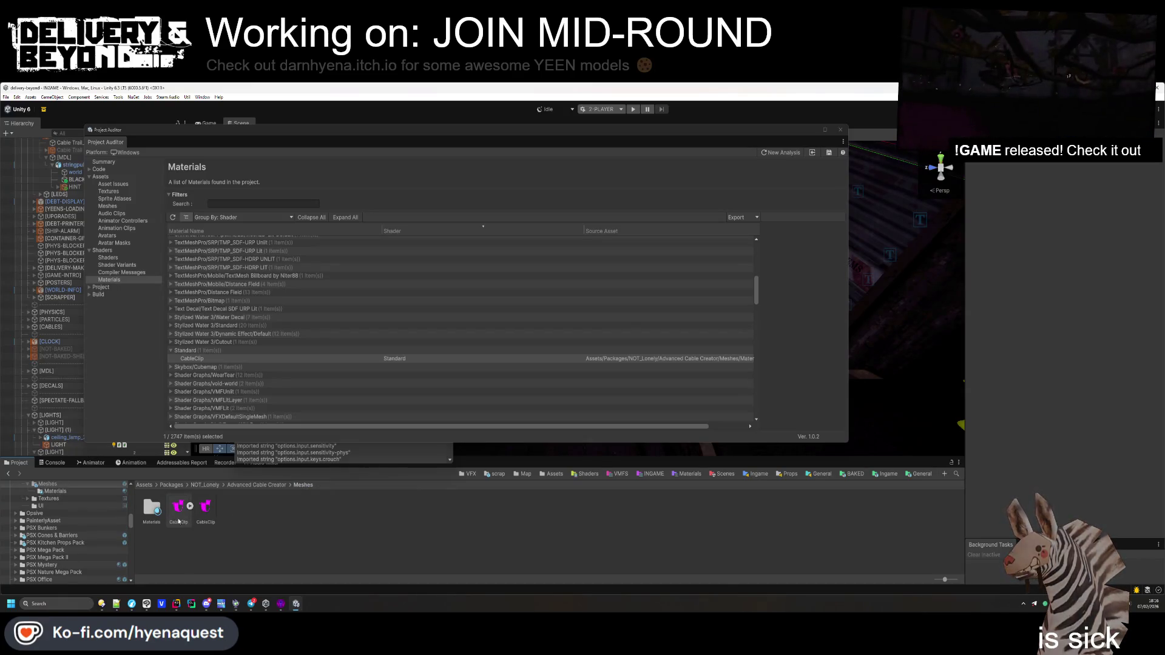
left_click(242, 486)
left_click(234, 509)
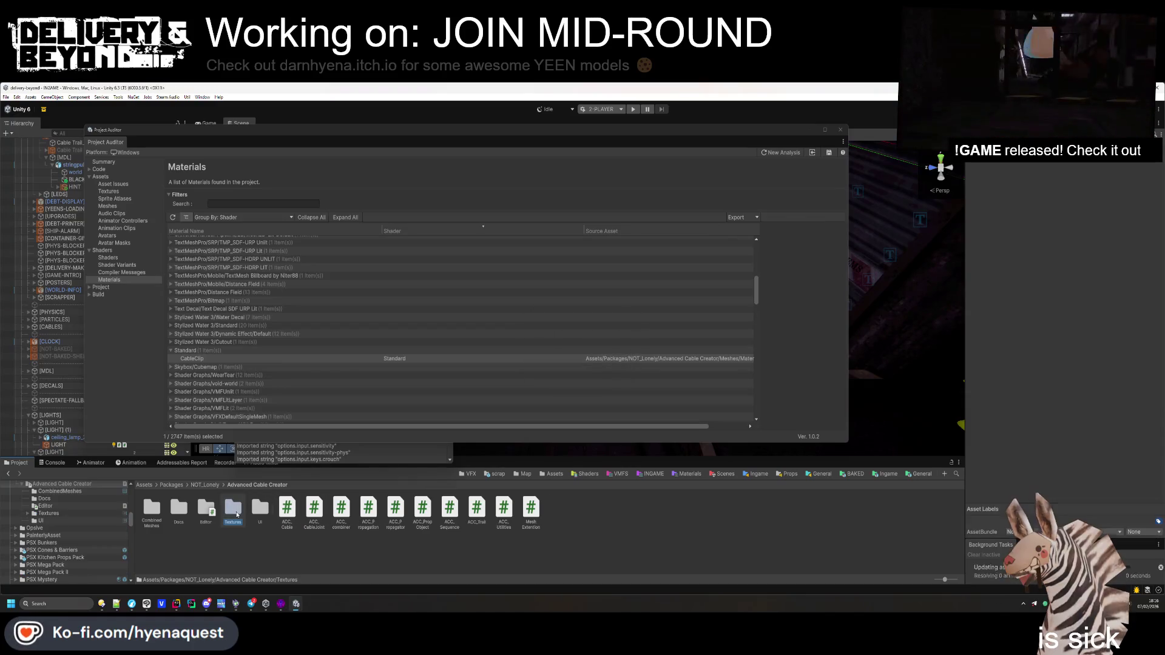
double_click(259, 509)
left_click(233, 510)
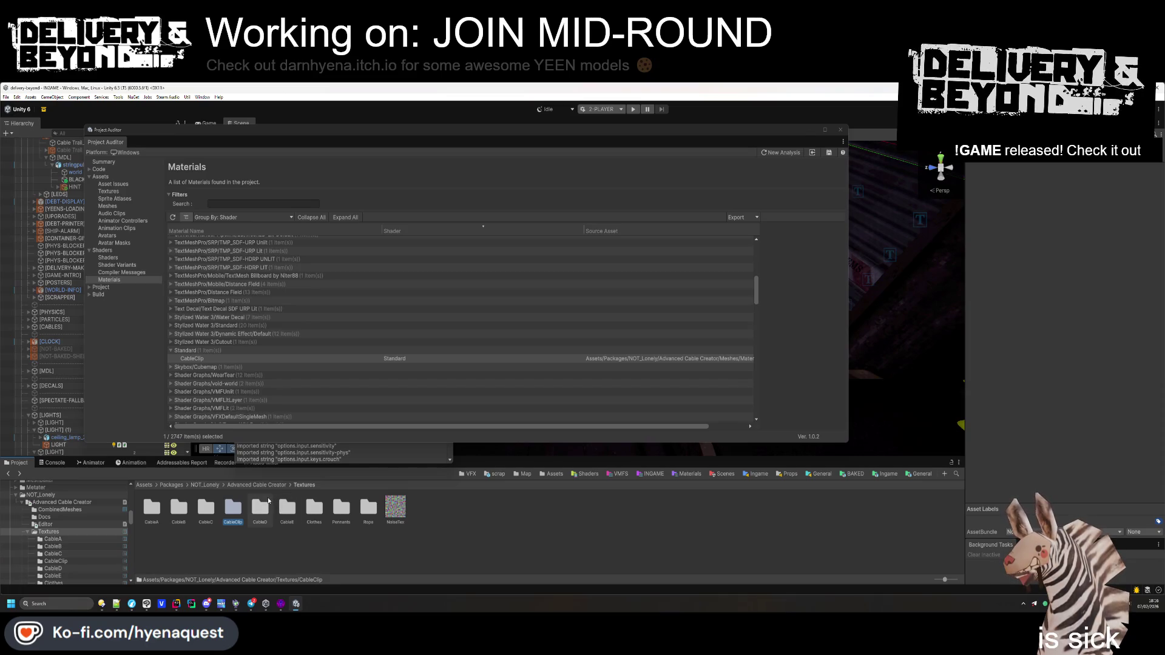
Scroll the Materials audit to the Universal Render Pipeline/Lit group and select Base
left_click(194, 350)
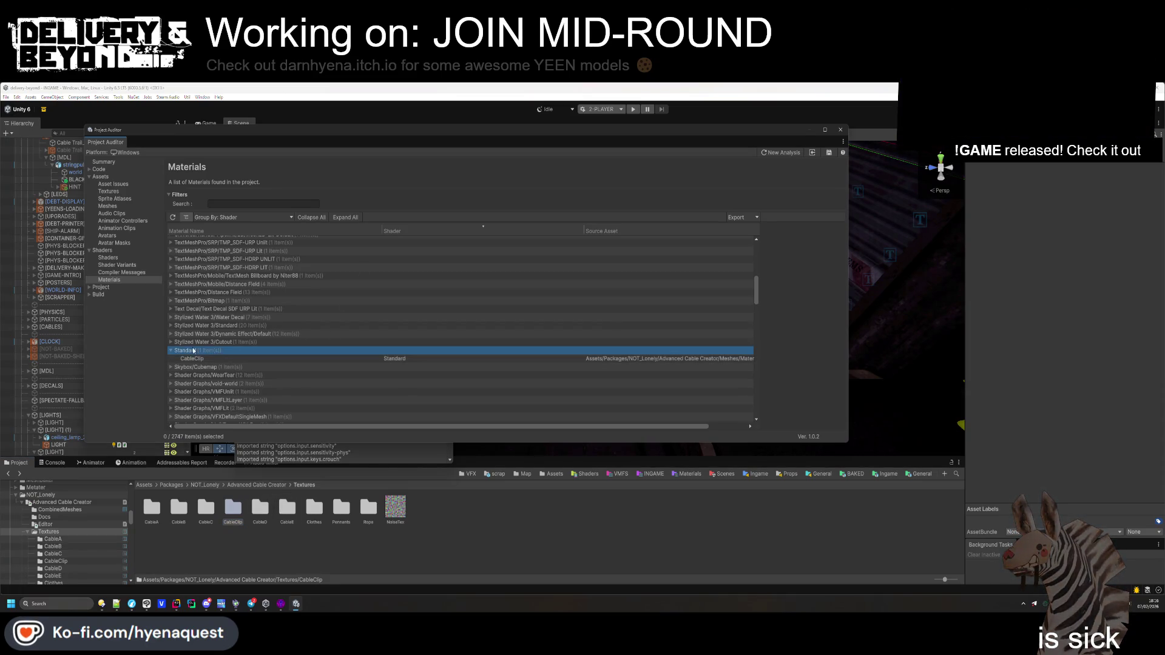
scroll(182, 340, "up", 4)
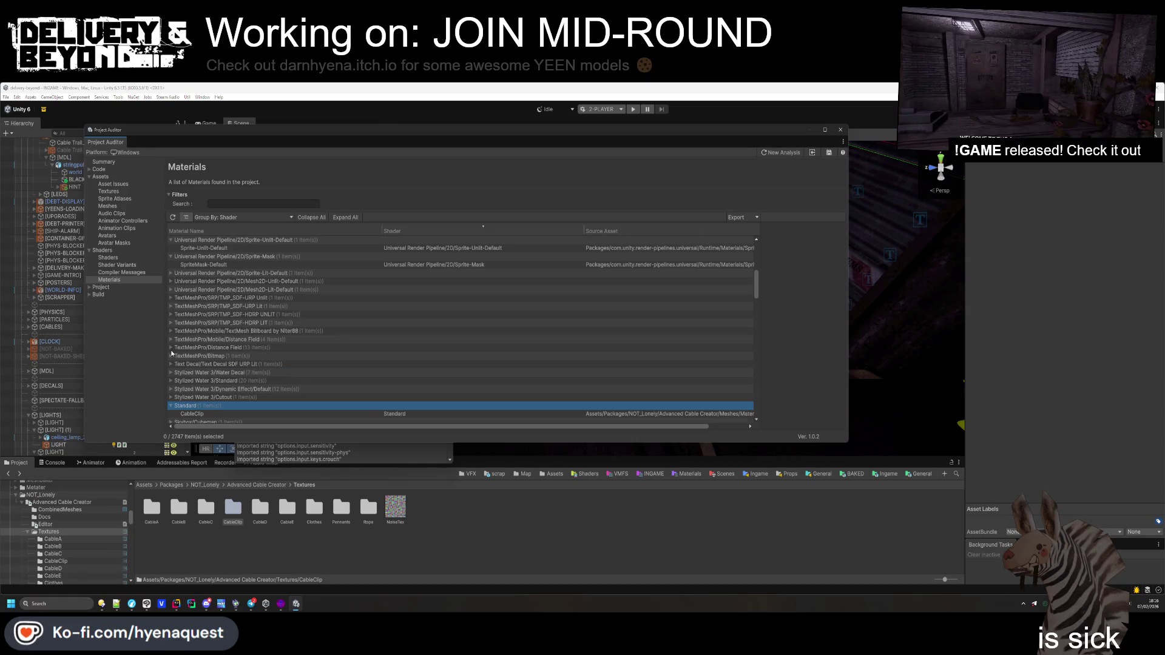
scroll(176, 346, "down", 10)
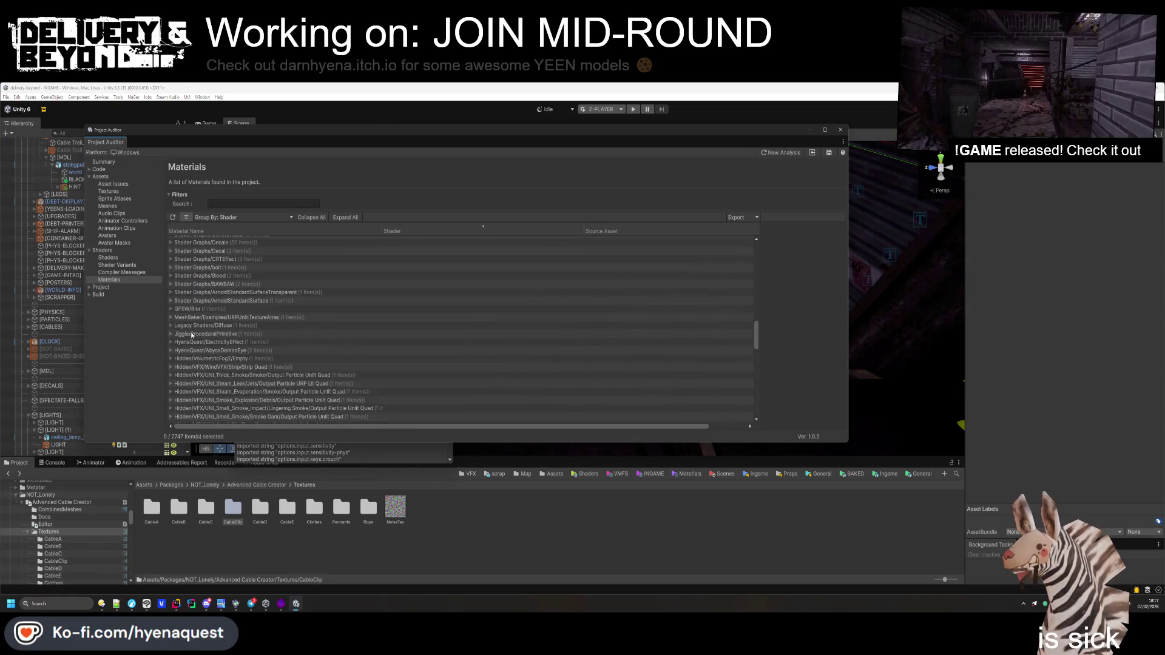
scroll(200, 327, "down", 10)
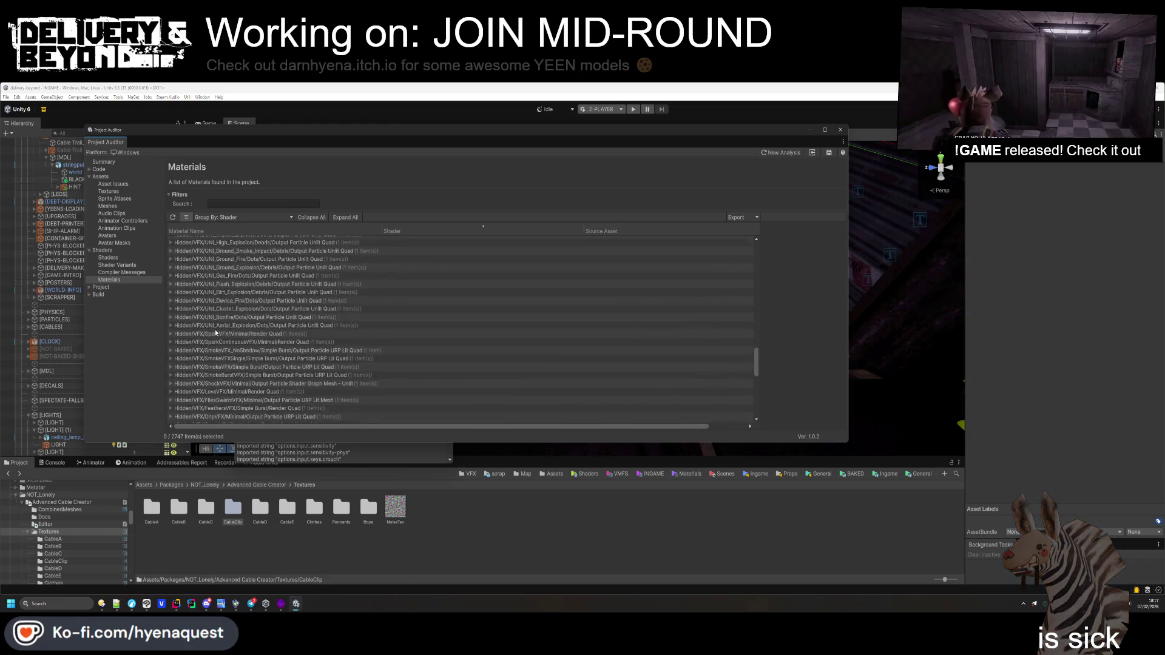
scroll(217, 330, "down", 1)
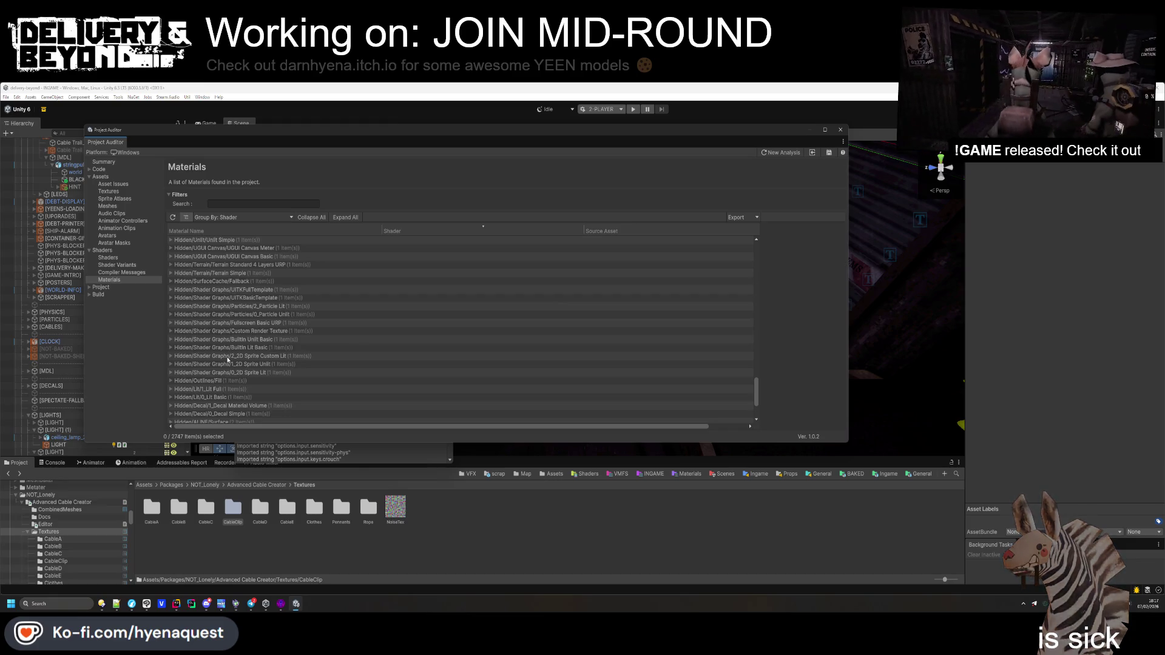
scroll(227, 357, "down", 3)
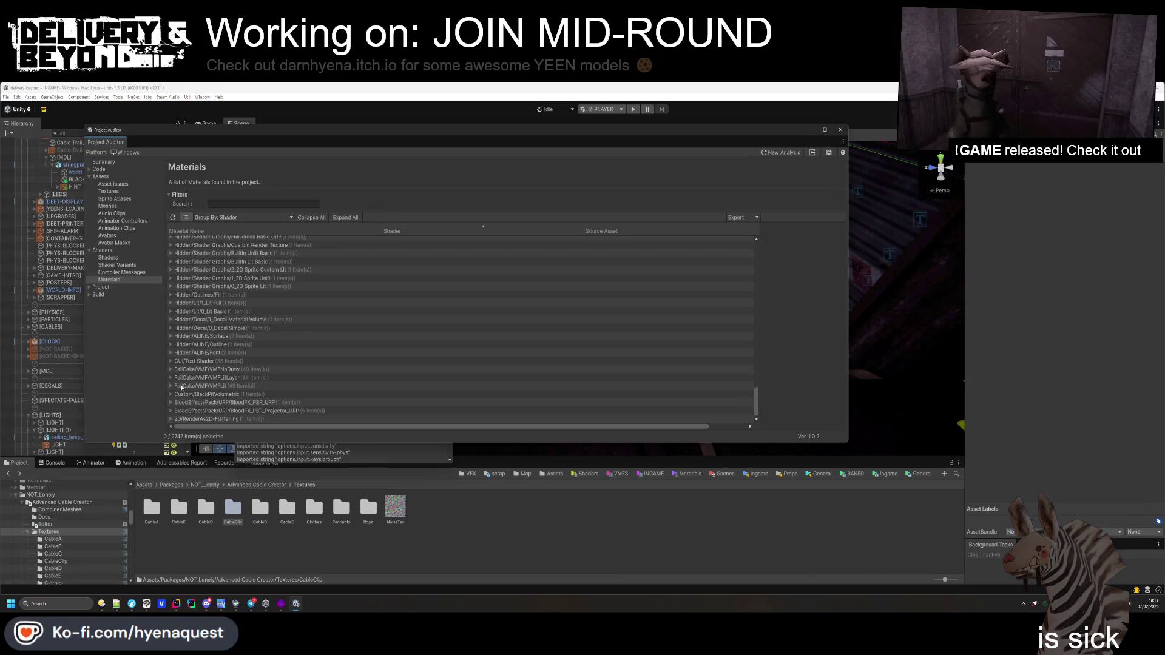
scroll(182, 379, "up", 10)
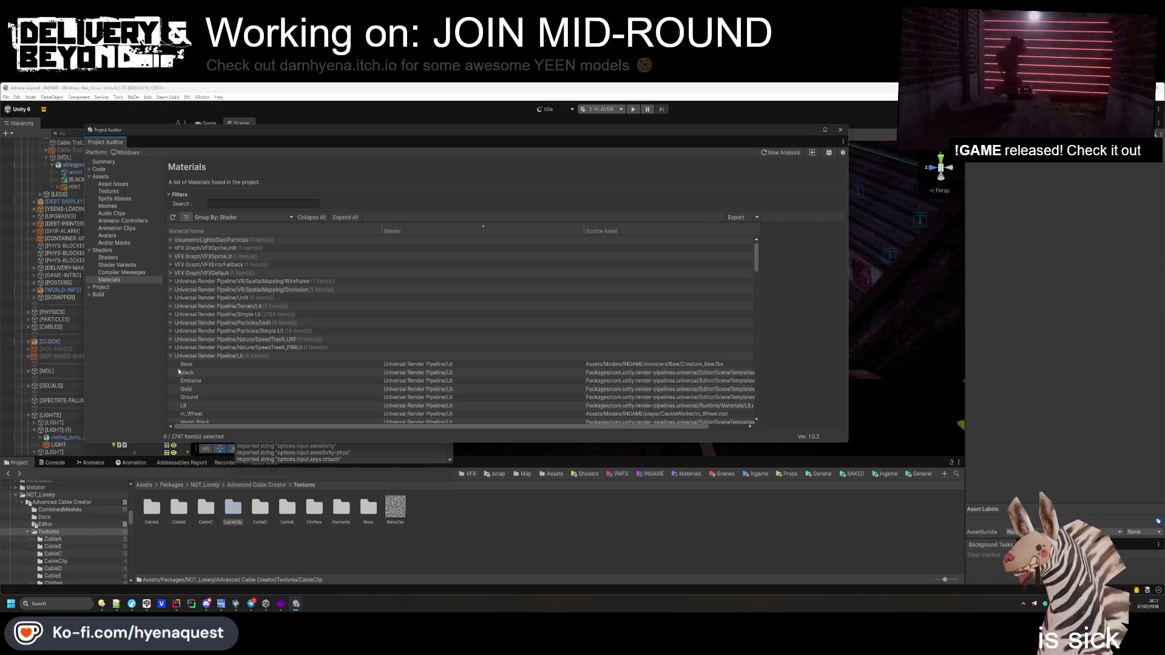
scroll(181, 371, "down", 3)
left_click(205, 310)
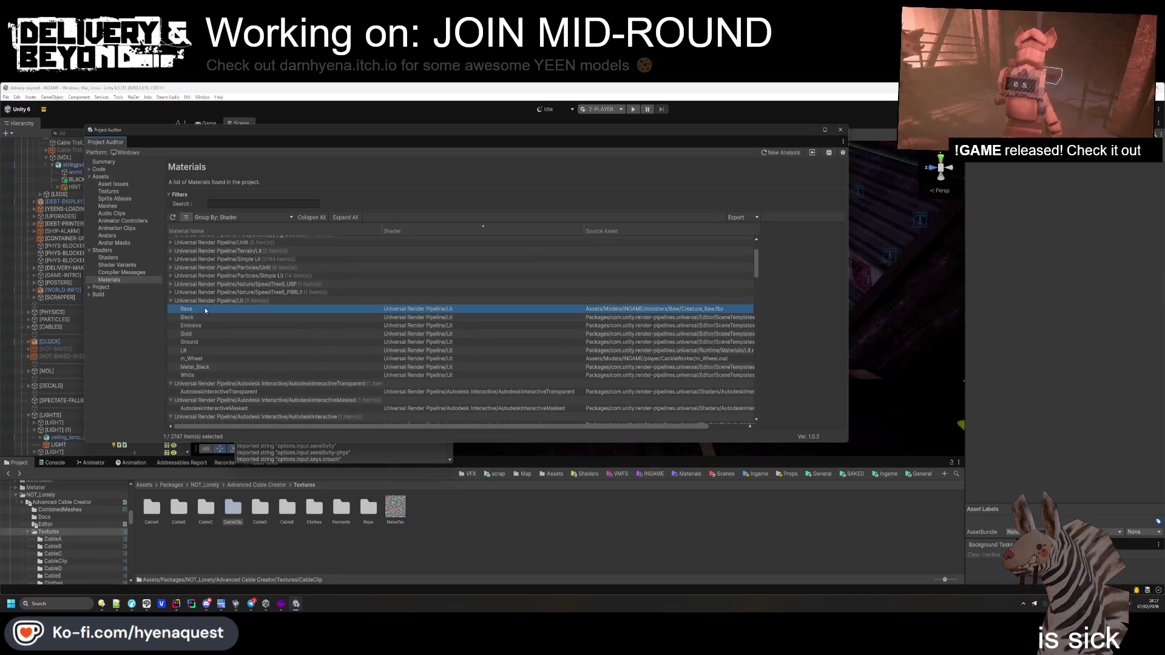
Ping Creature_Baw from Base, reimport it, and view its embedded doohickyinner material
double_click(205, 308)
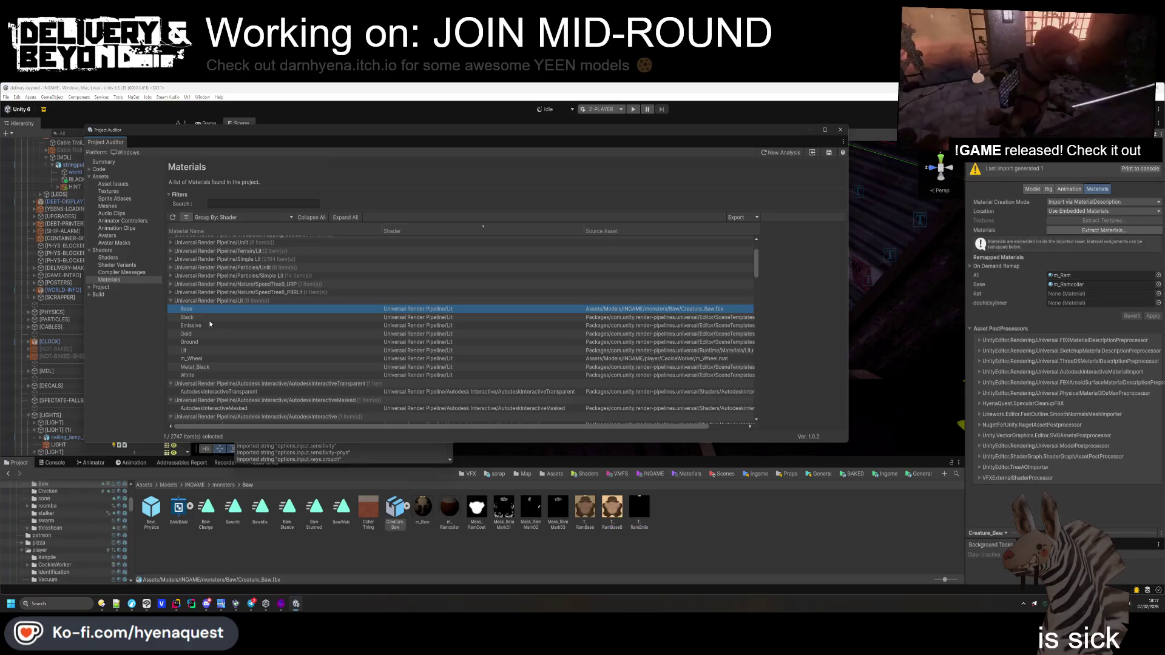
right_click(395, 509)
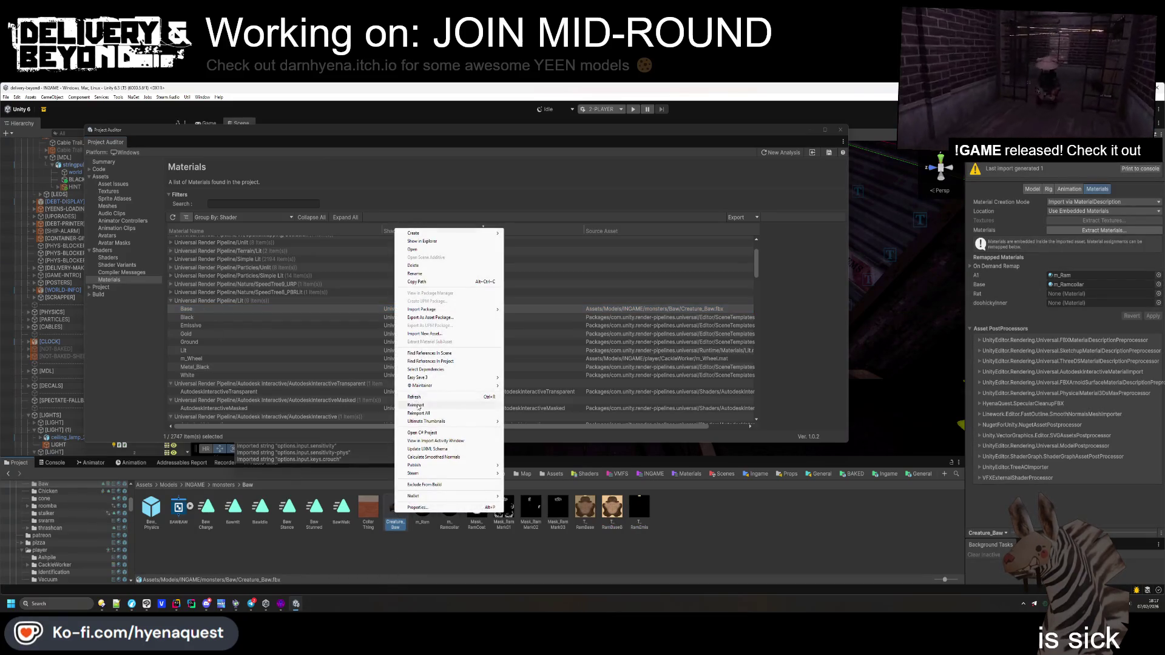
left_click(417, 405)
left_click(407, 506)
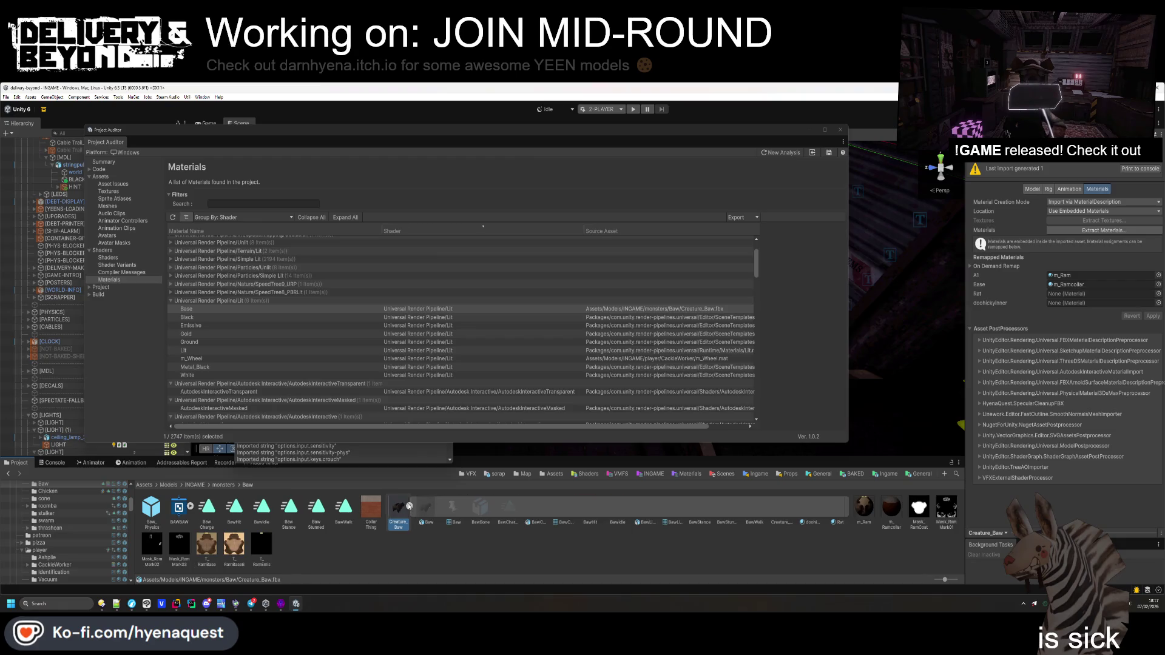
left_click(819, 514)
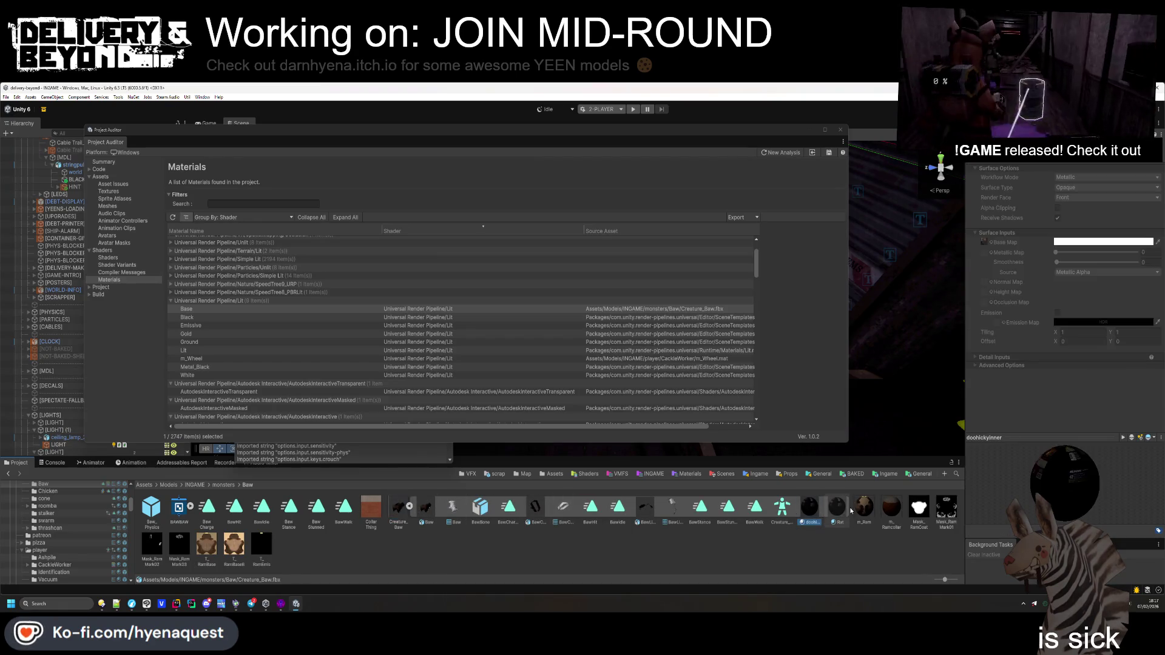
Collapse Creature_Baw, go to Ingame Entities/Monsters/entity_monster_ram, and open its prefab
left_click(819, 513)
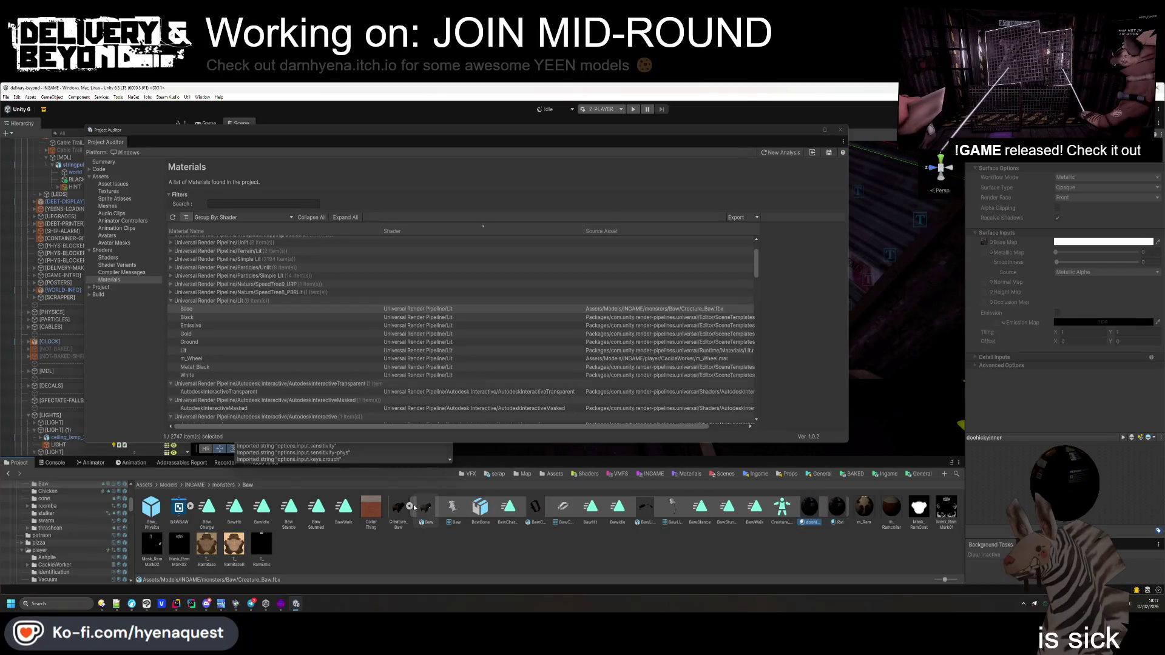
left_click(409, 506)
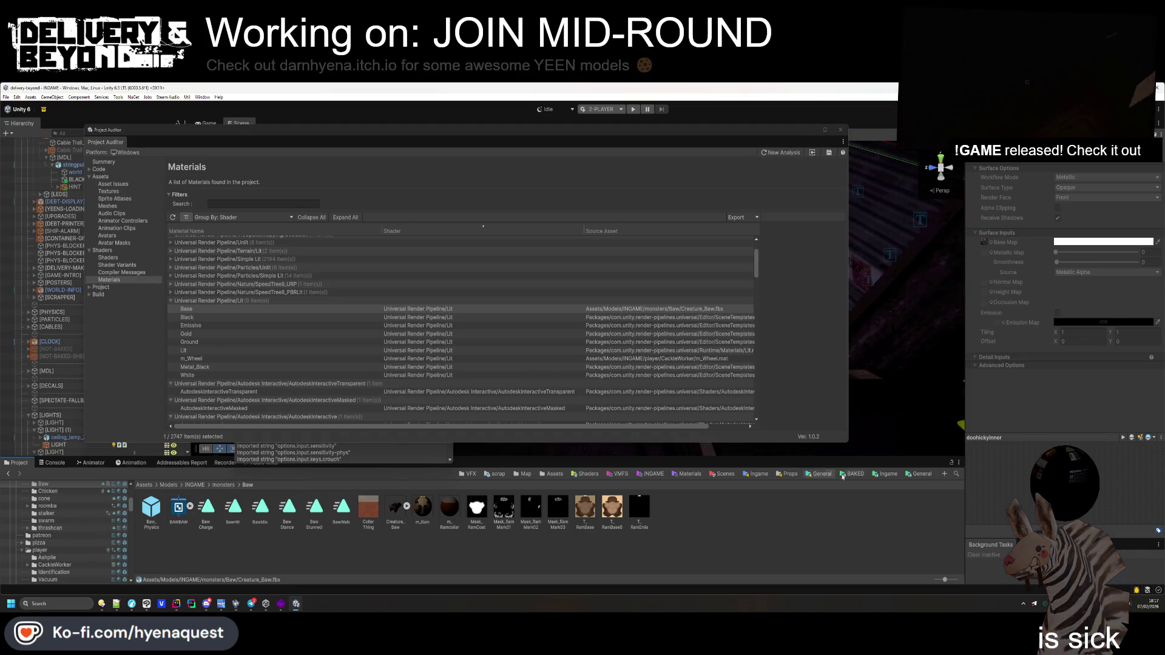
left_click(887, 475)
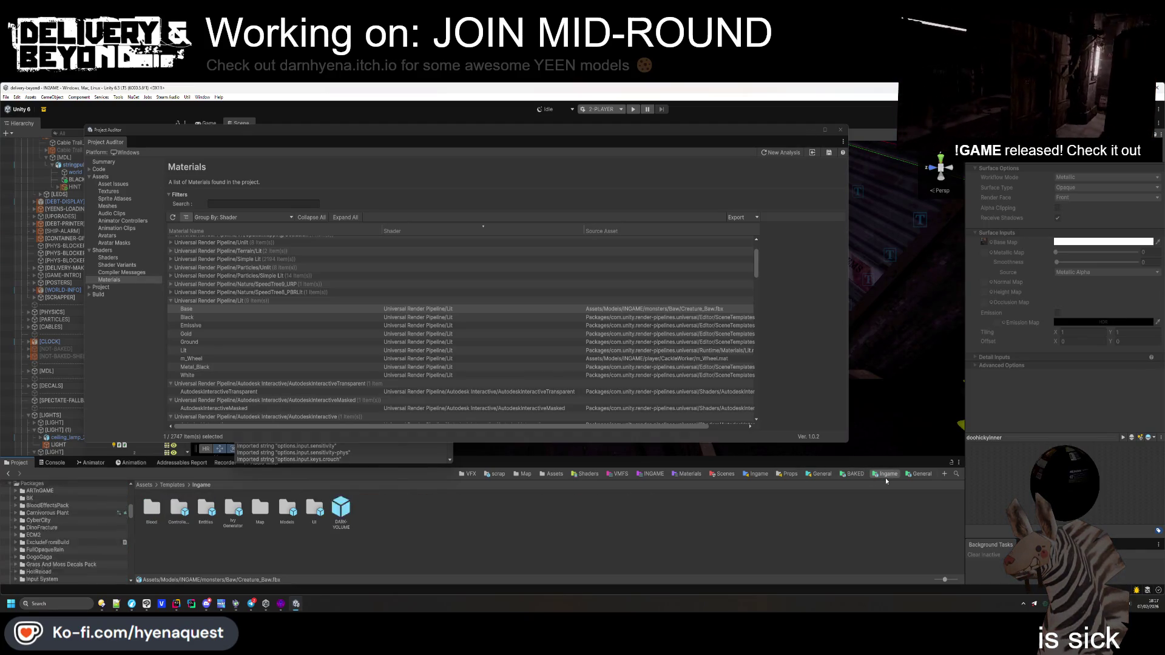
double_click(206, 513)
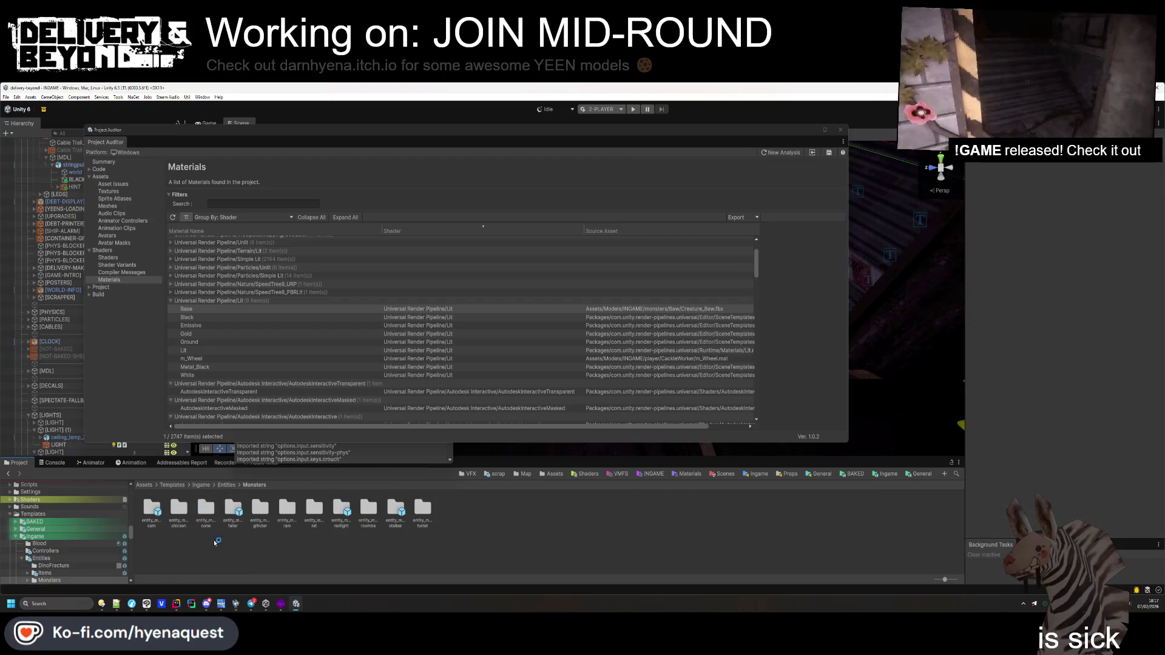
double_click(314, 512)
left_click(253, 485)
double_click(286, 510)
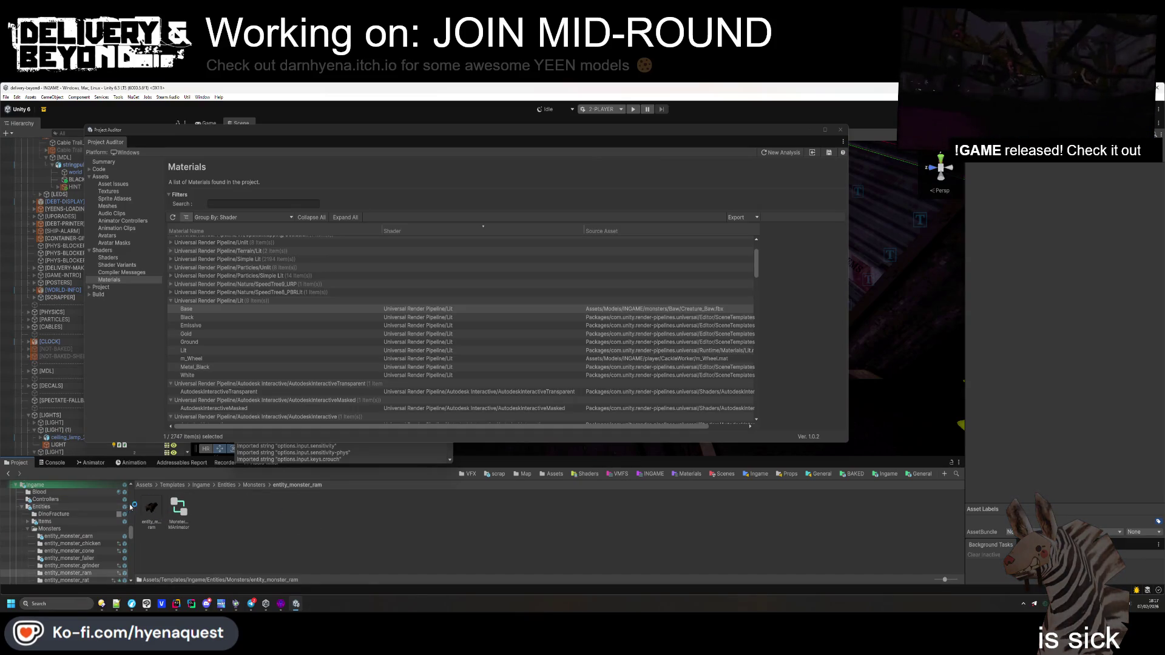
double_click(150, 505)
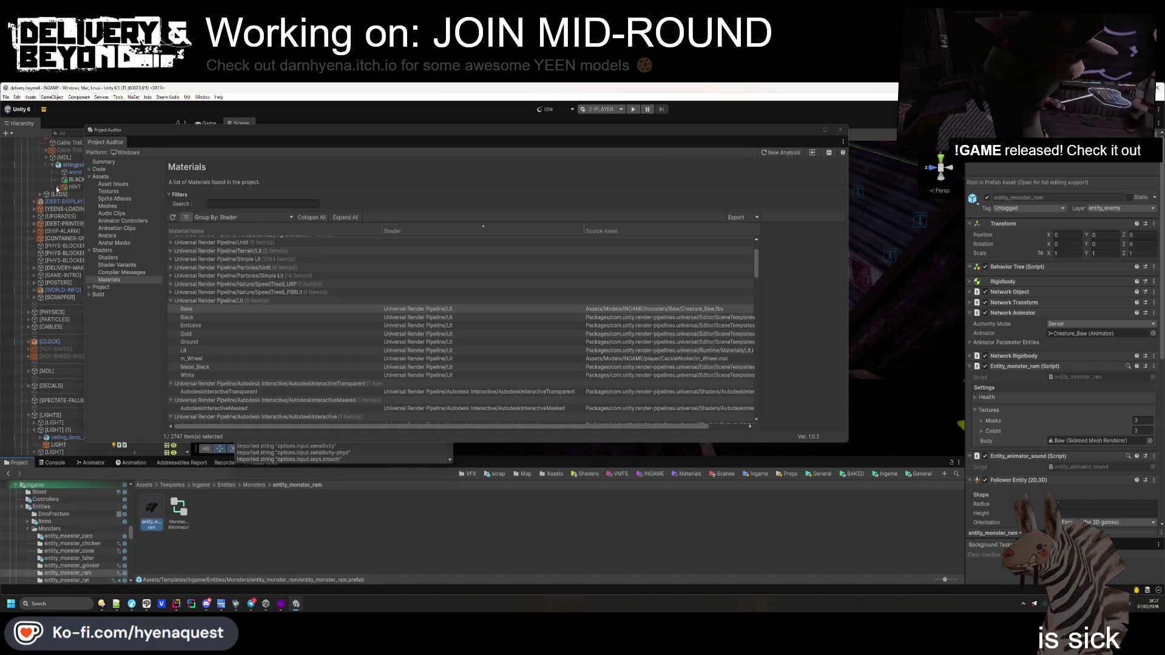
Expand Creature_Baw and check Baw's and BawCollar's materials, pinging m_Ramcollar
left_click(56, 161)
key("Right")
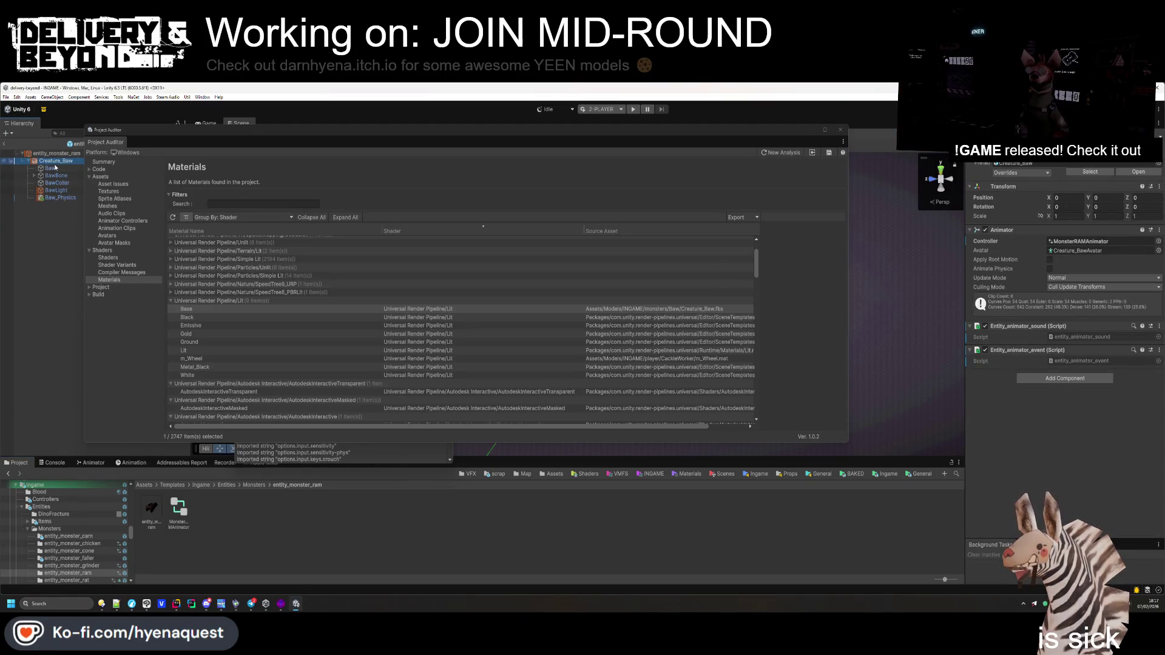
left_click(51, 169)
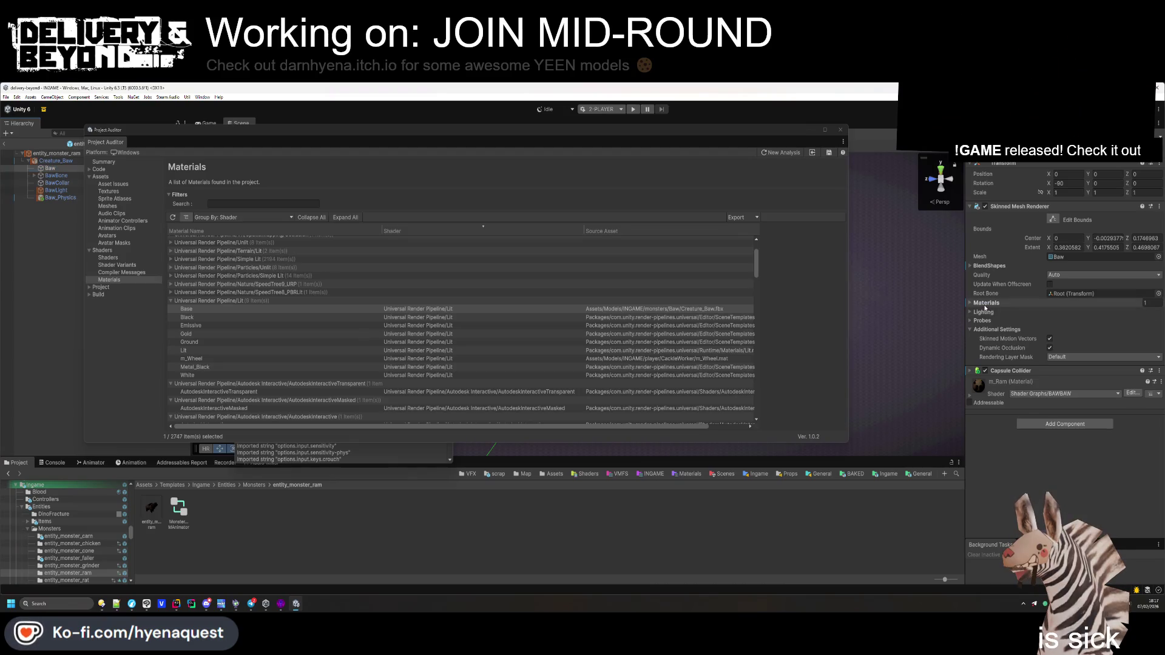
left_click(985, 305)
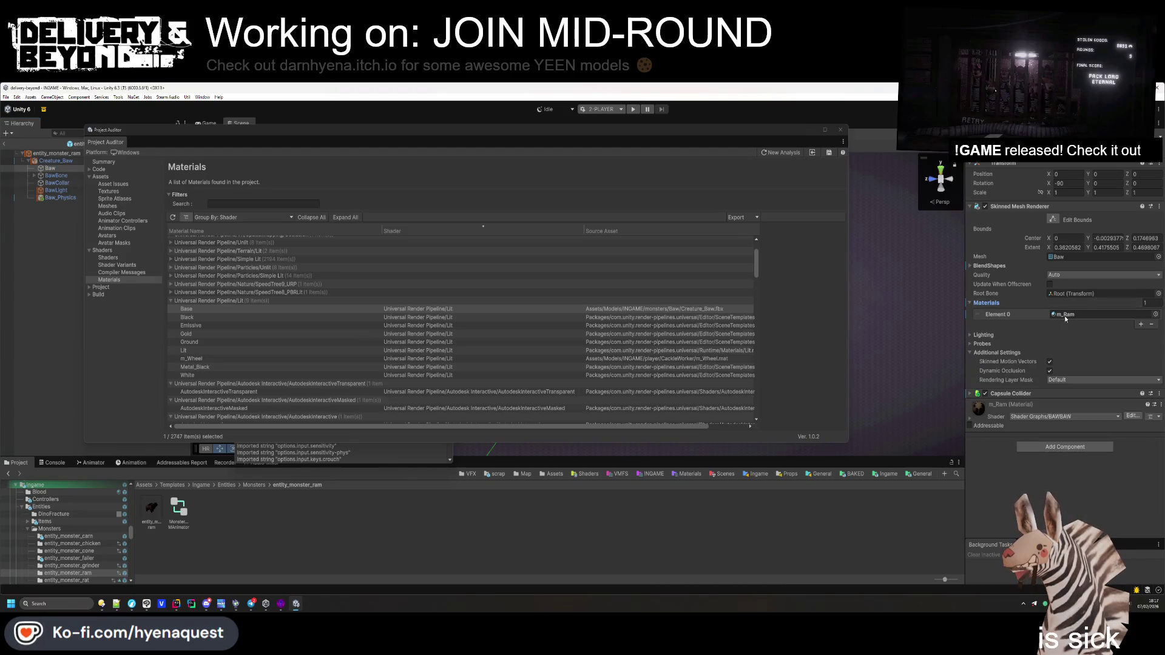
left_click(57, 183)
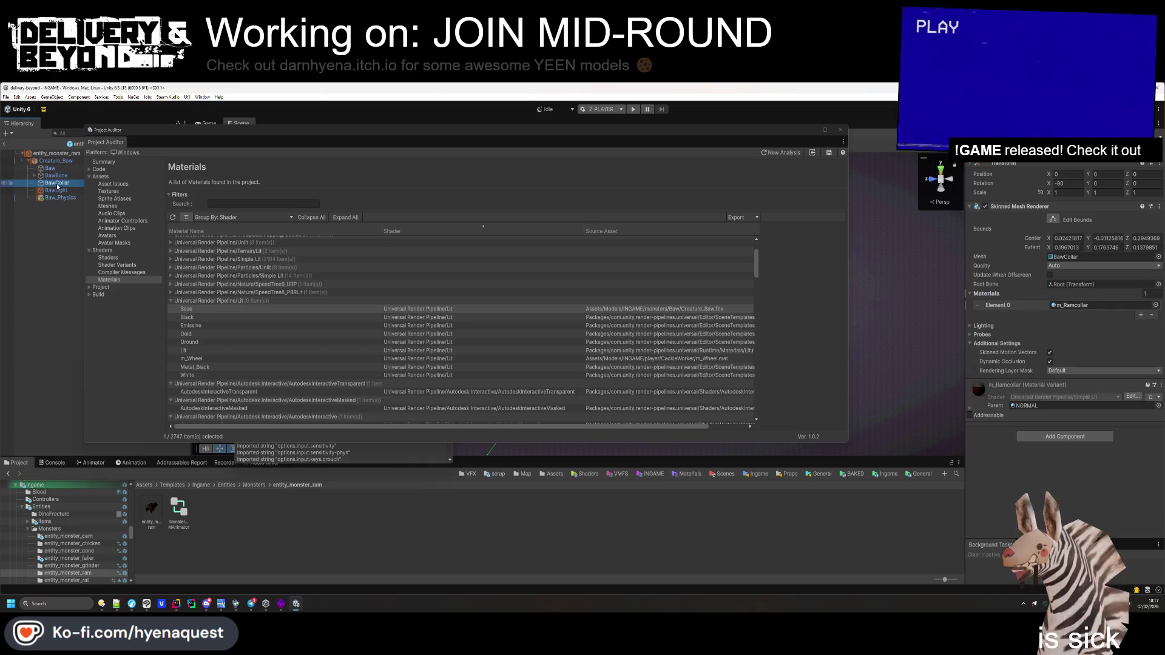
left_click(1074, 305)
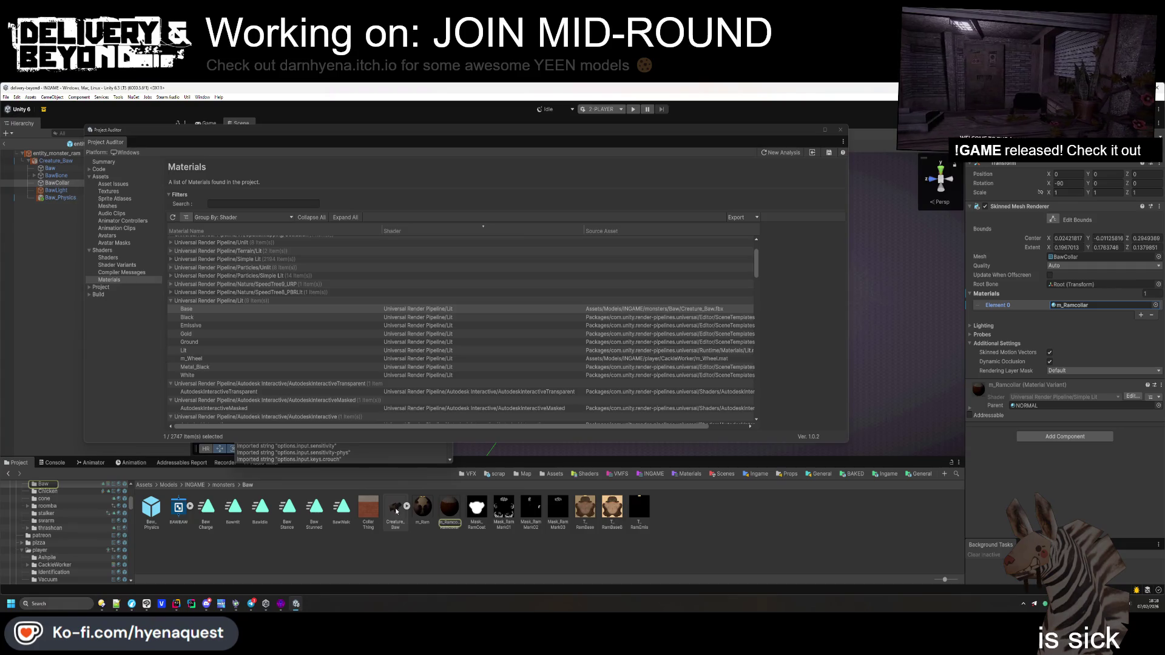
Check BawLight's materials, batteries_mp_1 and LED, then select Creature_Baw's import settings
left_click(56, 190)
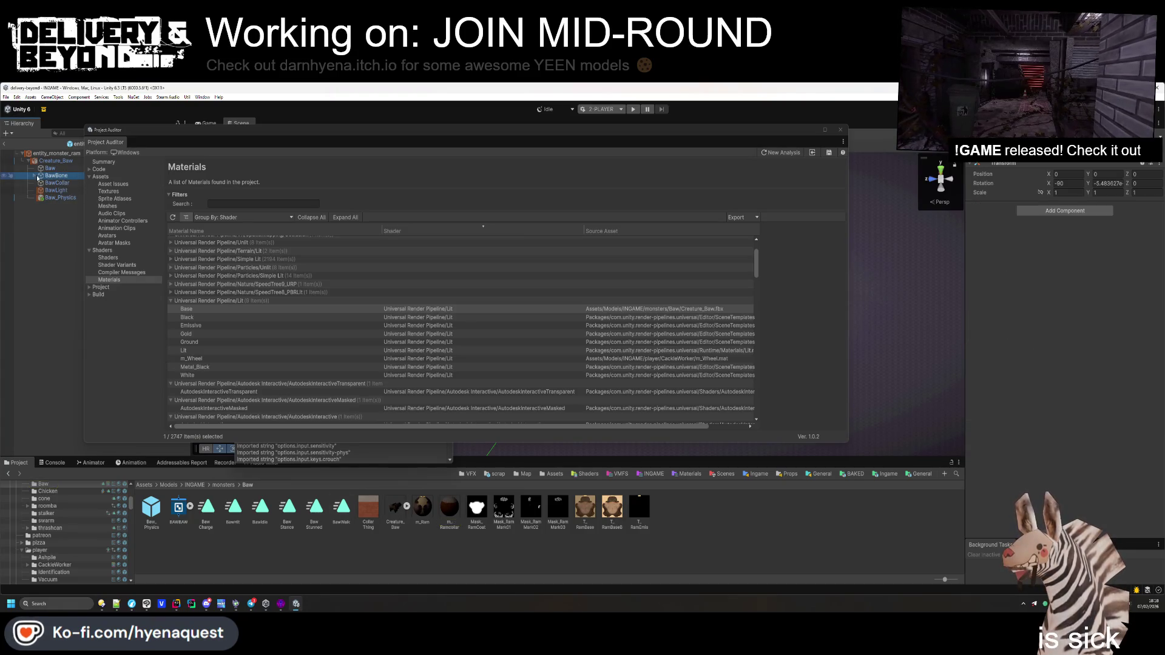
left_click(53, 198)
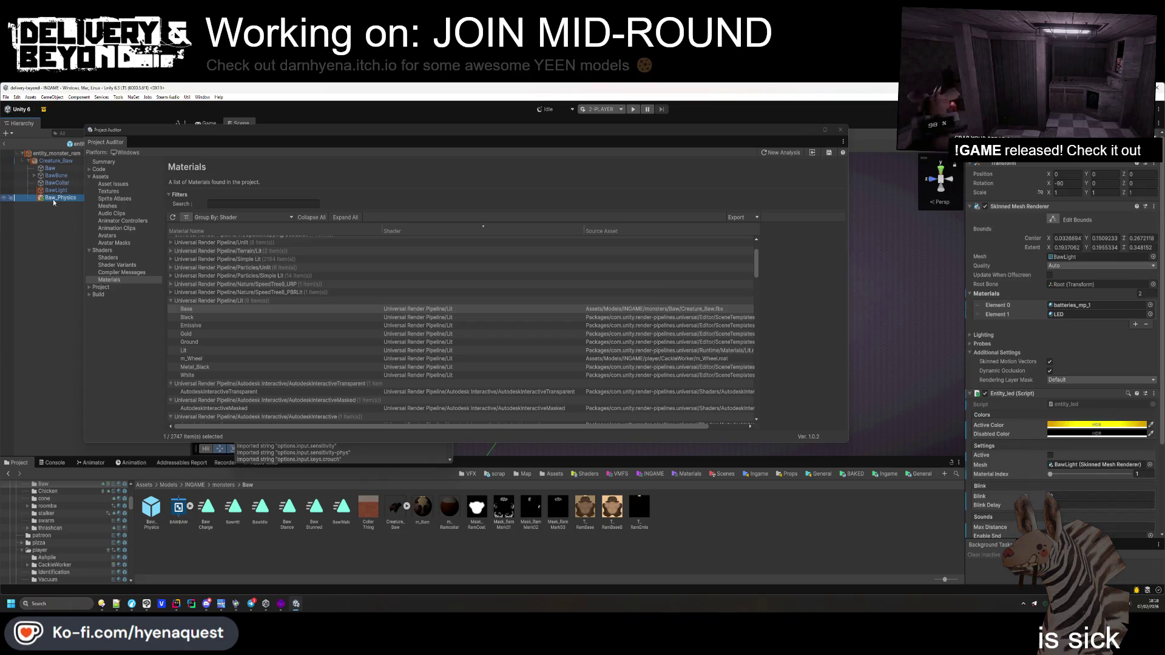
left_click(55, 190)
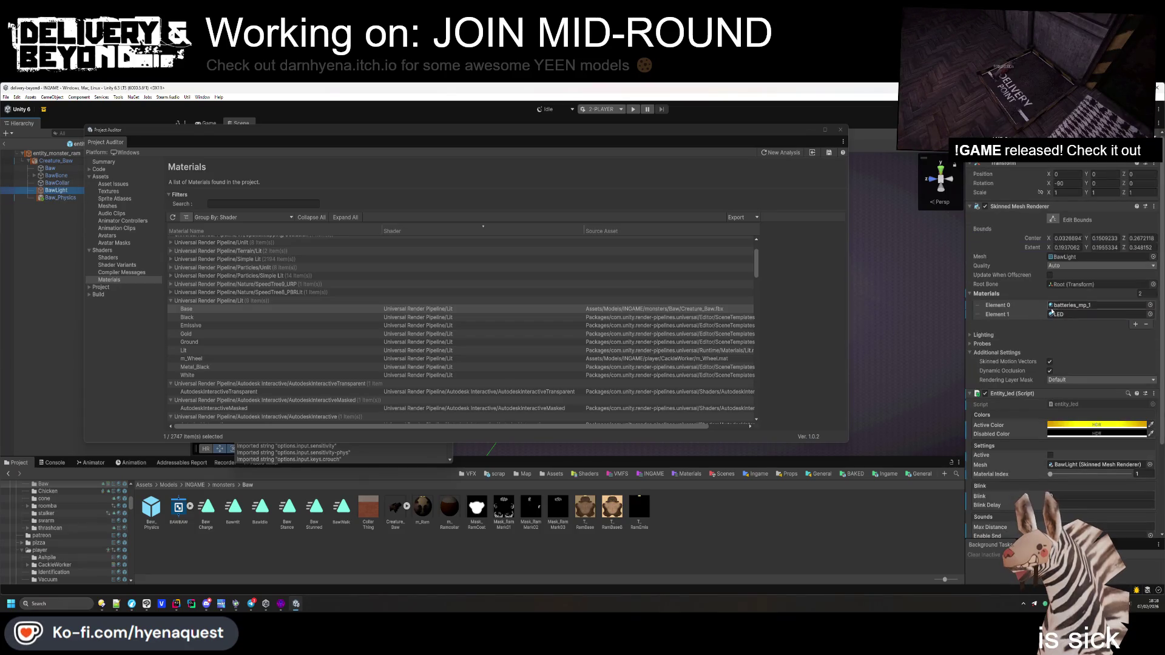
left_click(1073, 307)
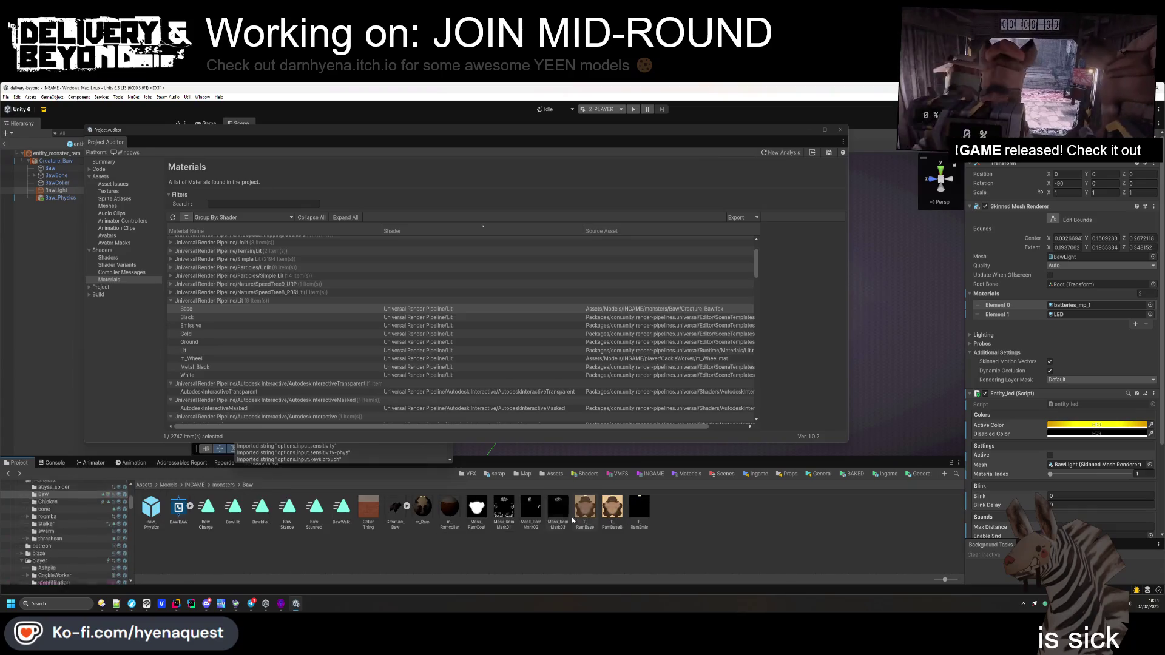
left_click(396, 509)
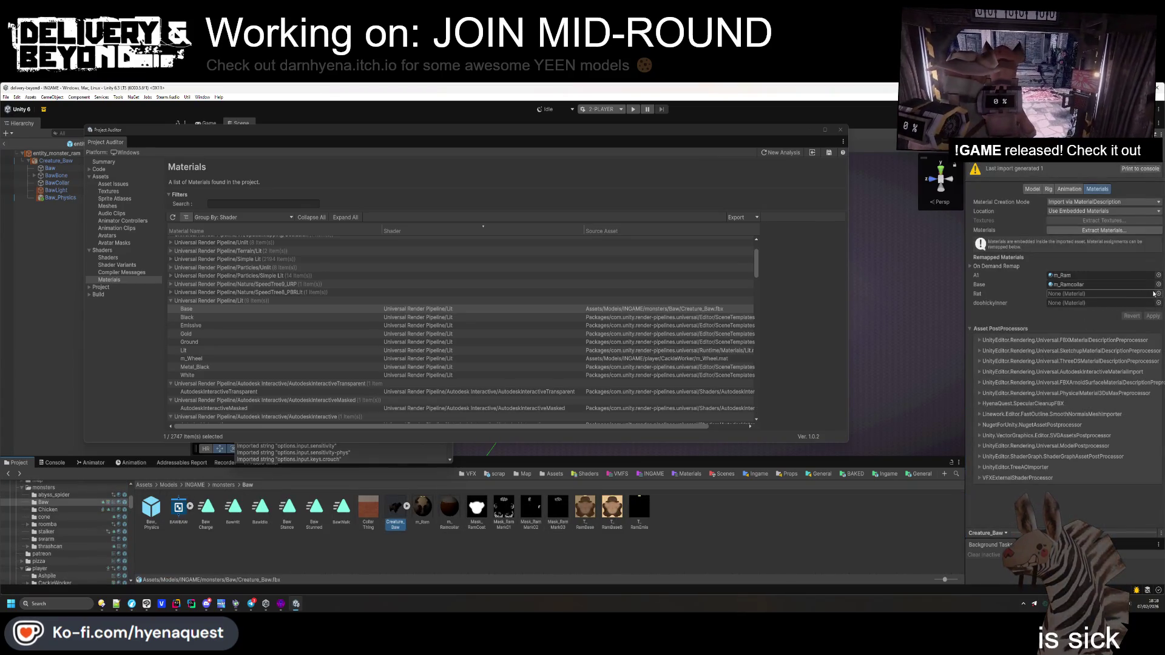
Assign the LED material to Creature_Baw's Rat material slot
left_click(1158, 303)
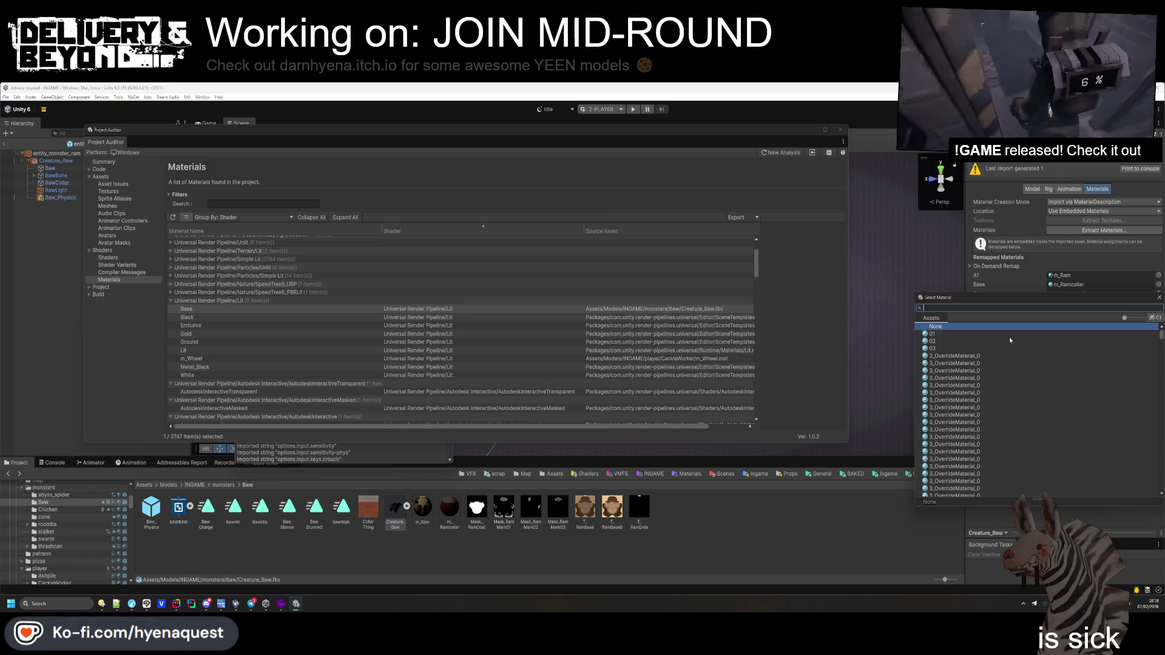
type("batt")
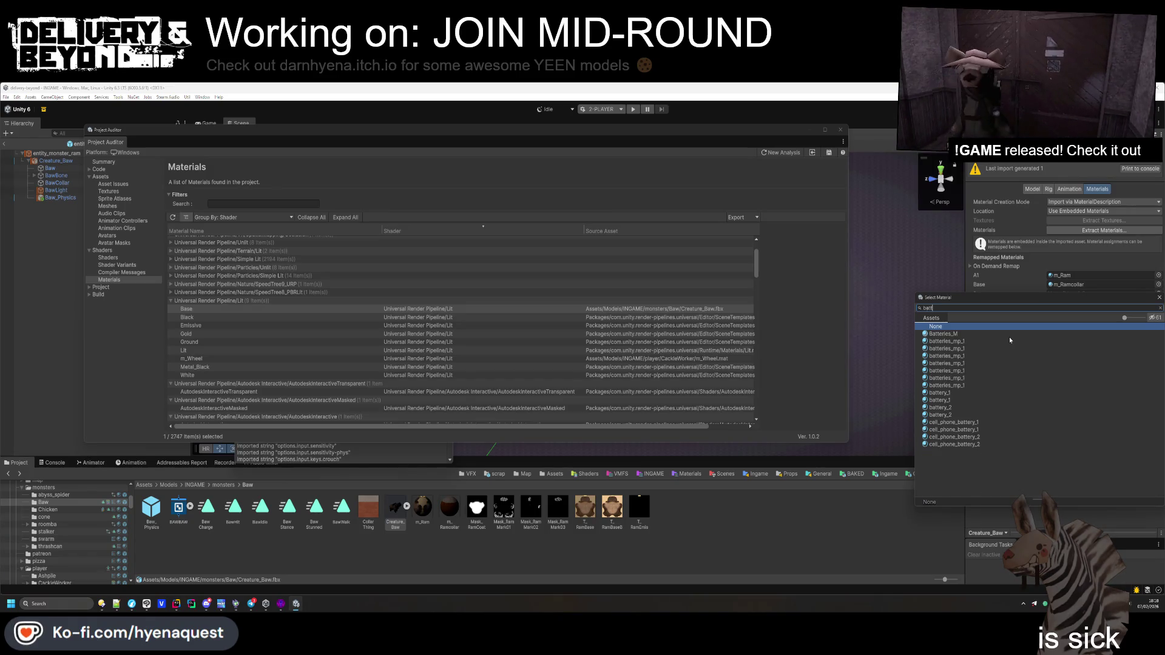
left_click(1160, 307)
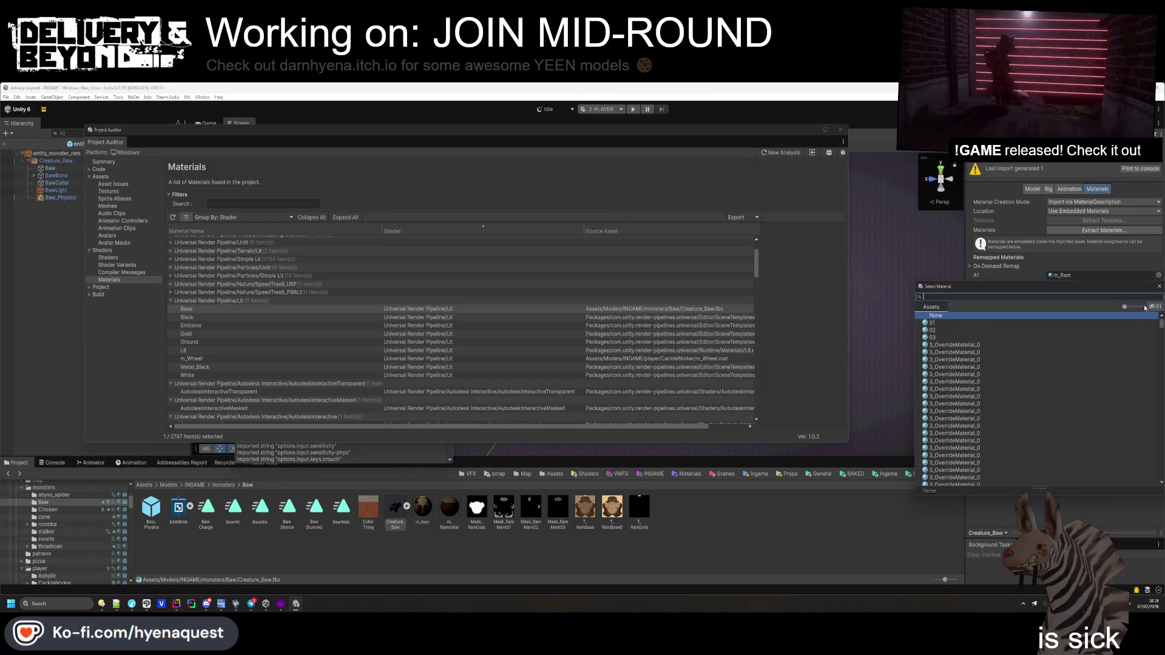
type("LED")
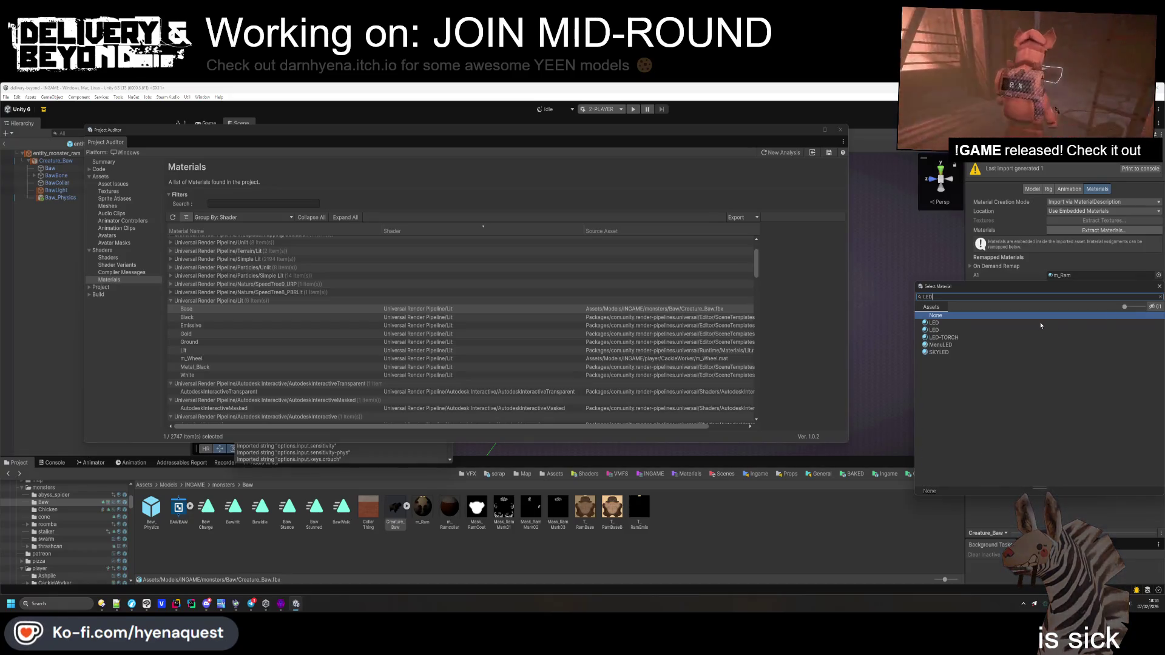
double_click(1044, 325)
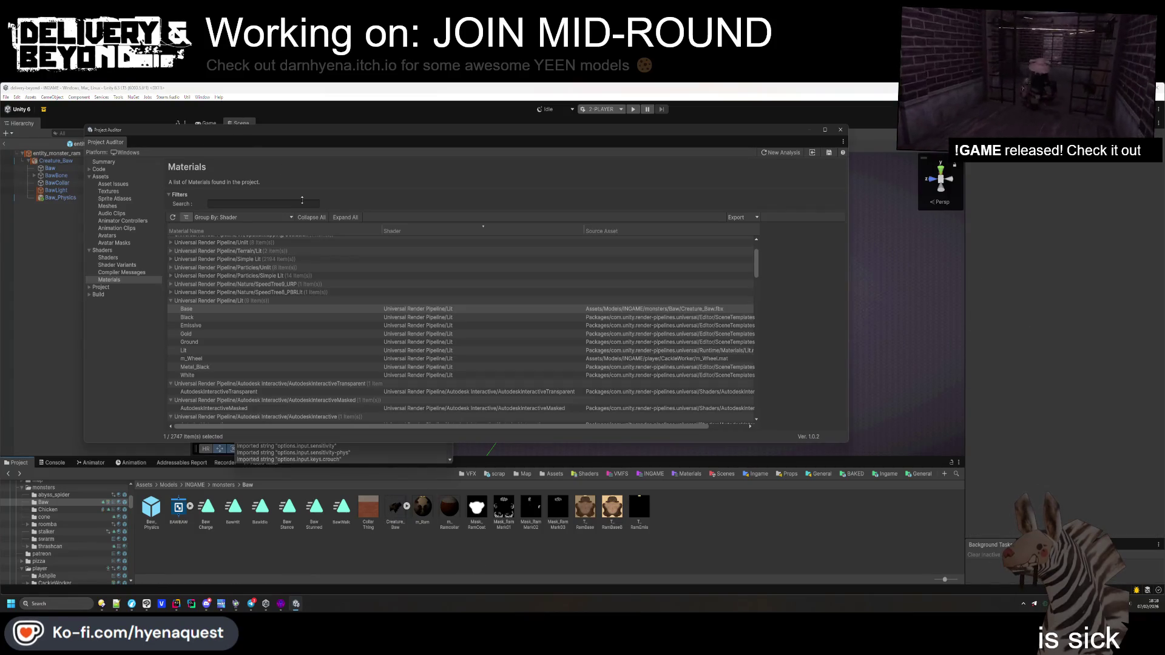
mouse_move(350, 133)
left_mouse_down()
mouse_move(464, 509)
mouse_move(398, 131)
left_mouse_up()
Expand the SpeedTree material groups, then open Compiler Messages listing 5 shader messages
scroll(285, 270, "down", 2)
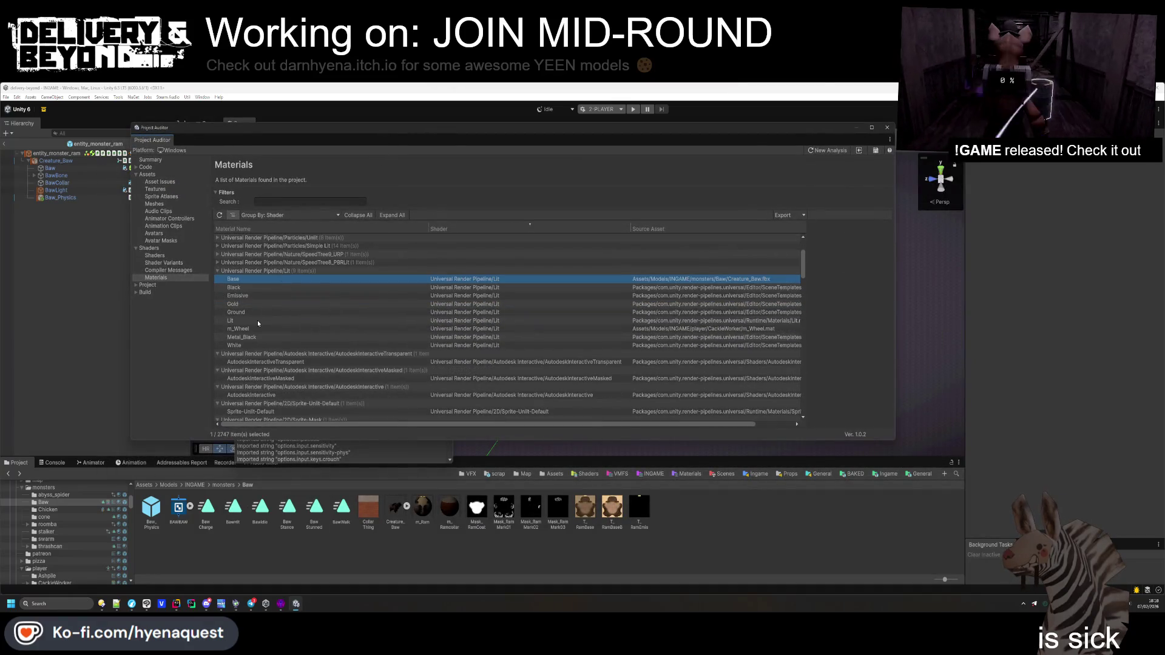
scroll(260, 331, "up", 3)
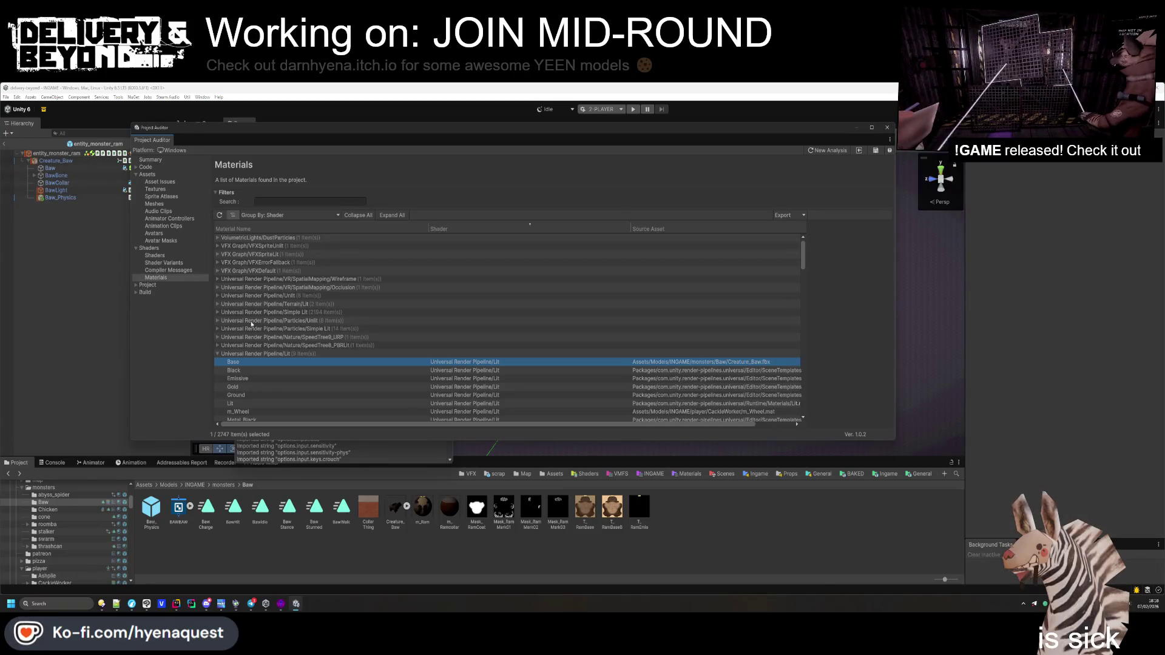
left_click(265, 337)
left_click(217, 345)
left_click(218, 339)
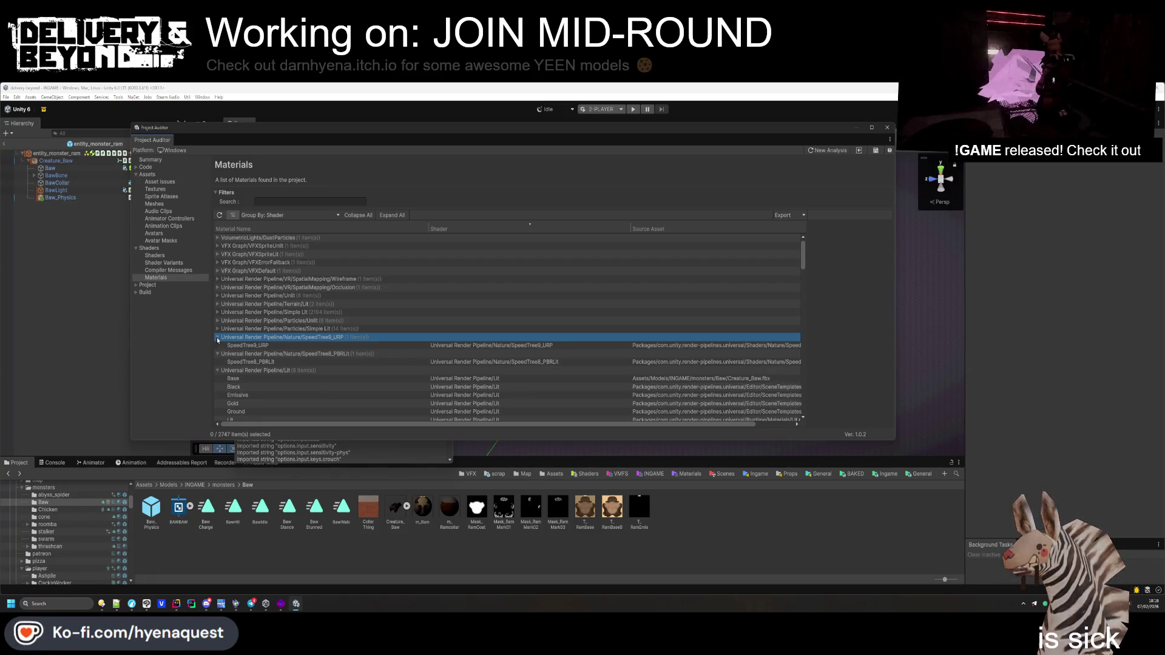
left_click(249, 346)
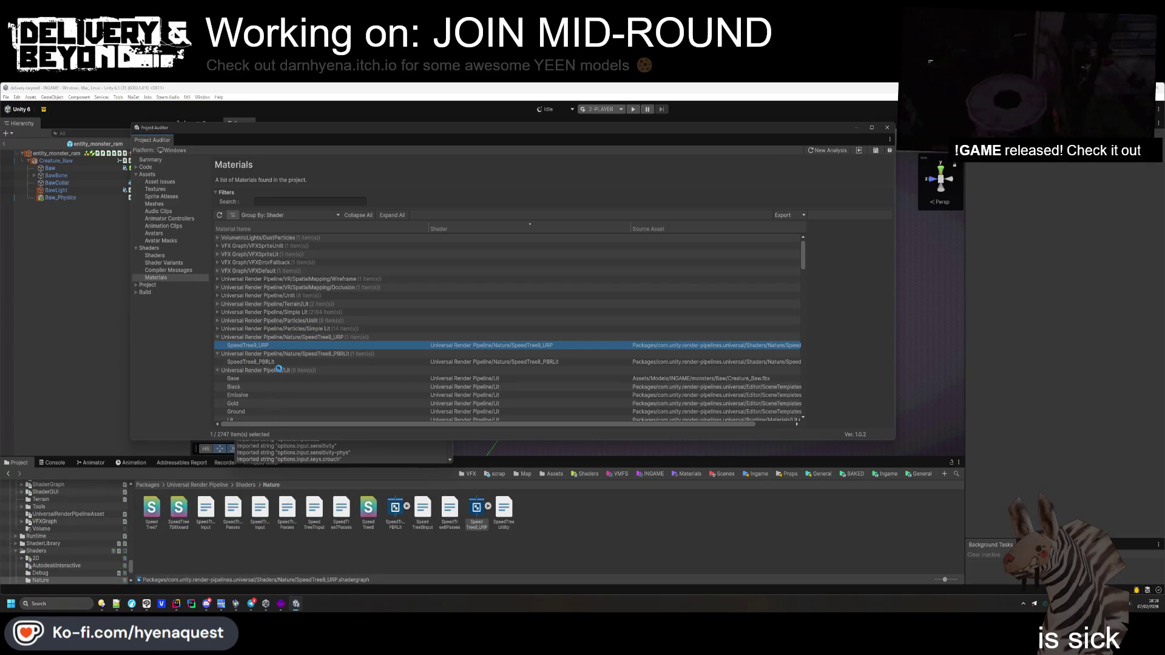
left_click(271, 247)
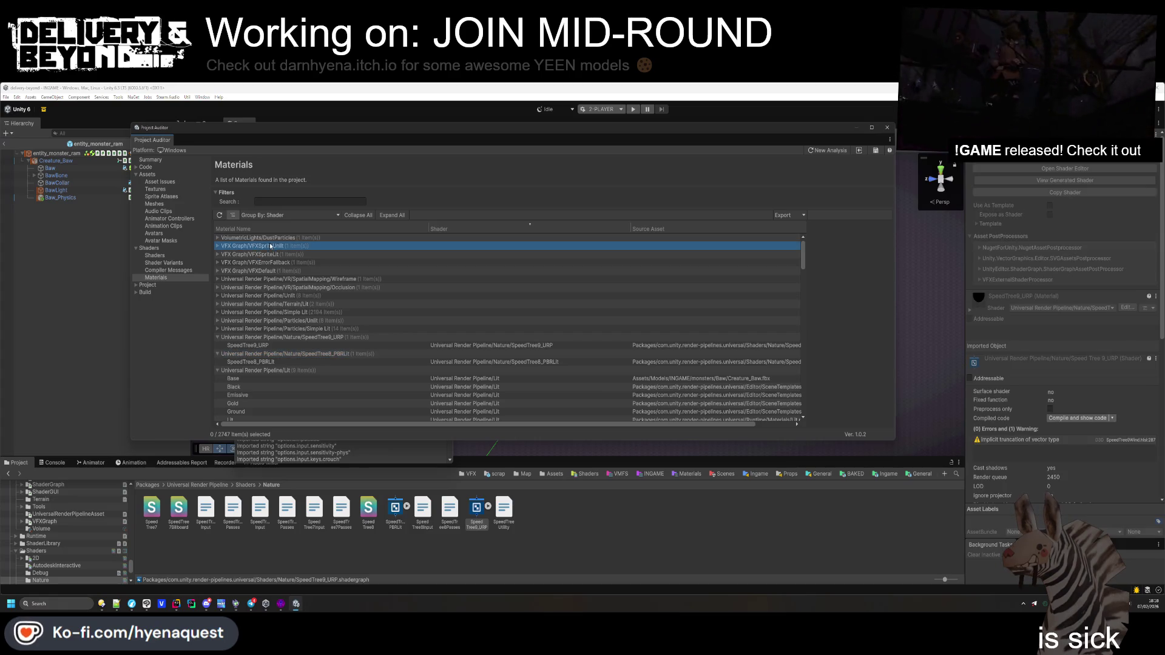
left_click(163, 271)
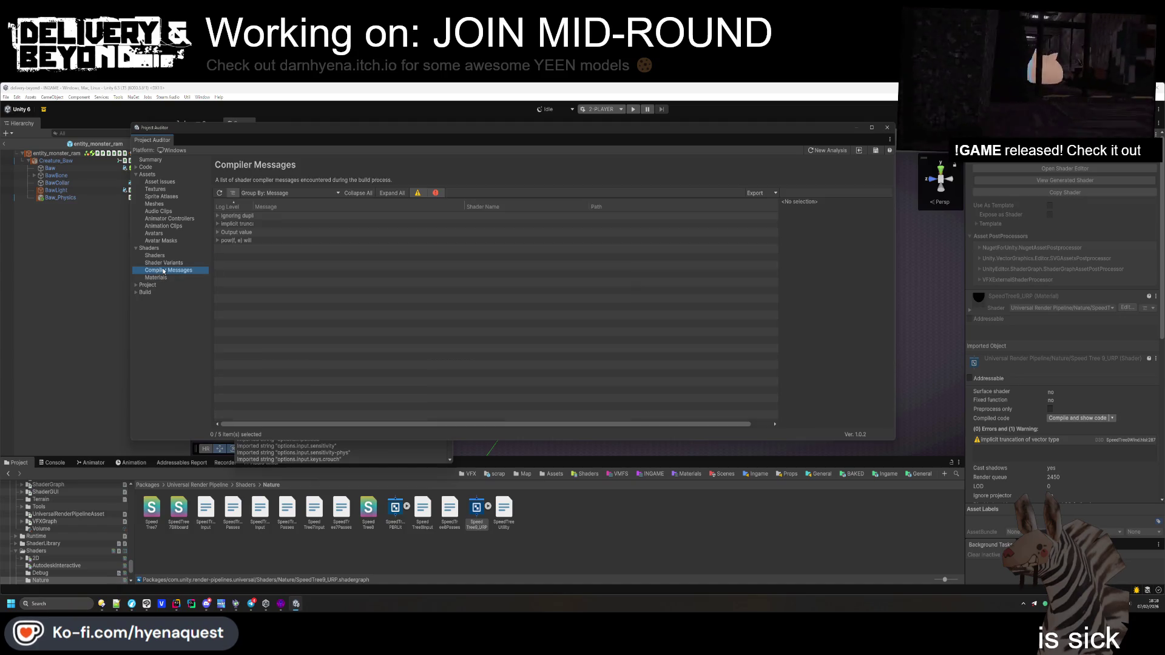
Open the Project Auditor Shaders list and select the Complex Lit shader
left_click(171, 263)
left_click(162, 257)
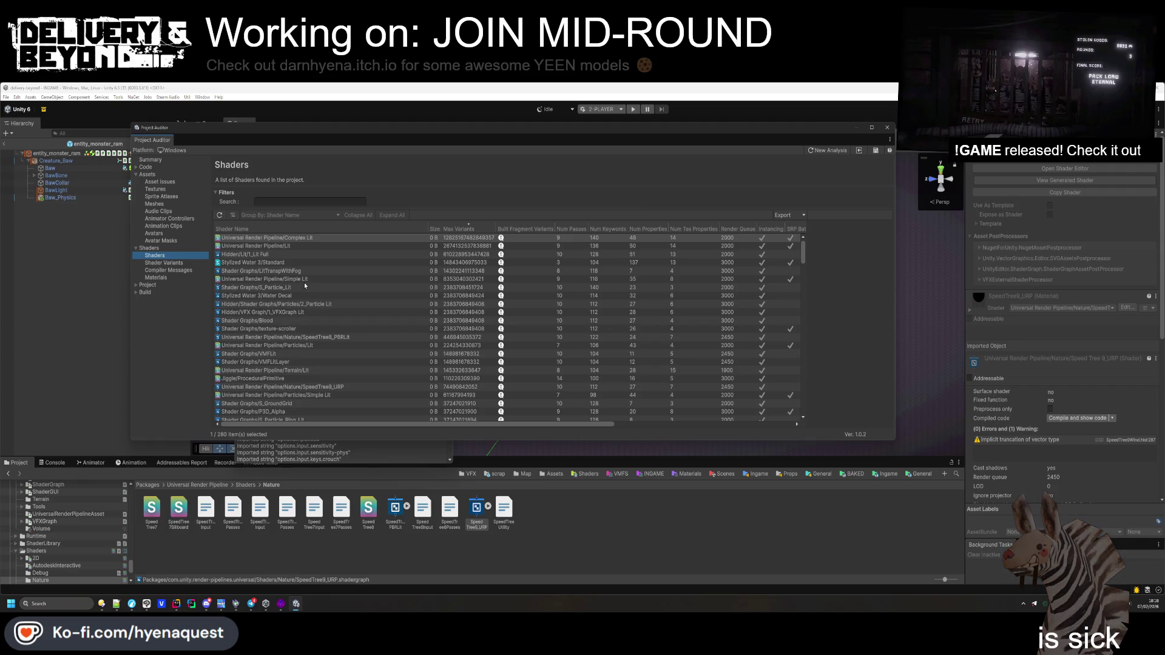
left_click(277, 242)
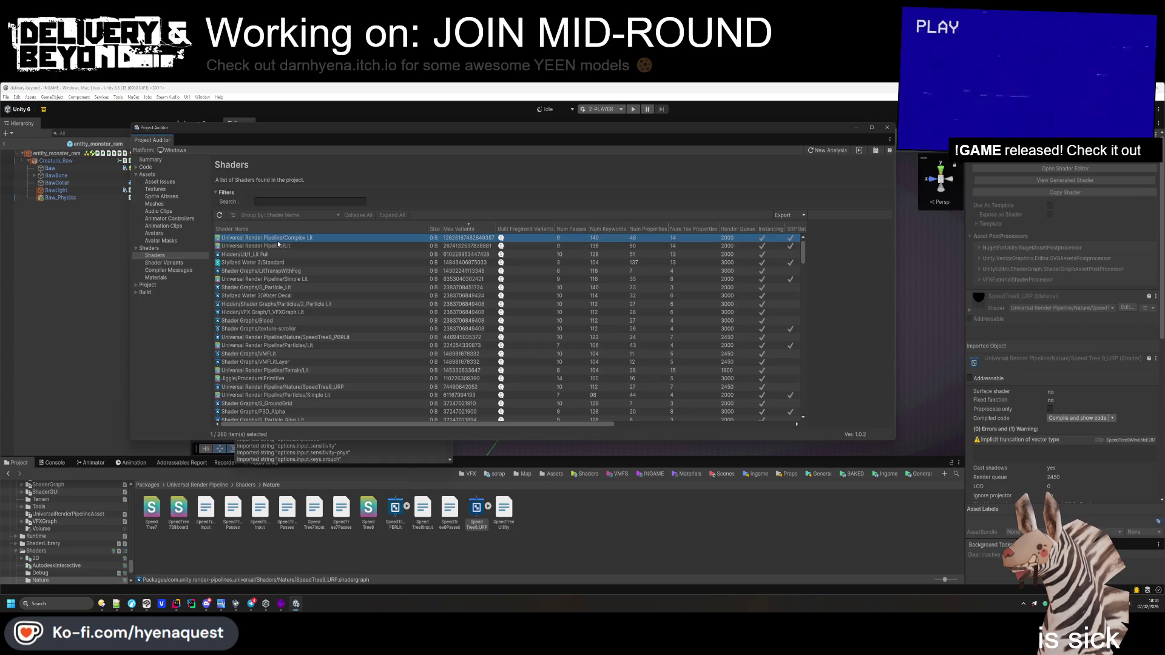
right_click(276, 246)
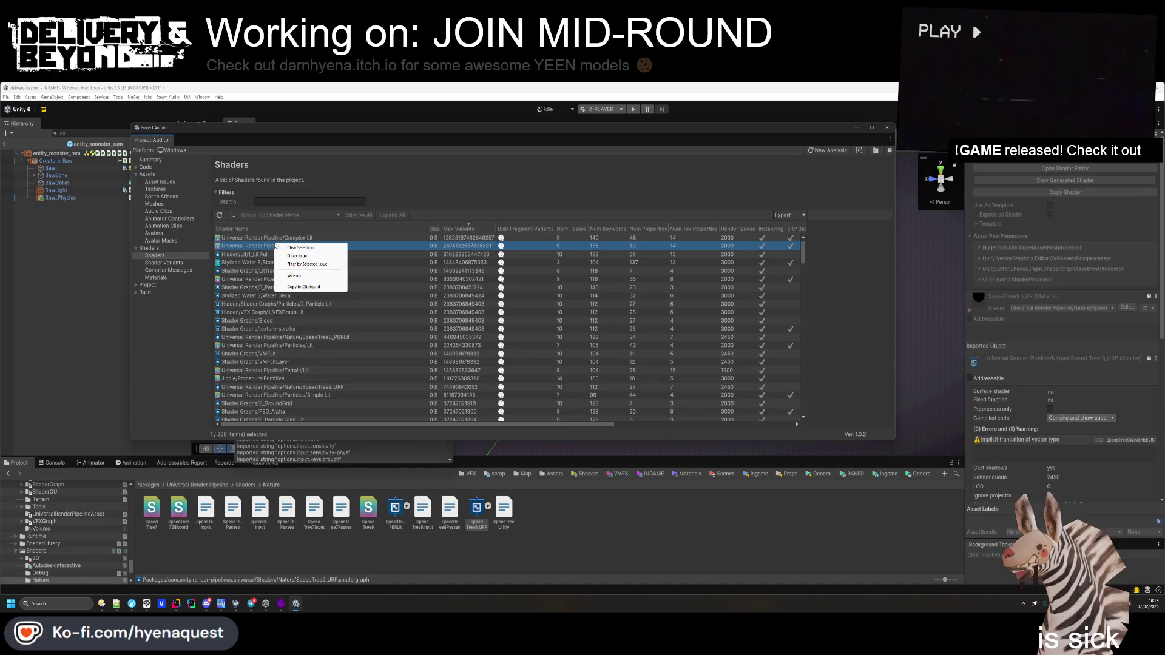
left_click(300, 248)
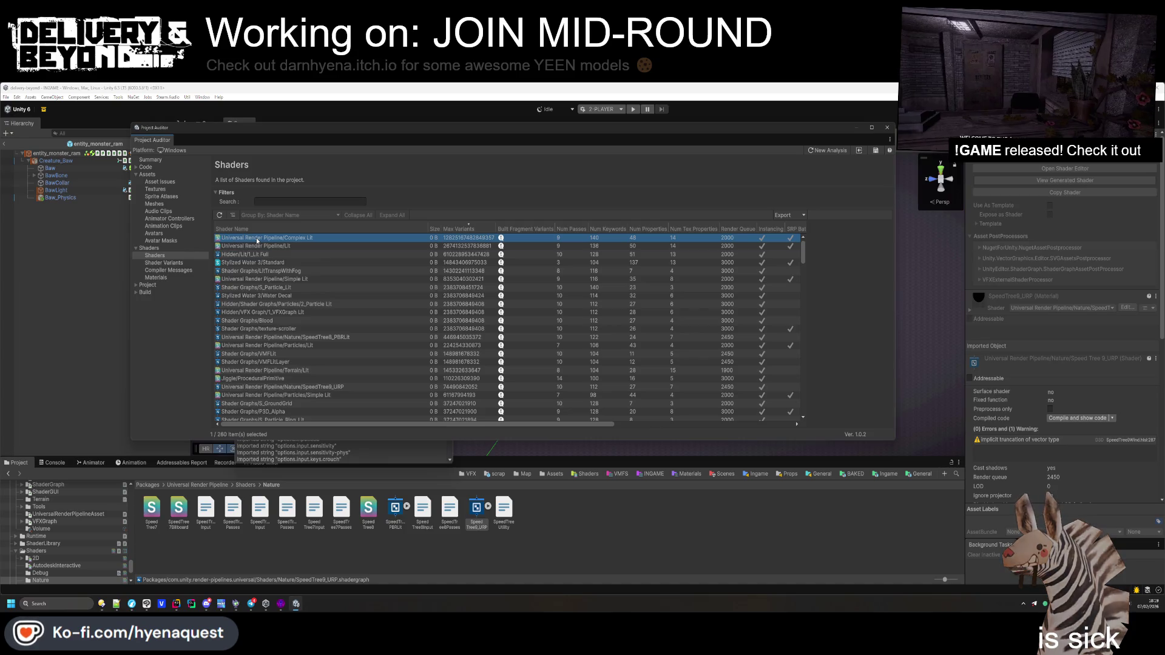
Browse shaders Shader Graphs/VMFLit, Particles/Lit, Shader Graphs/Blood and Universal Render Pipeline/Simple Lit
scroll(433, 295, "down", 5)
left_click(288, 272)
key("Up")
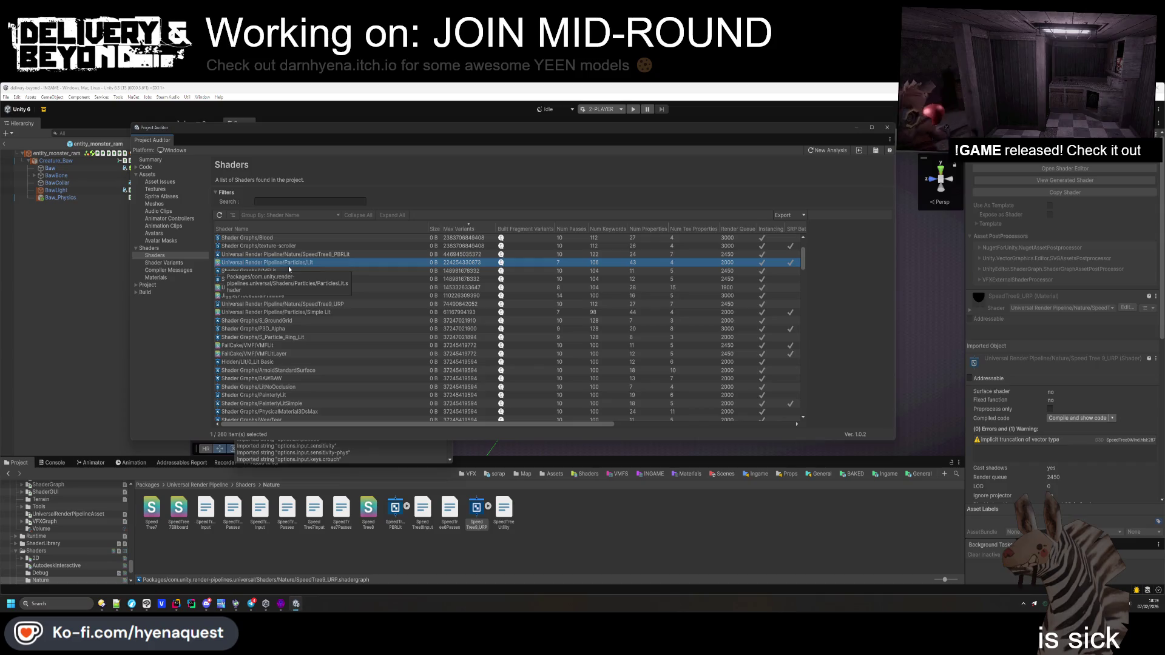
scroll(282, 328, "up", 5)
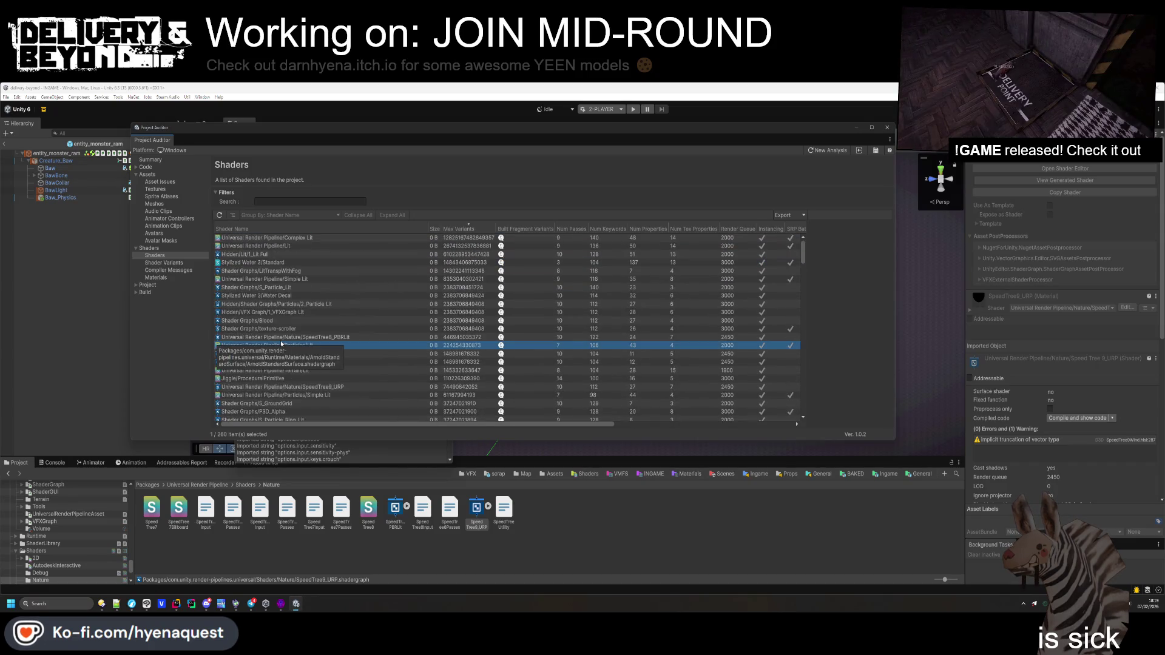
left_click(282, 354)
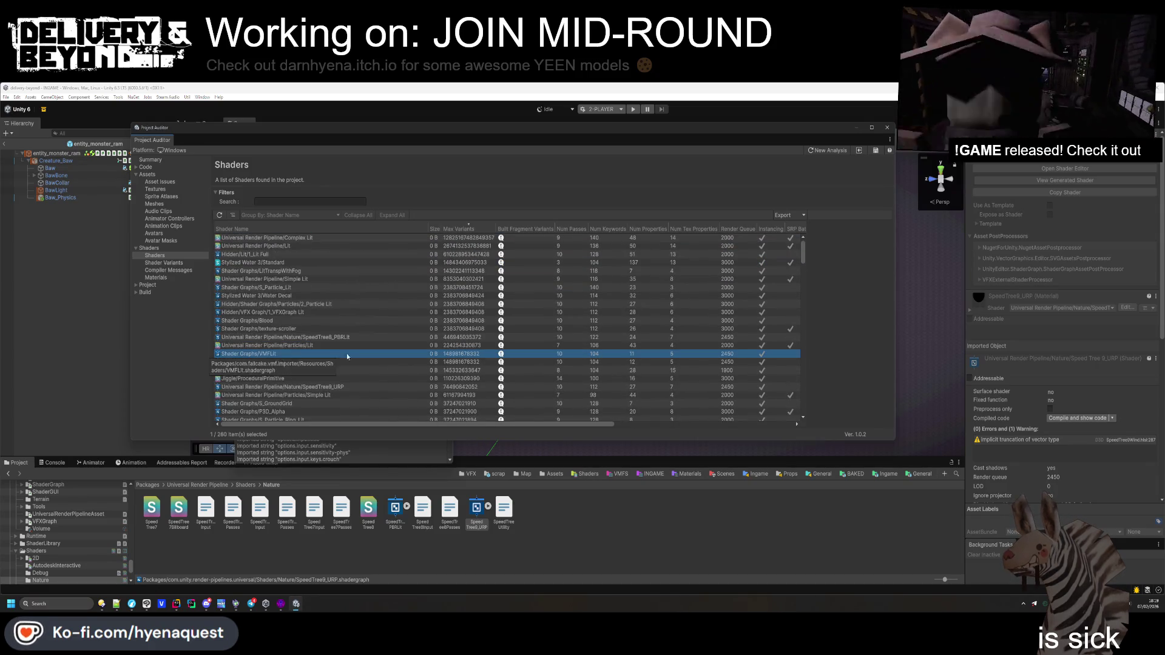
scroll(441, 355, "down", 20)
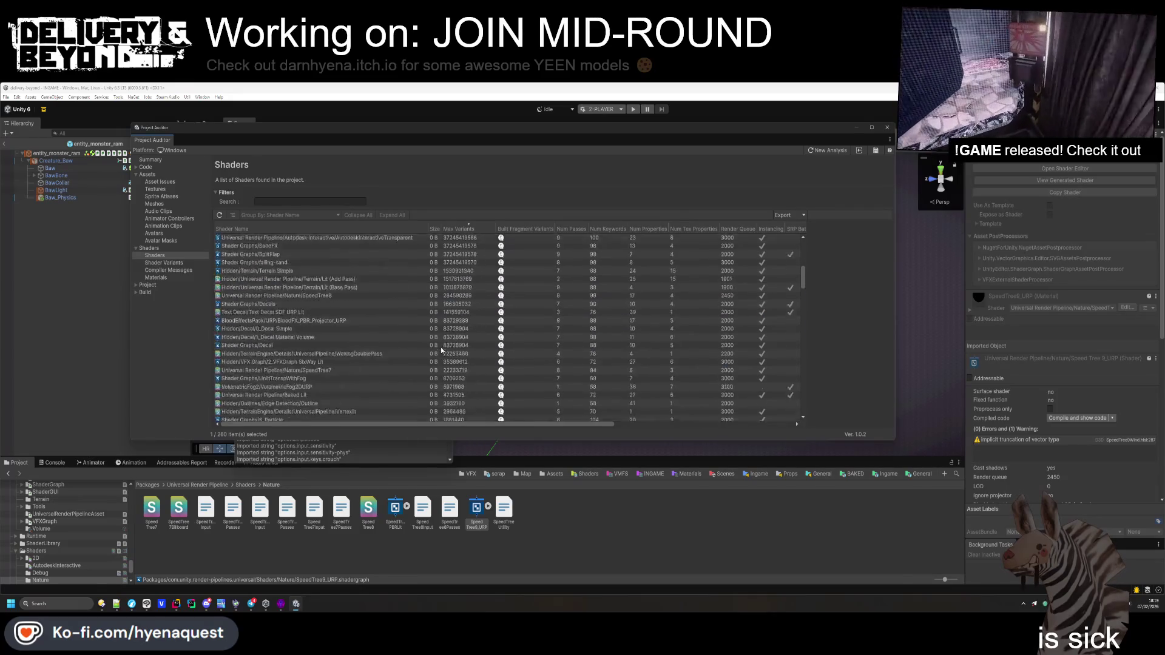
scroll(442, 350, "up", 20)
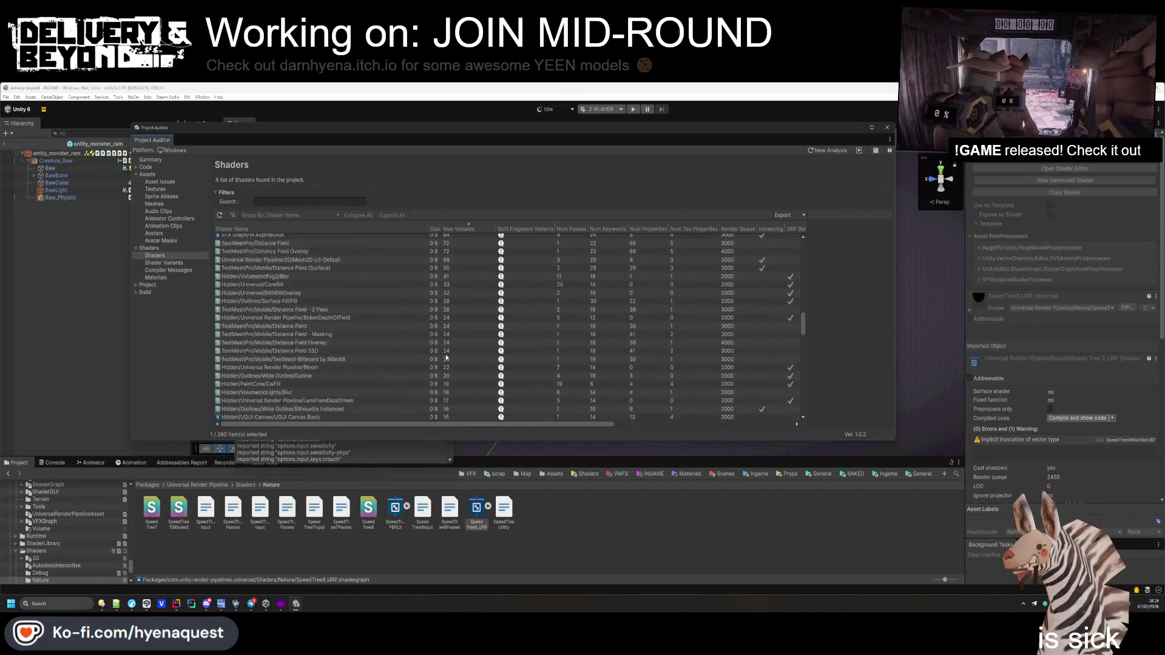
scroll(415, 377, "up", 4)
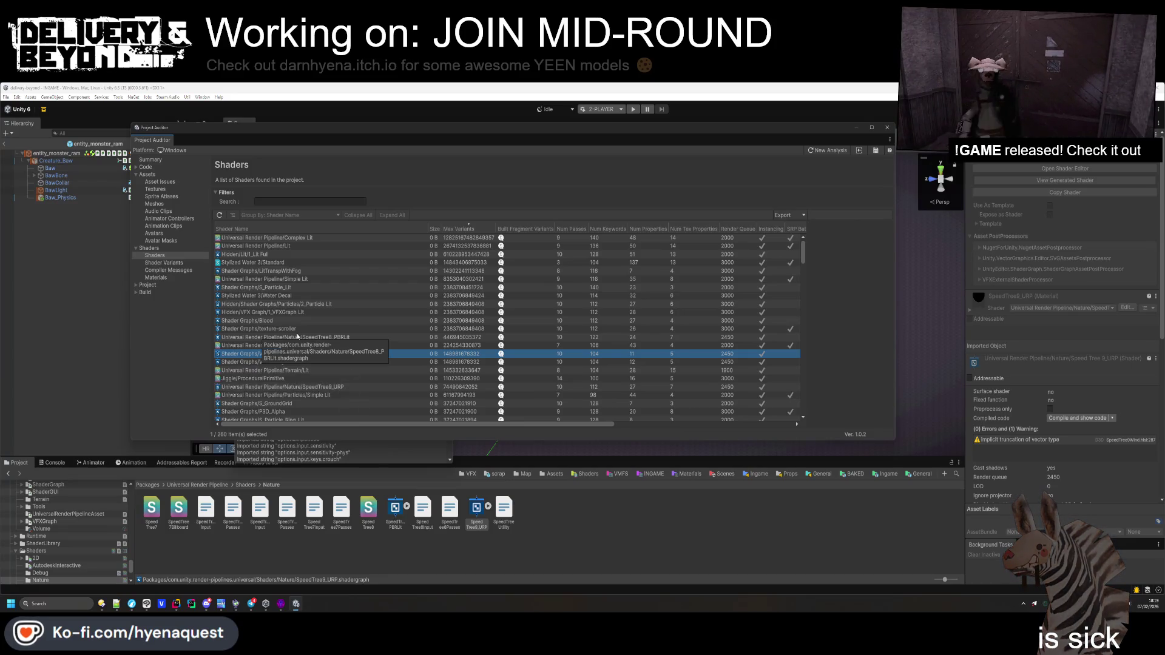
left_click(284, 321)
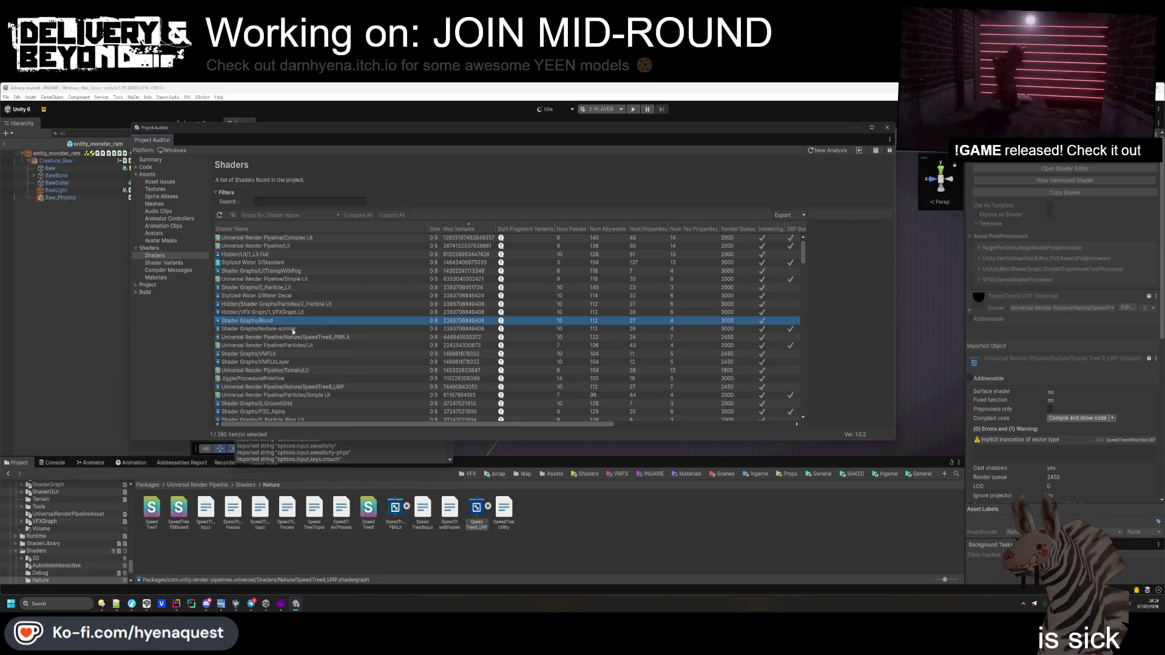
left_click(280, 279)
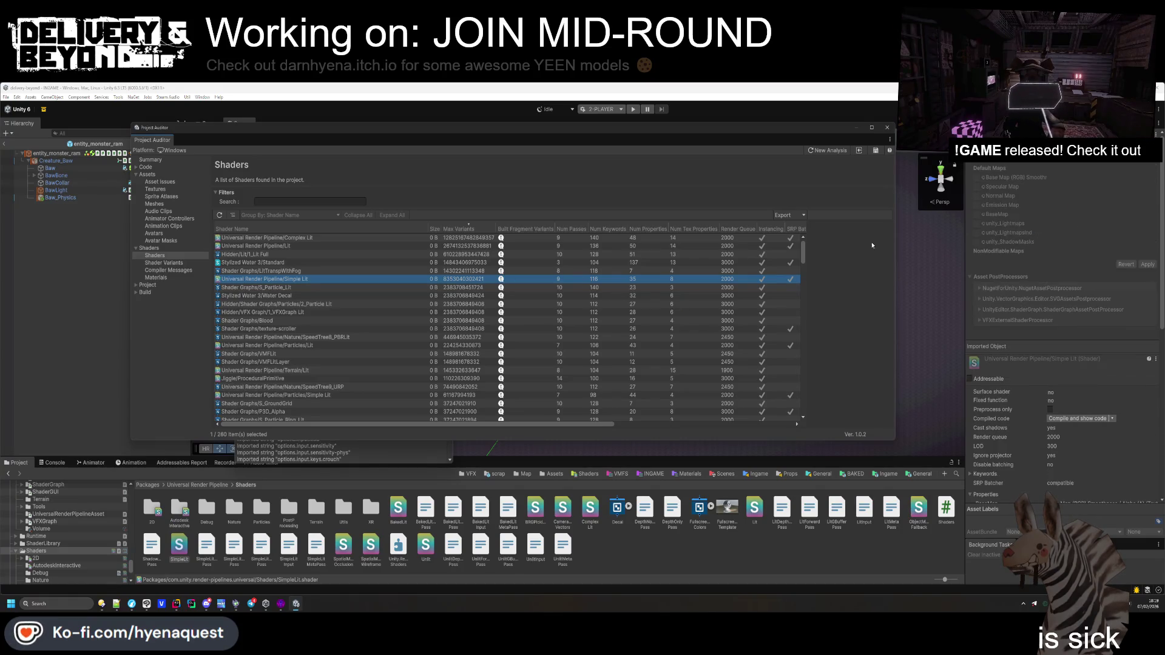
Step through Variants, Compiler Messages and Materials, ending on the 2,123-texture Textures report
left_click(164, 263)
left_click(165, 270)
left_click(165, 277)
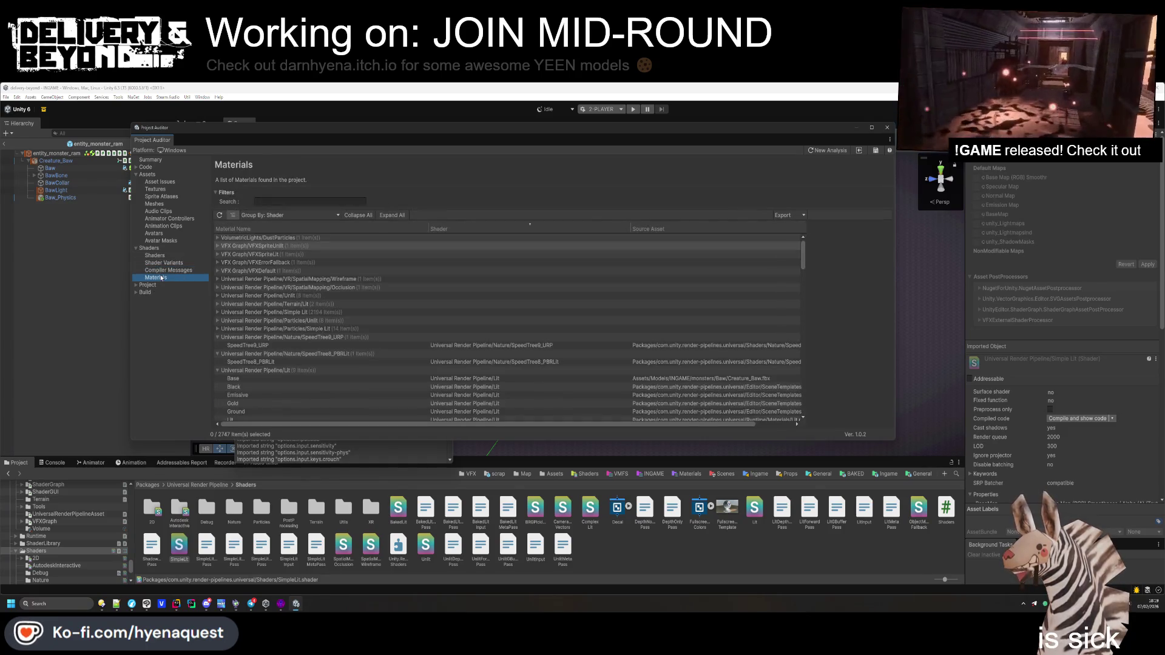
left_click(164, 182)
left_click(156, 189)
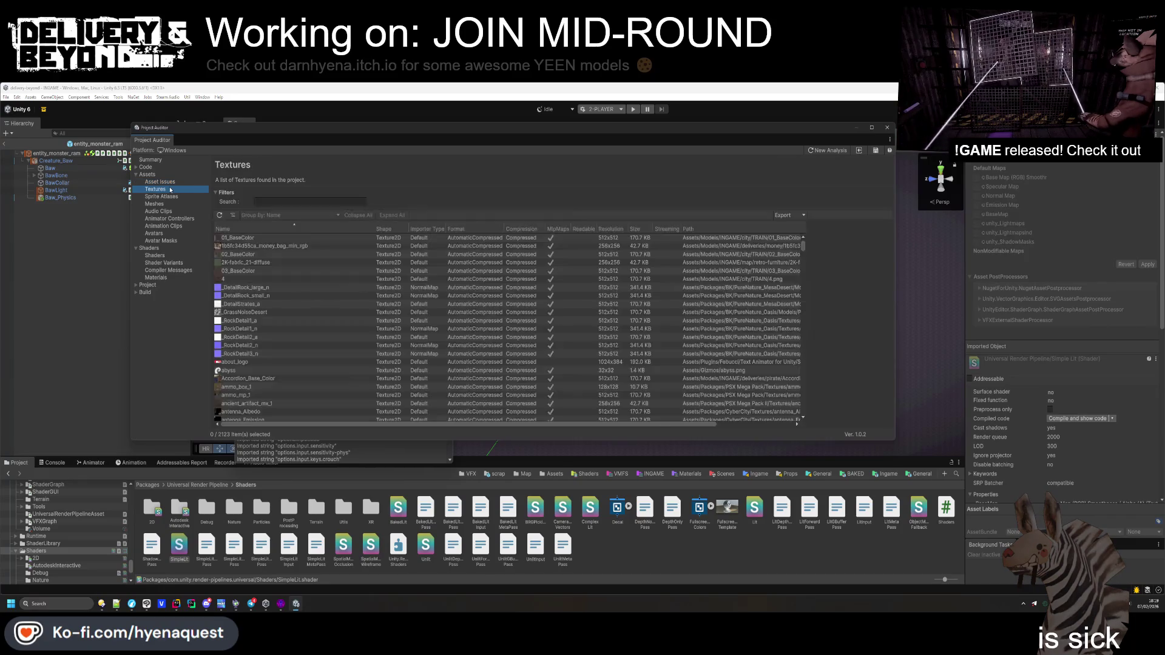
Sort textures by size and open the largest, WORLD-mat-_BaseMap-atlas-0, to its import settings
left_click(641, 230)
left_click(266, 238)
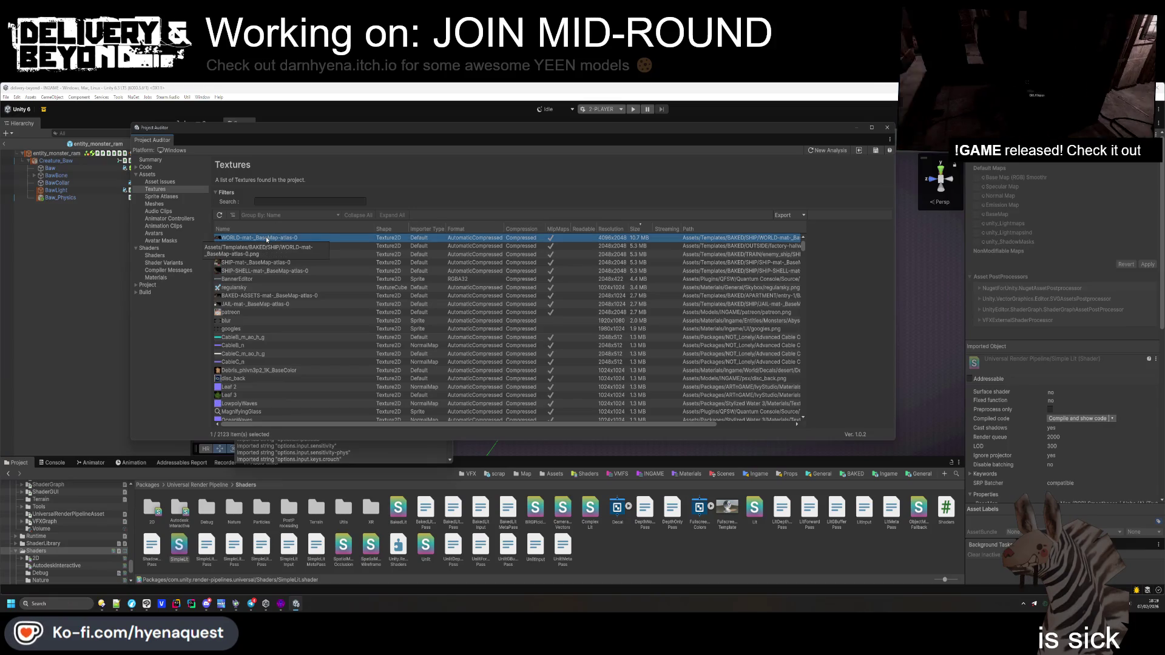
double_click(266, 239)
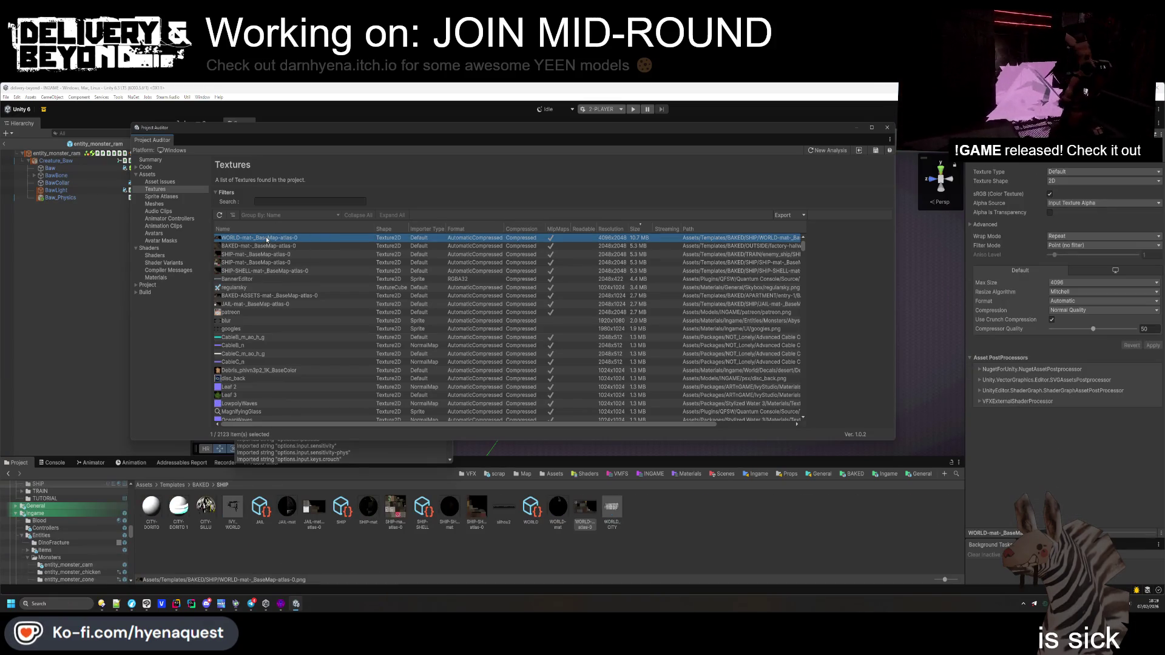
Browse the sprite atlas, audio, animation and avatar views, then the code and Project Settings issues
left_click(176, 198)
left_click(167, 212)
left_click(169, 219)
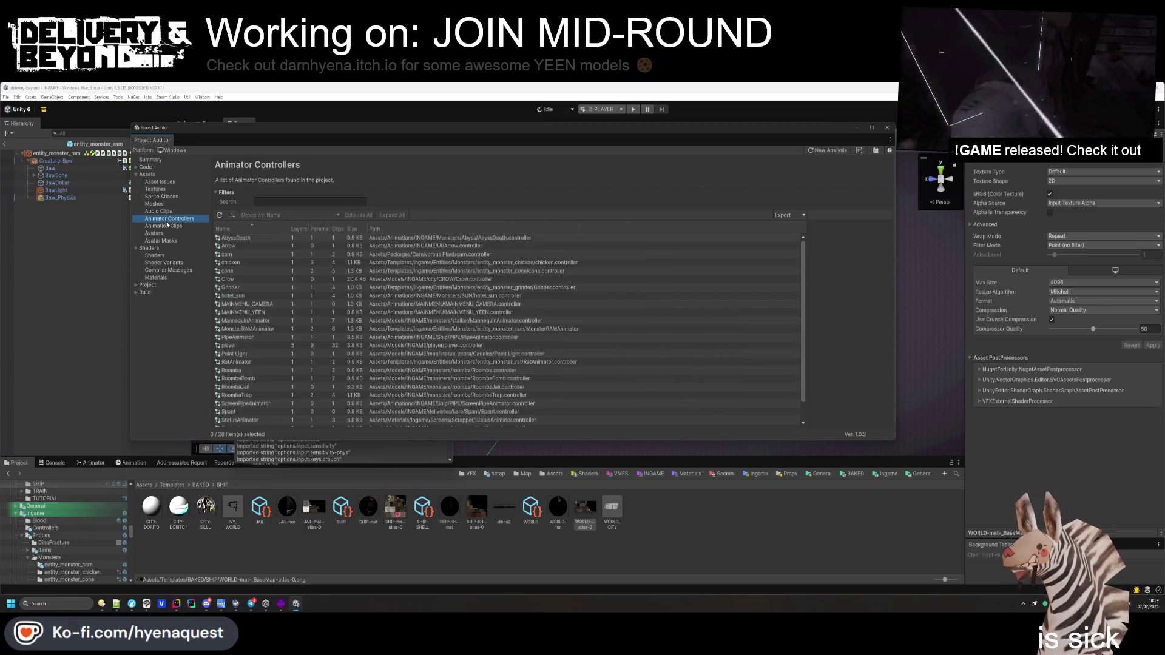
left_click(163, 225)
left_click(163, 233)
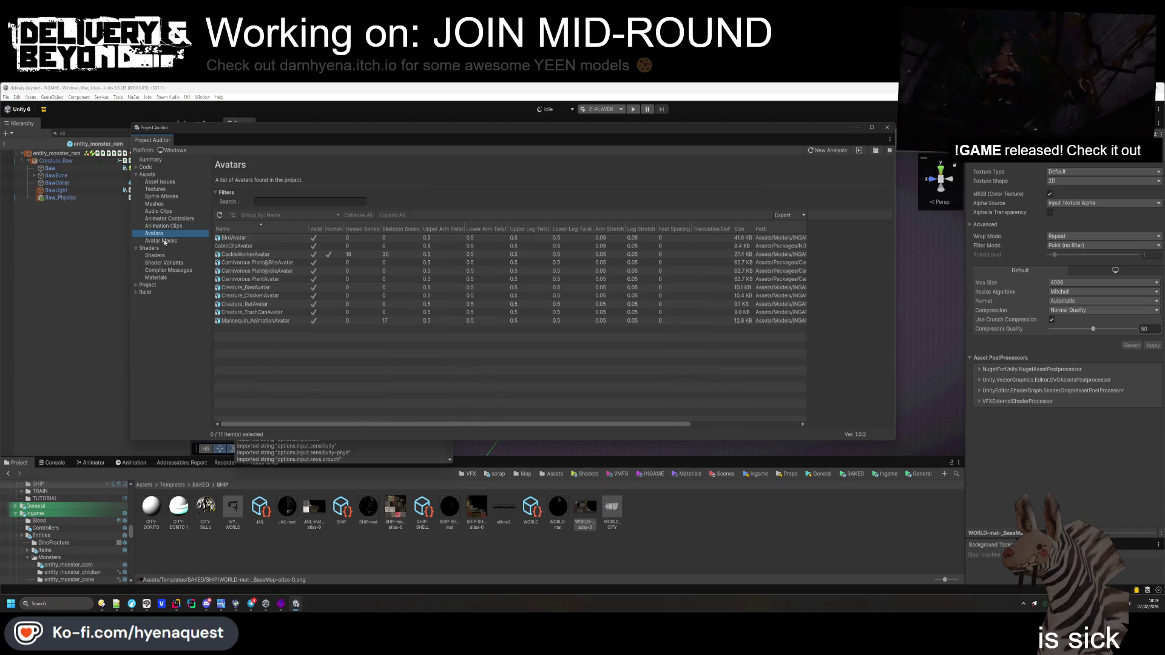
left_click(165, 242)
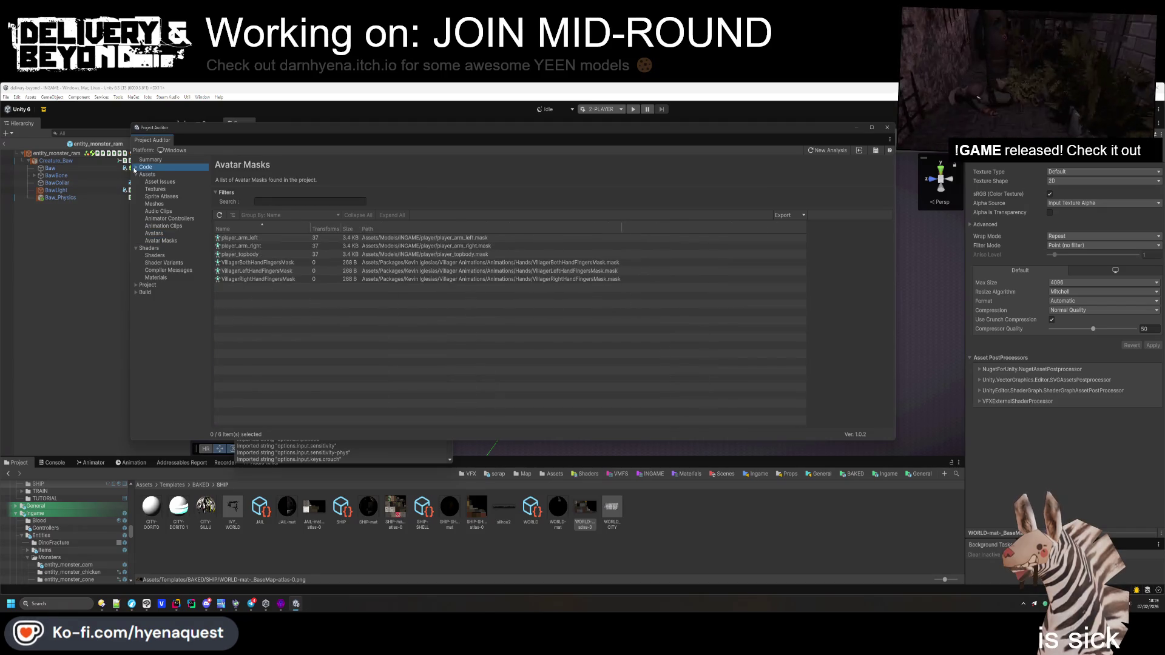
left_click(146, 167)
left_click(142, 285)
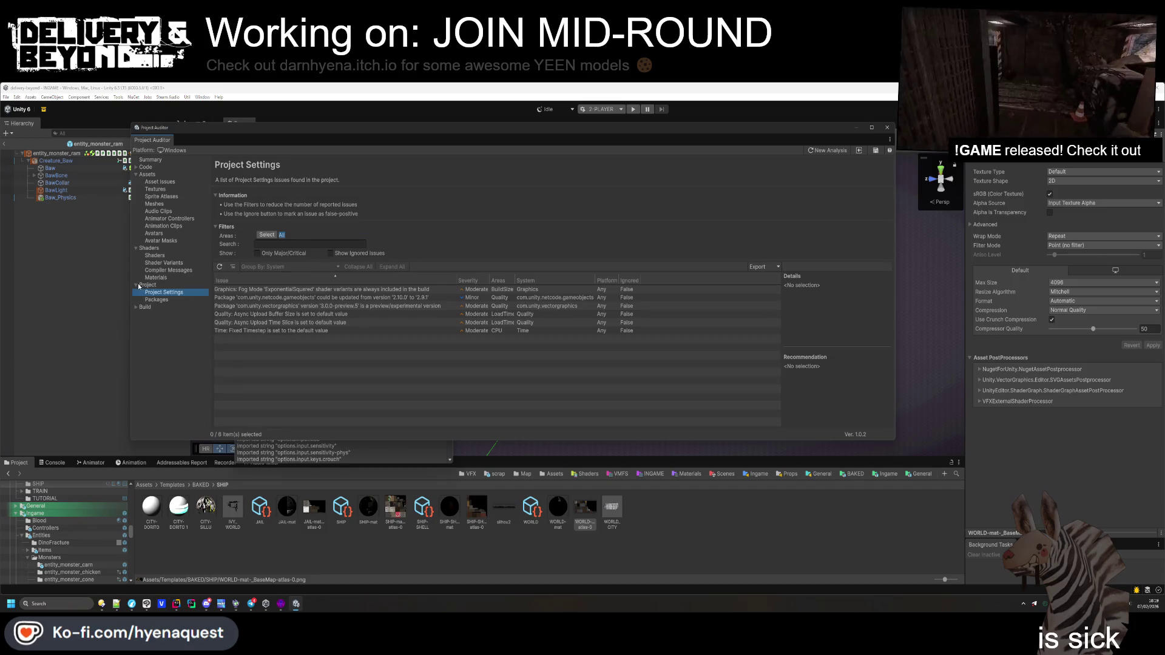
Review the package issues and apply the automatic fix for the fog mode shader variants issue
left_click(305, 307)
left_click(304, 298)
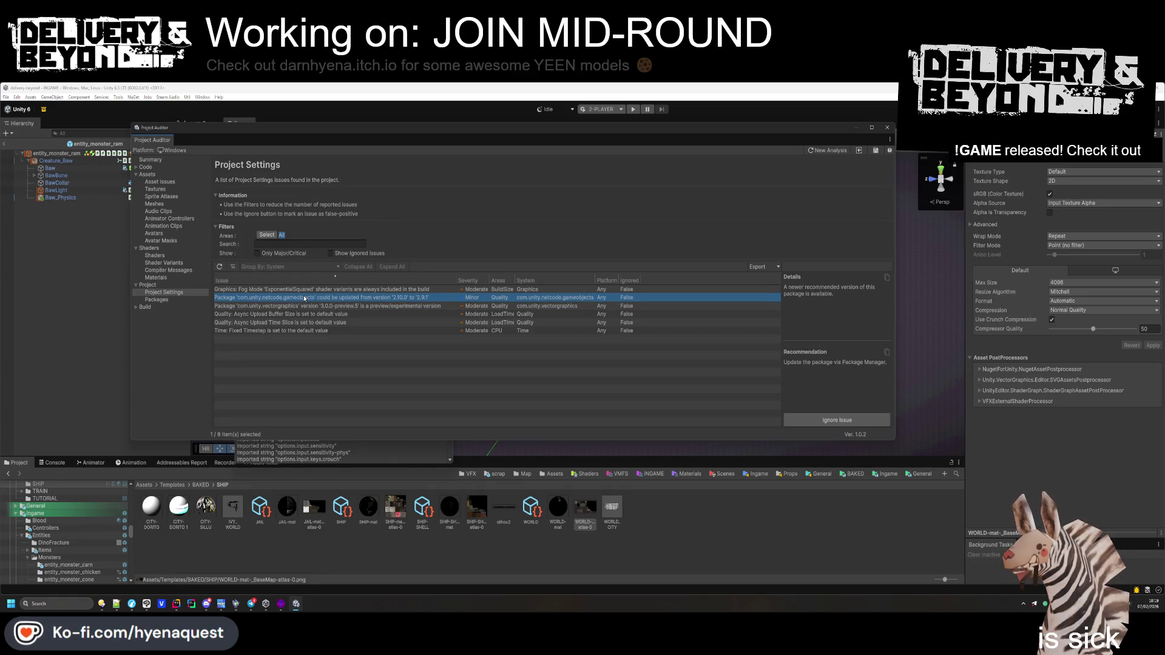
left_click(314, 290)
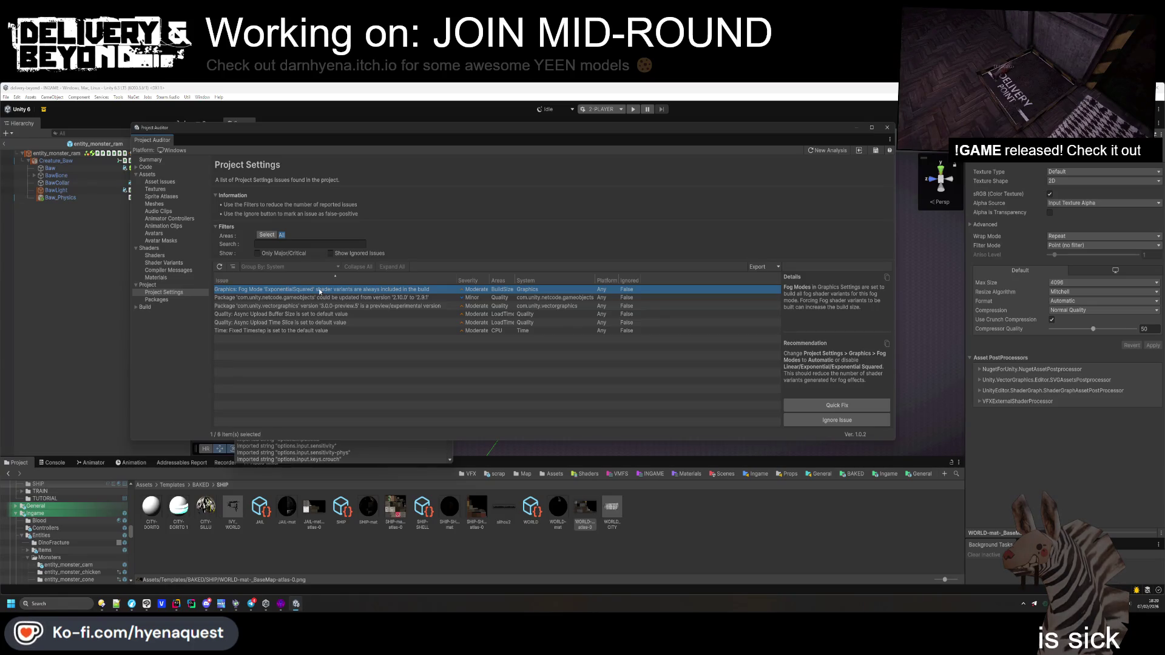
right_click(320, 292)
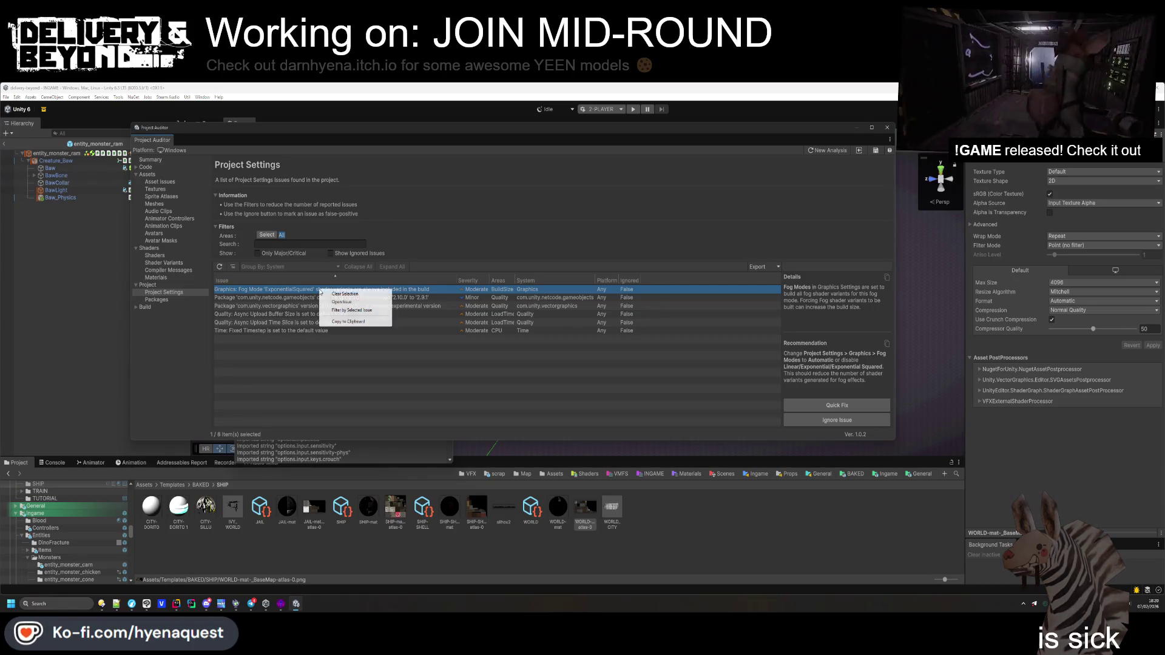
left_click(833, 405)
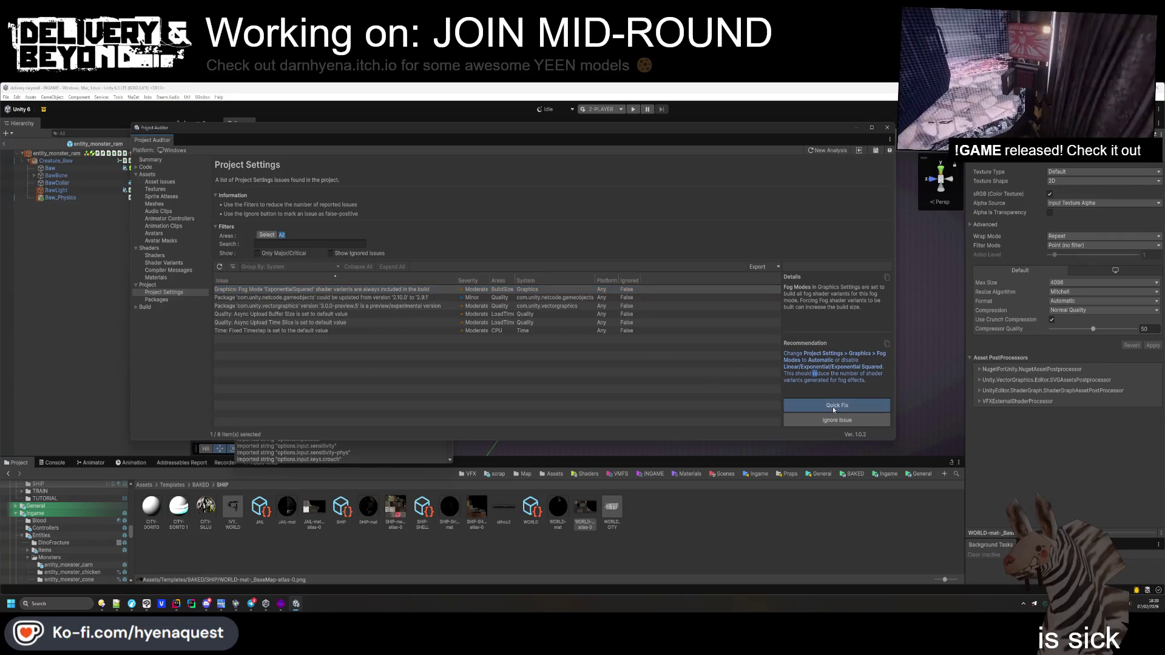
left_click(832, 406)
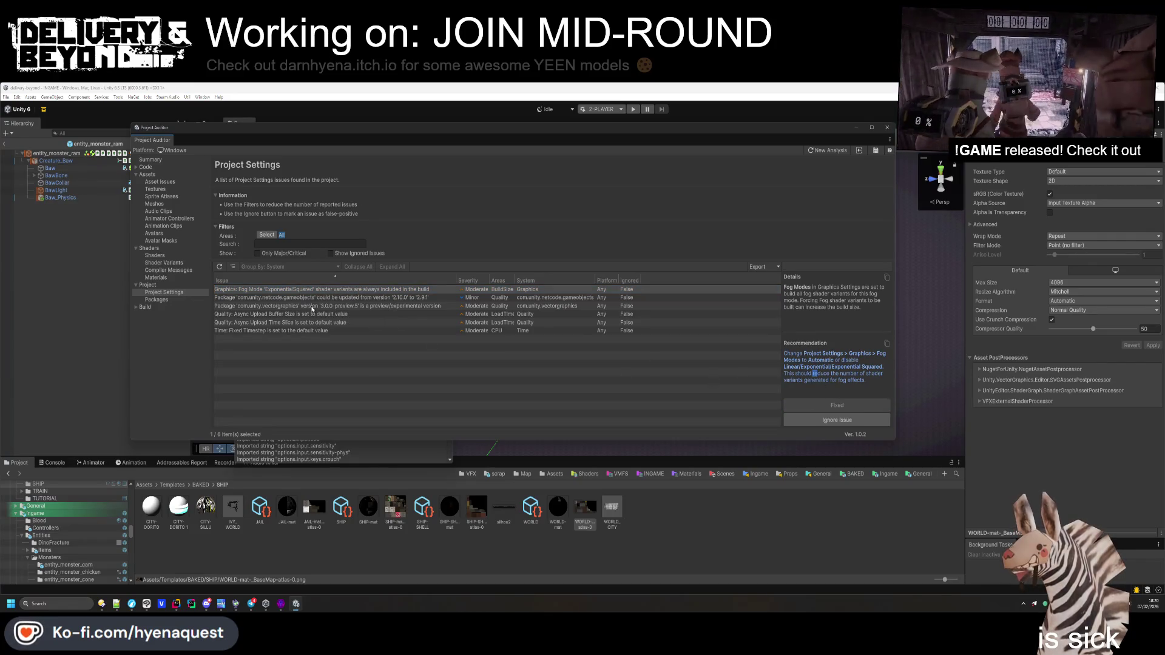
Look over the packages, build size, code issues and summary views, then close Project Auditor
left_click(267, 306)
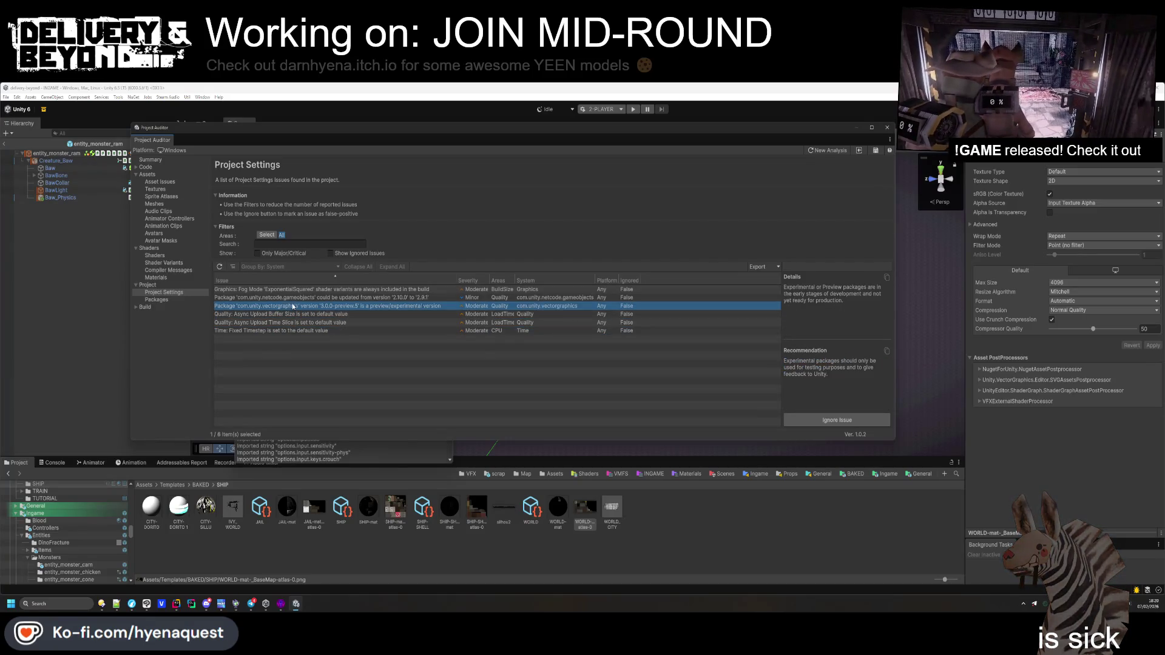
left_click(158, 299)
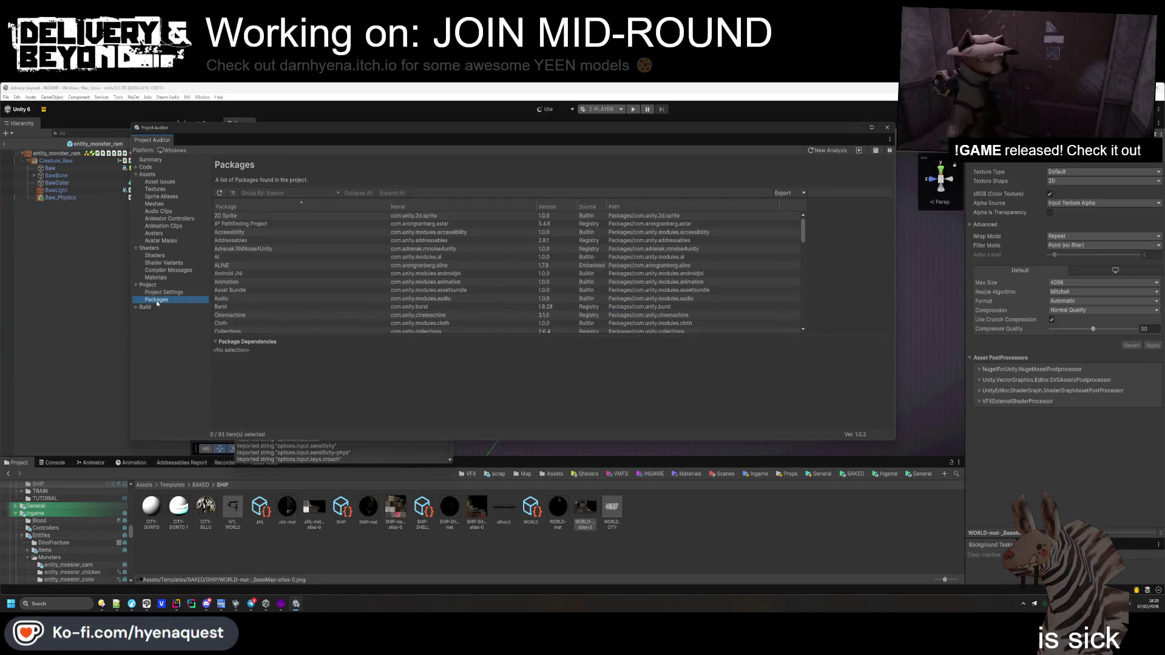
left_click(145, 308)
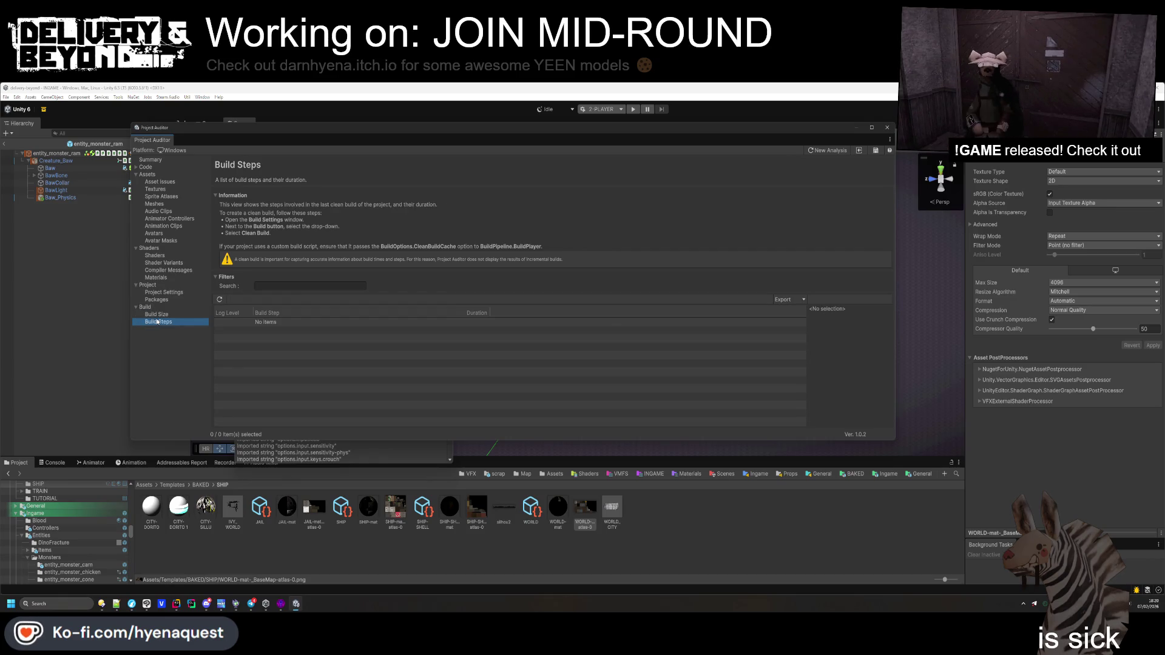
left_click(158, 242)
left_click(145, 167)
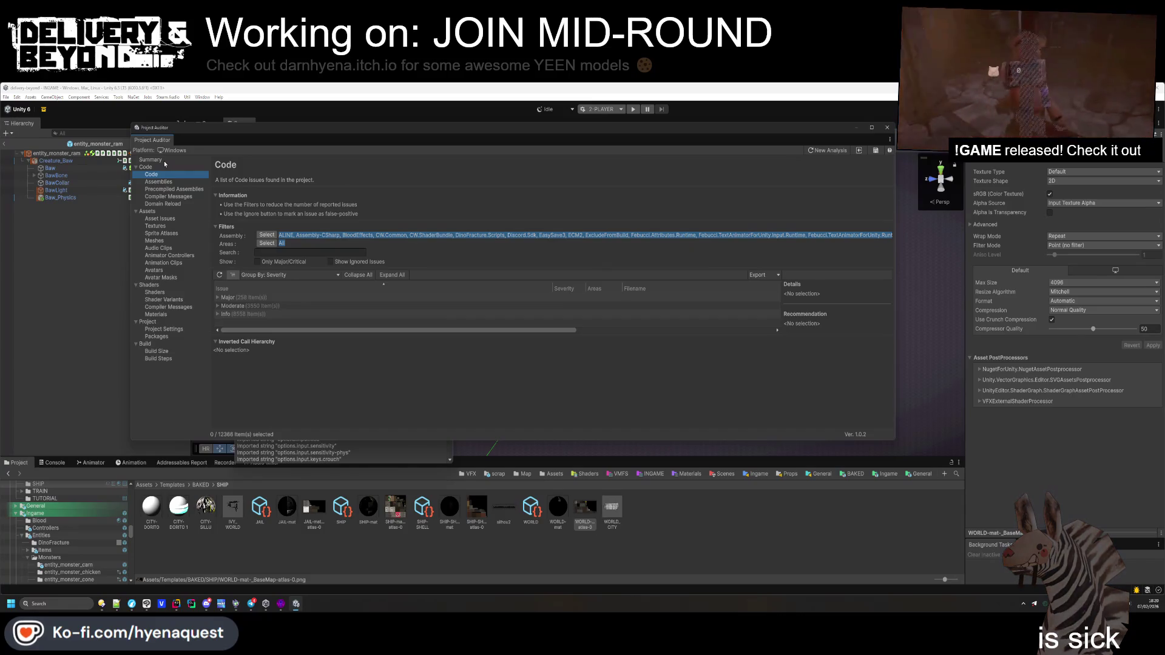
left_click(151, 160)
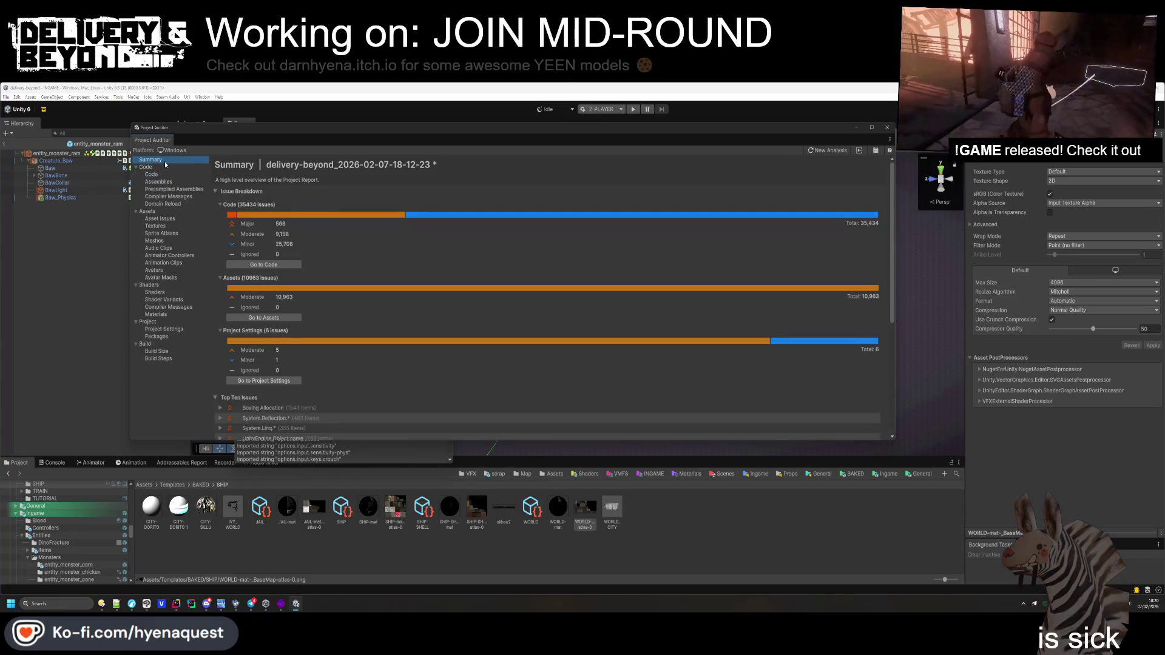
left_click(887, 128)
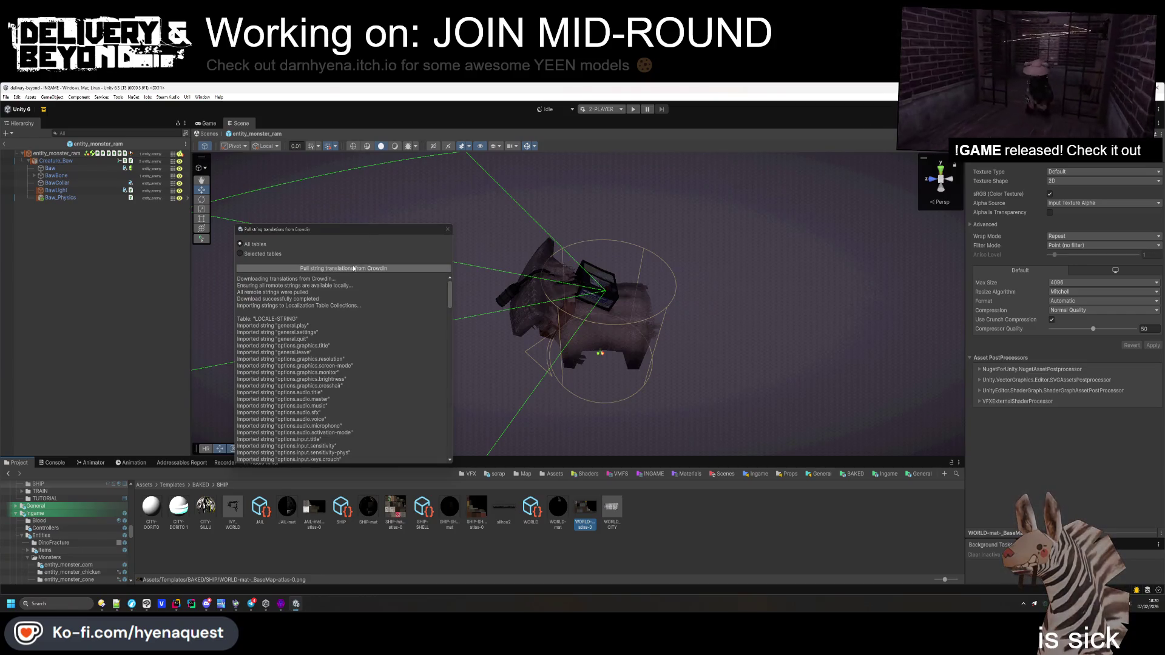
Close the Crowdin dialog, leave the ram prefab, dismiss Steam Audio export and collapse [SPACESHIP]
left_click(71, 320)
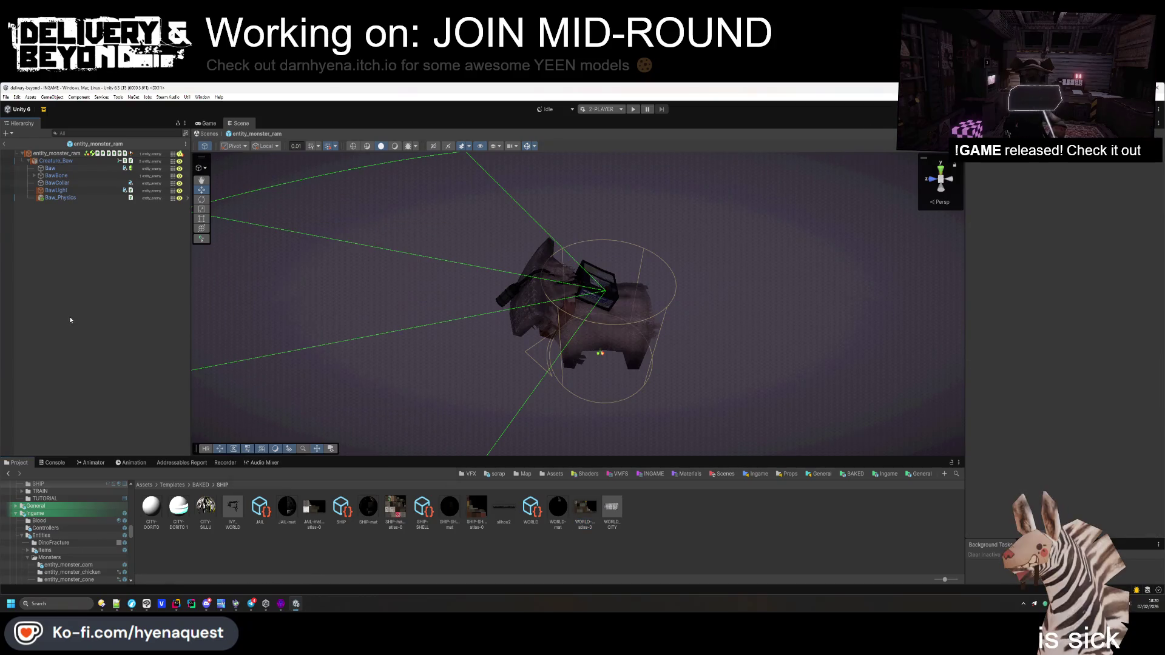
left_click(4, 144)
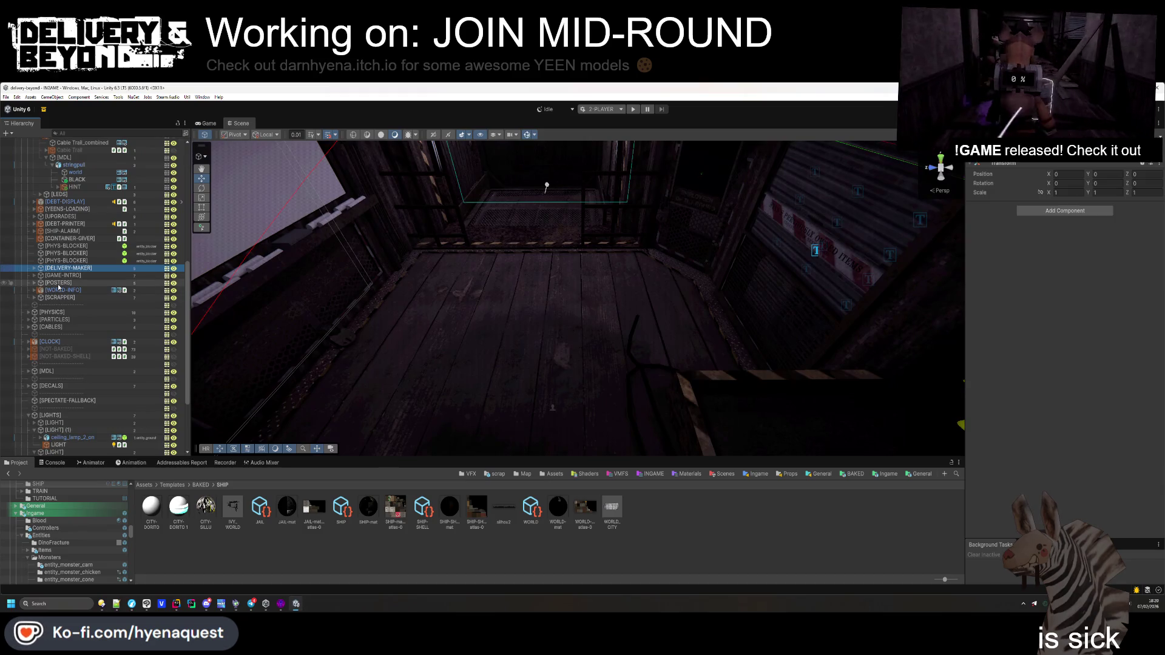
left_click_drag(546, 316, 580, 345)
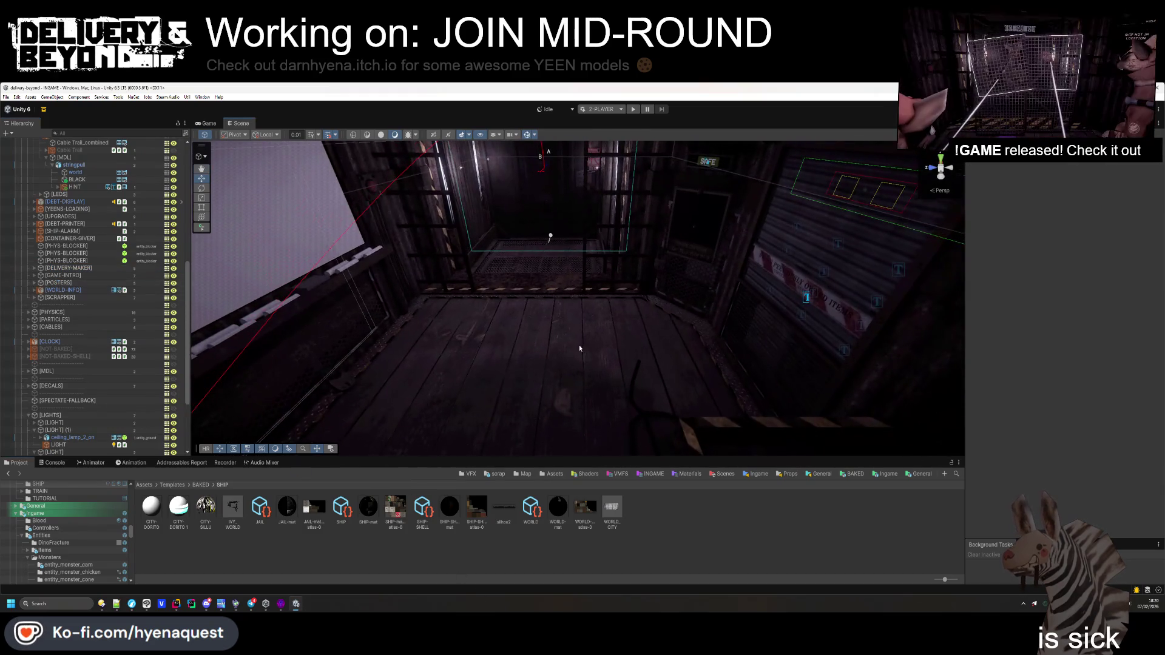
left_click(168, 97)
left_click(169, 97)
left_click(169, 97)
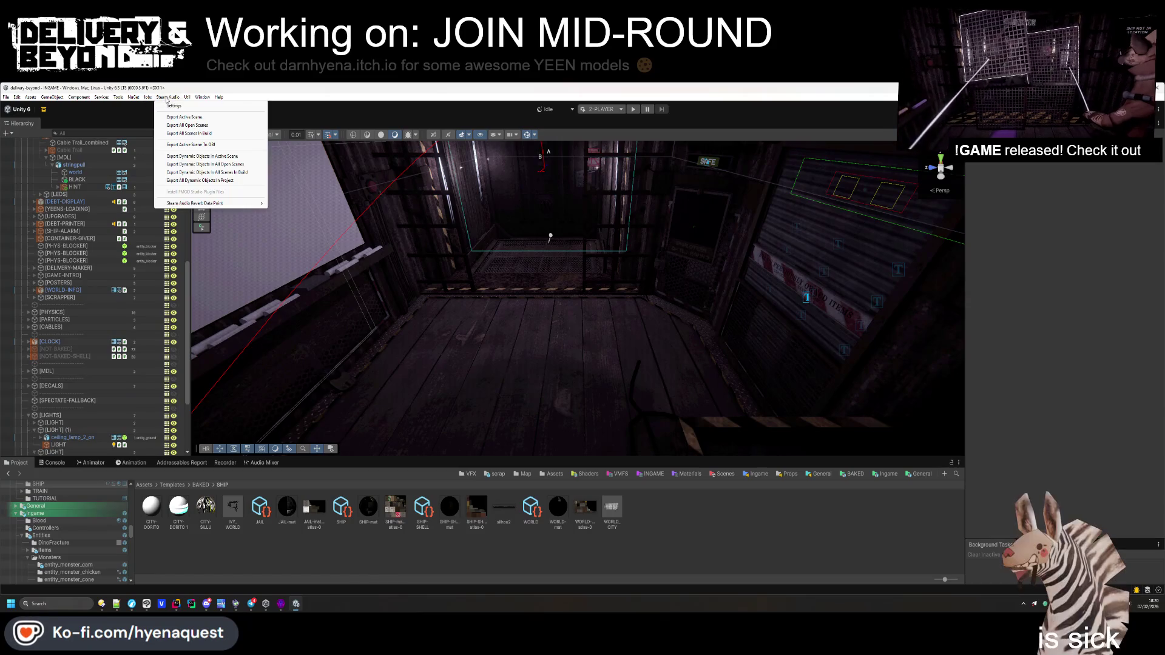
left_click(201, 158)
scroll(106, 308, "up", 10)
left_click(22, 237)
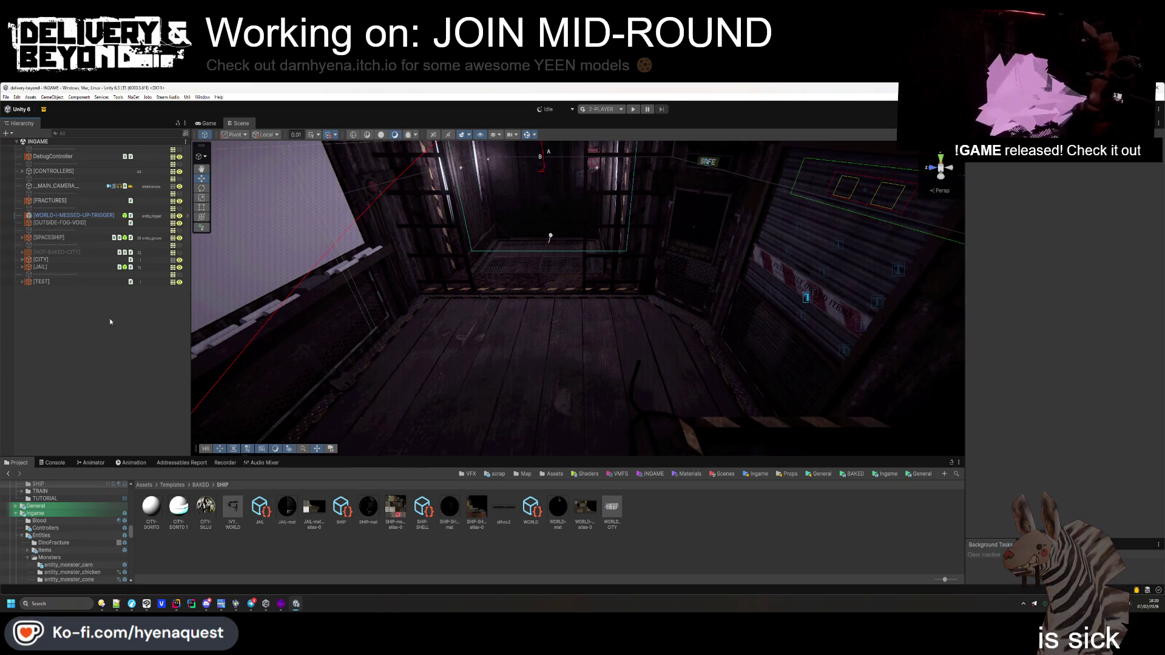
Switch the play-mode scenario to DEV and open Build Profiles with Ctrl+Shift+B
left_click(607, 111)
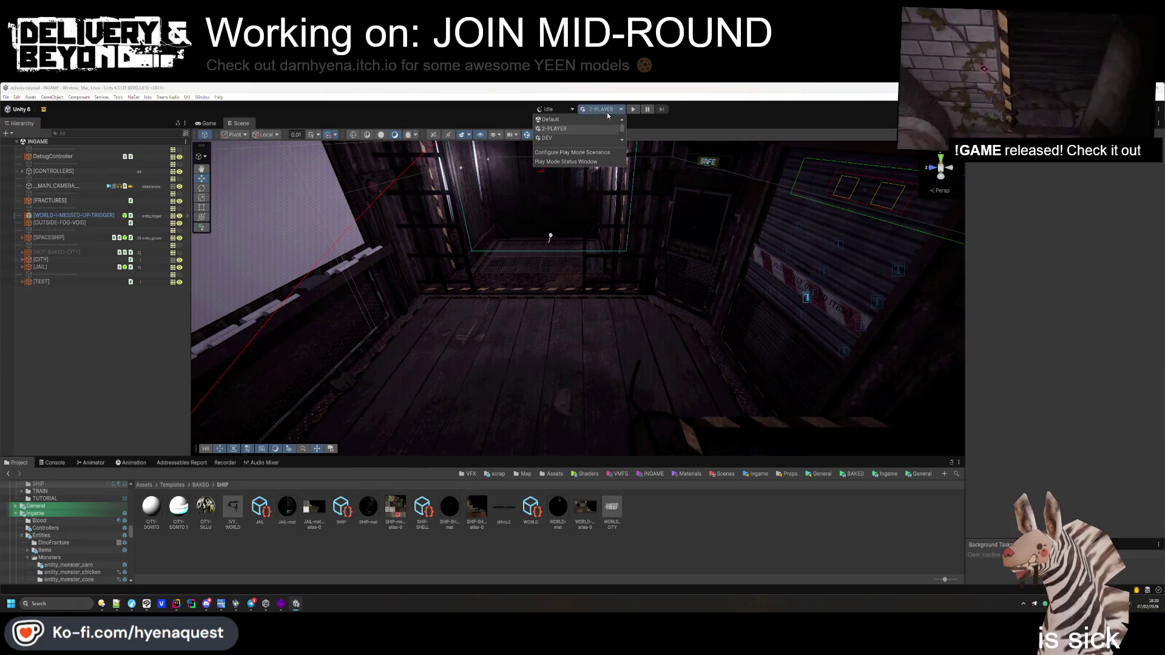
left_click(575, 138)
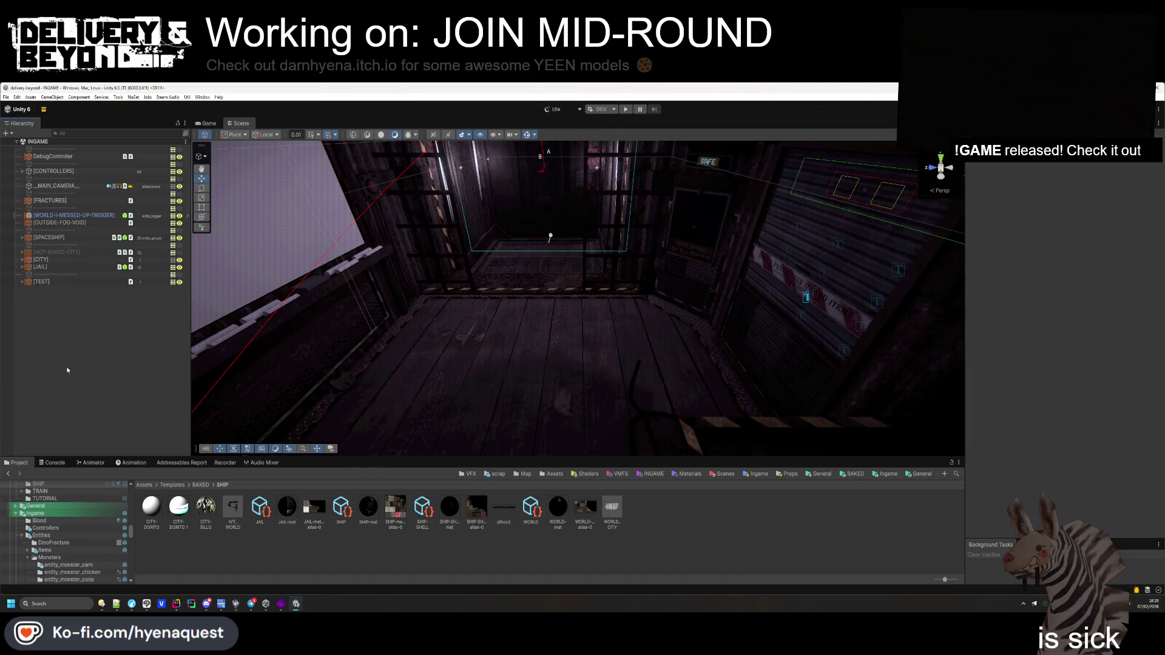
key("ctrl+shift+b")
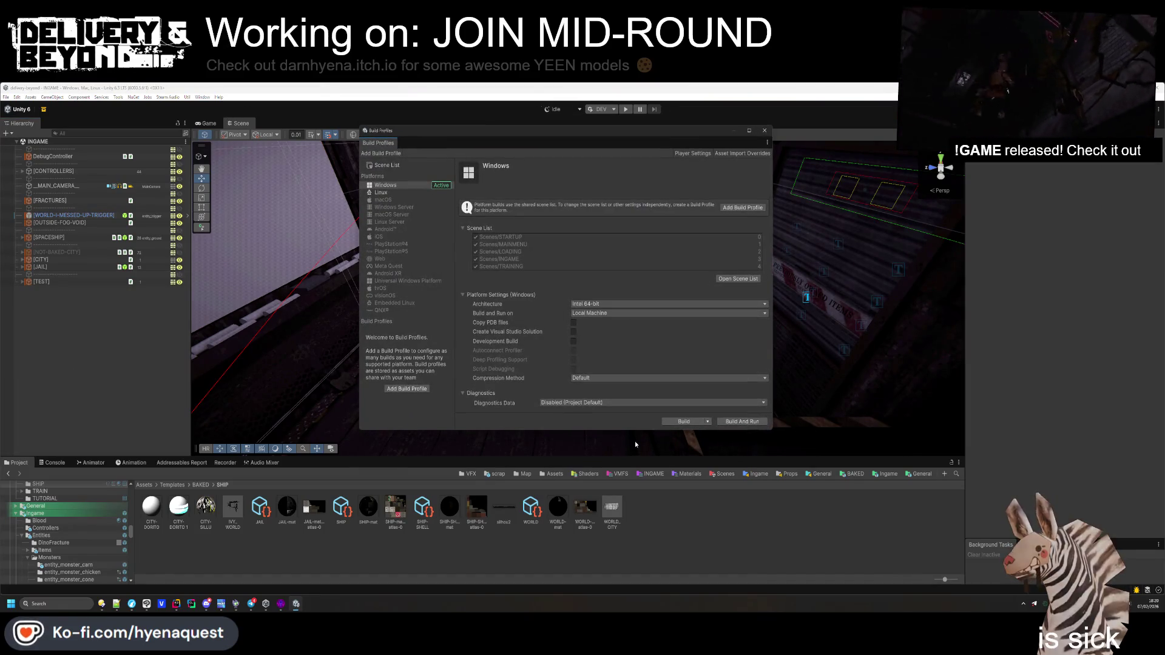
Build the Windows player into a new .windows project folder, declining the Addressables build report
left_click(687, 421)
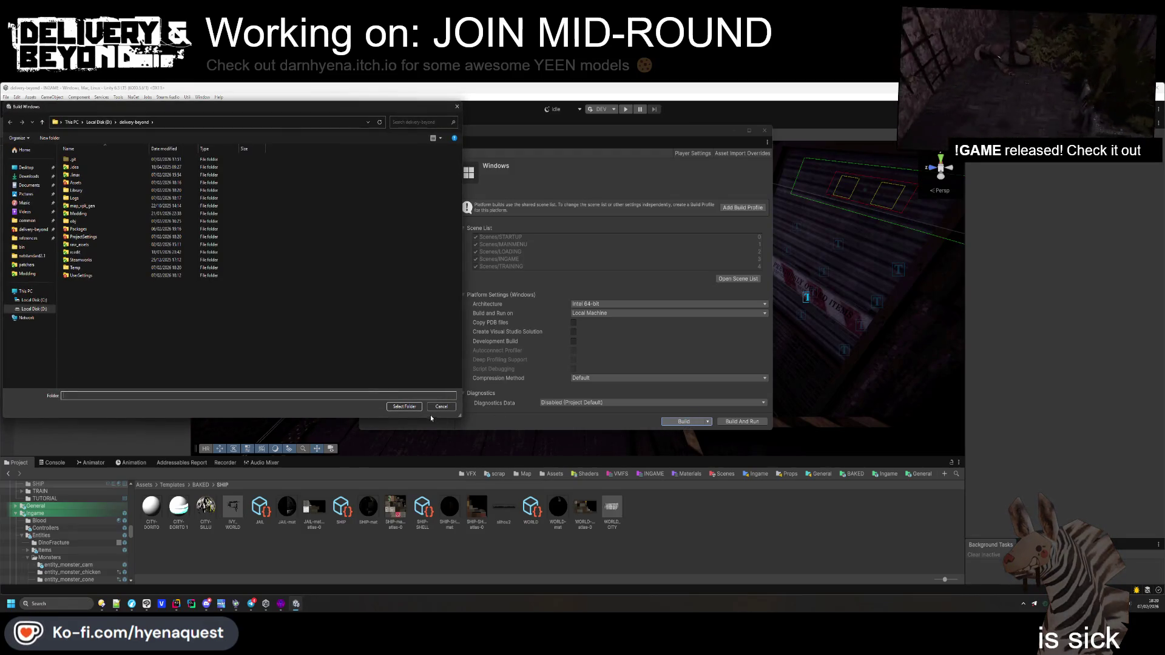
right_click(113, 328)
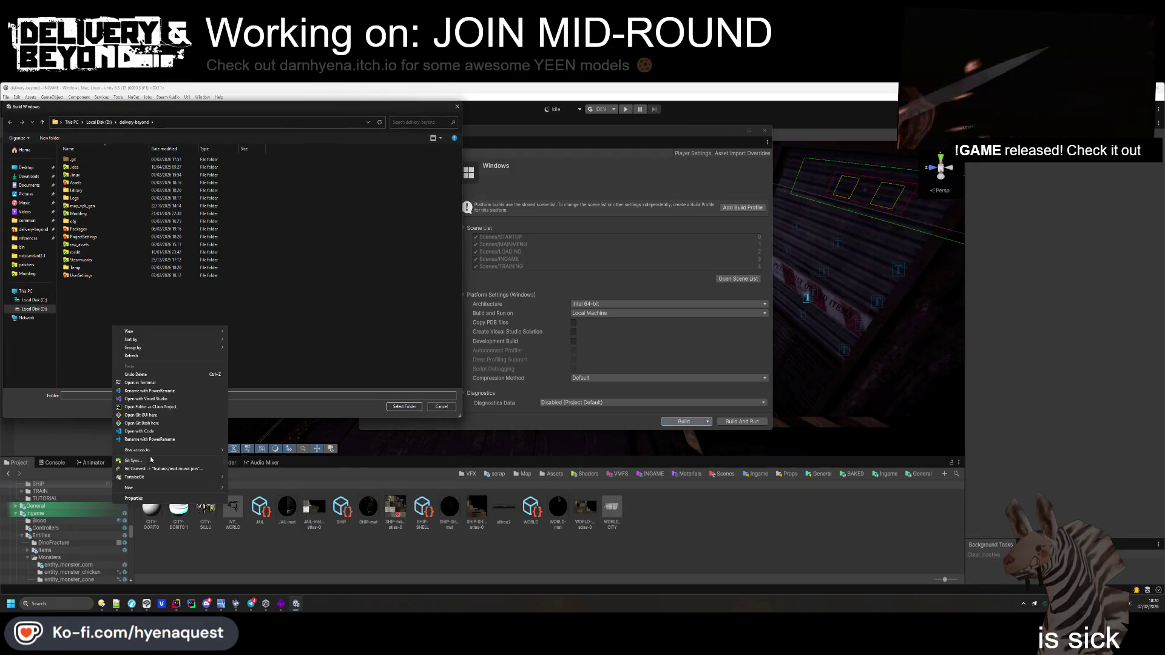
mouse_move(143, 485)
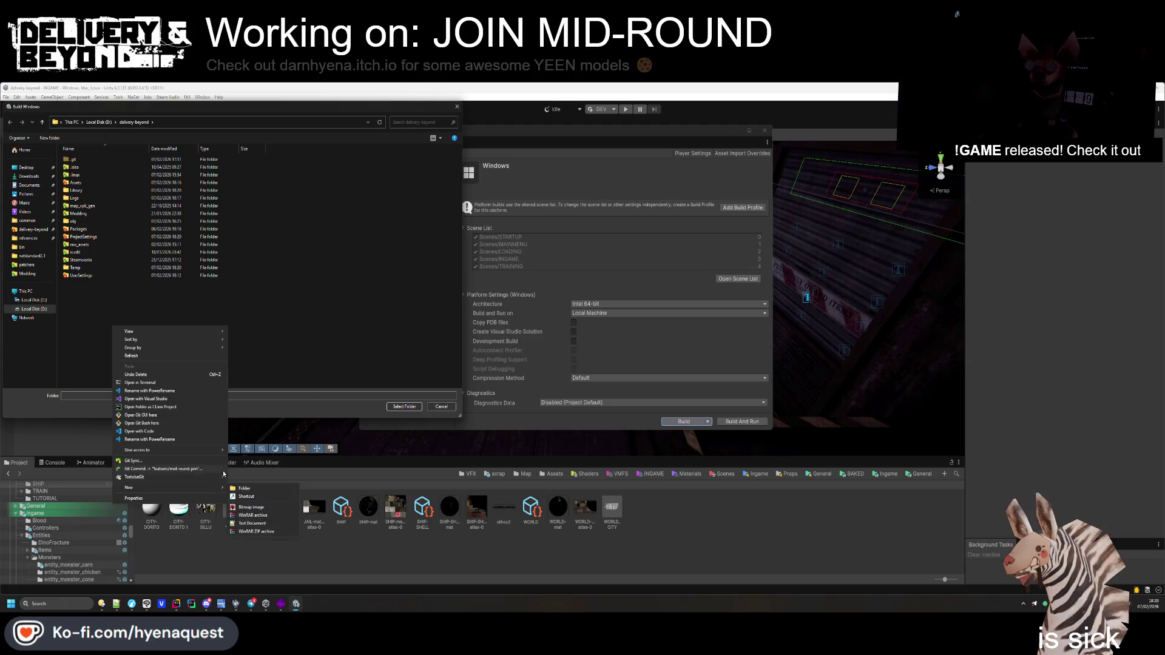
left_click(244, 488)
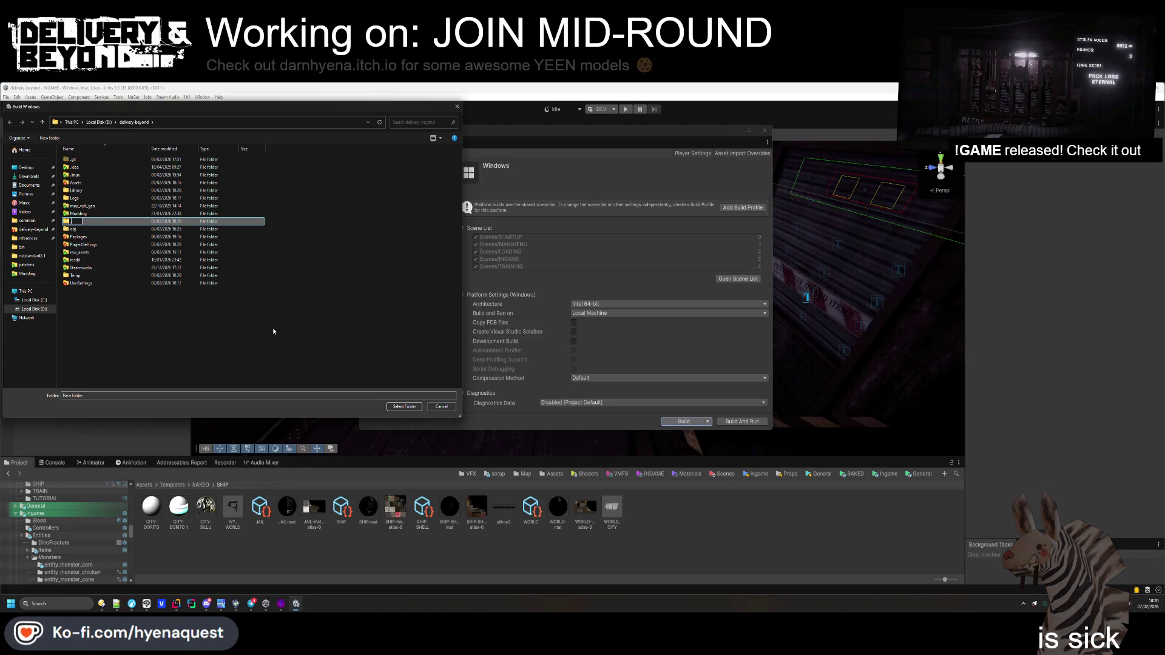
type("ws")
key("Return")
key("Return")
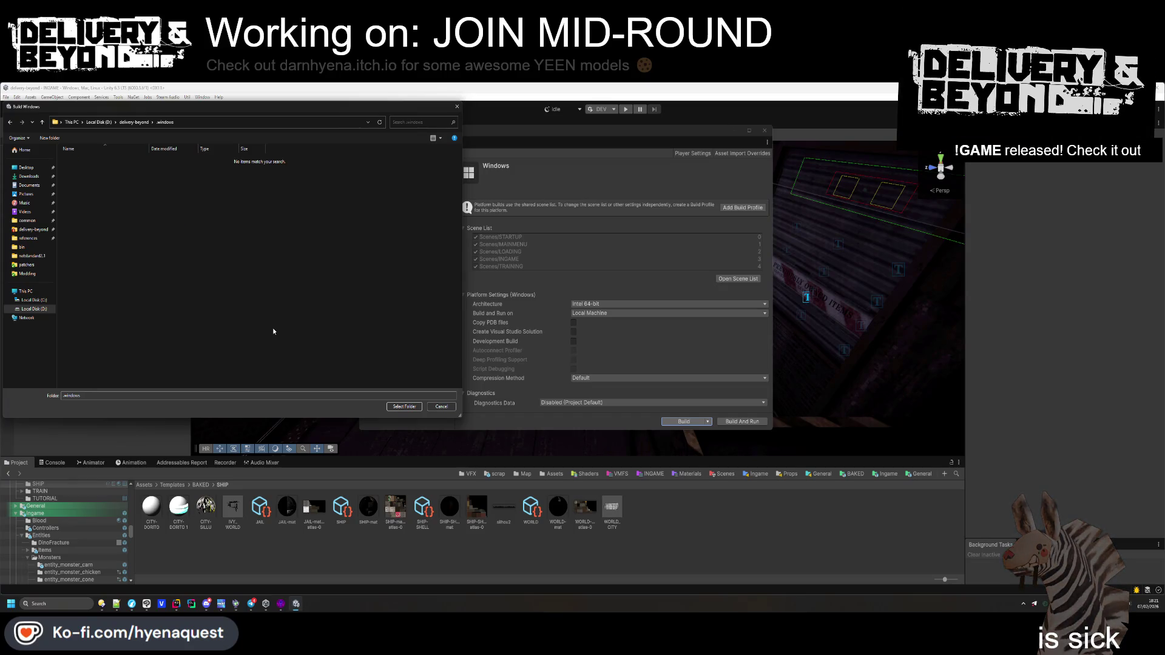
key("BackSpace")
left_click(404, 407)
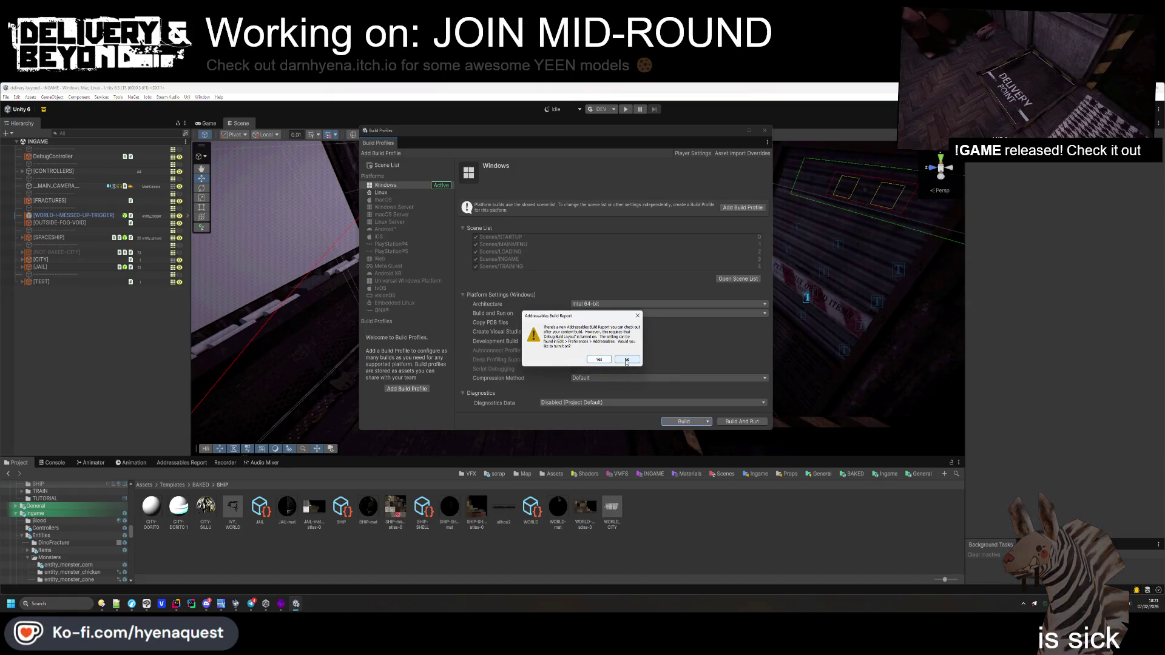
left_click(626, 361)
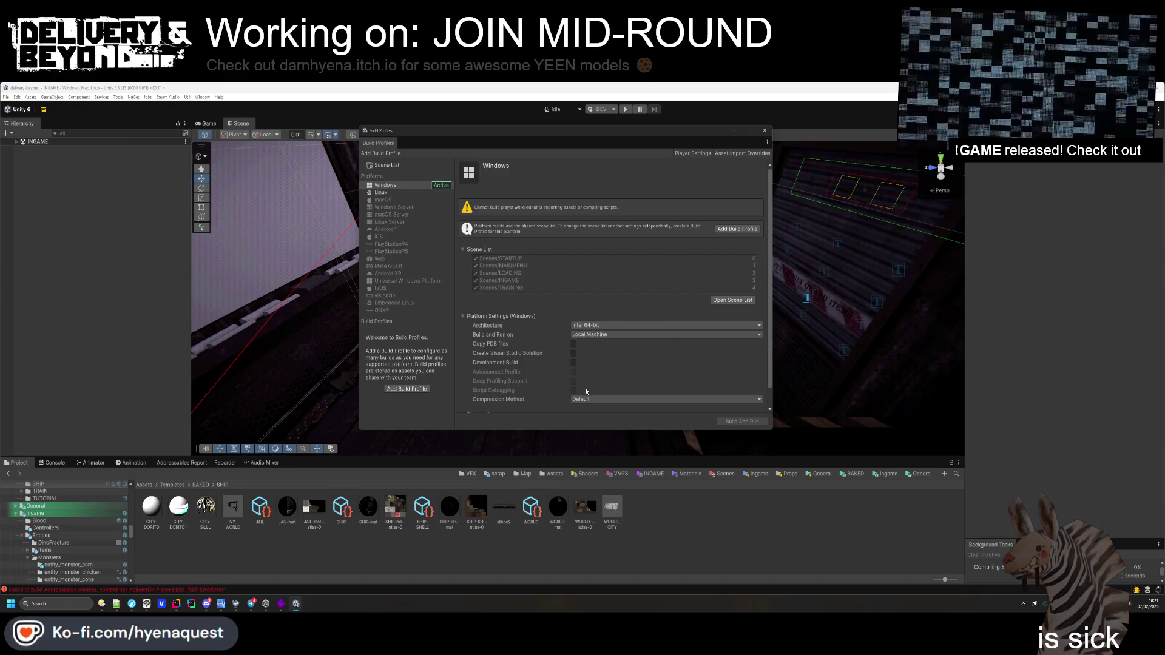
Set Compression Method to LZ4HC and Diagnostics Data to Enabled
left_click(590, 403)
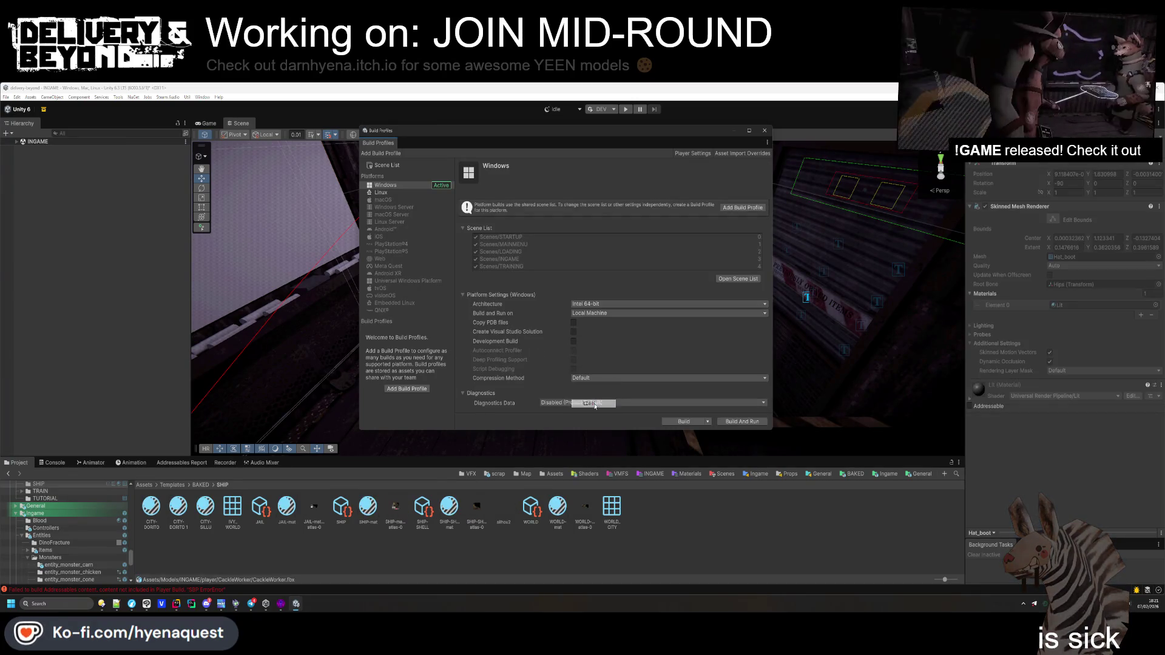
left_click(588, 378)
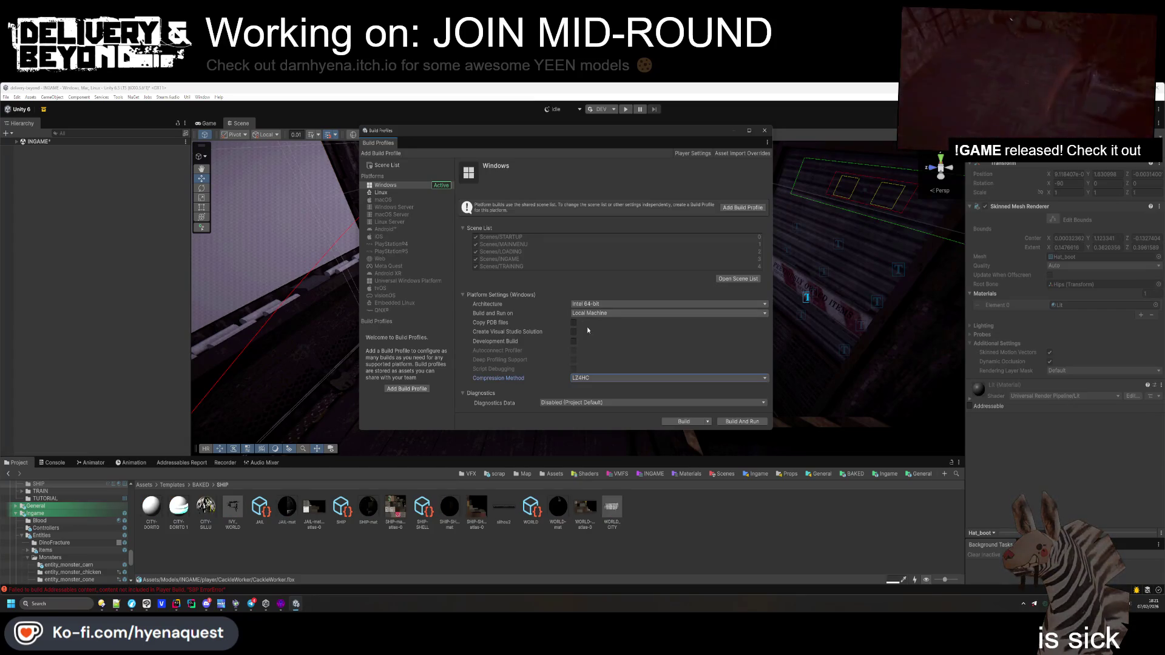
left_click(578, 401)
left_click(577, 401)
left_click(574, 416)
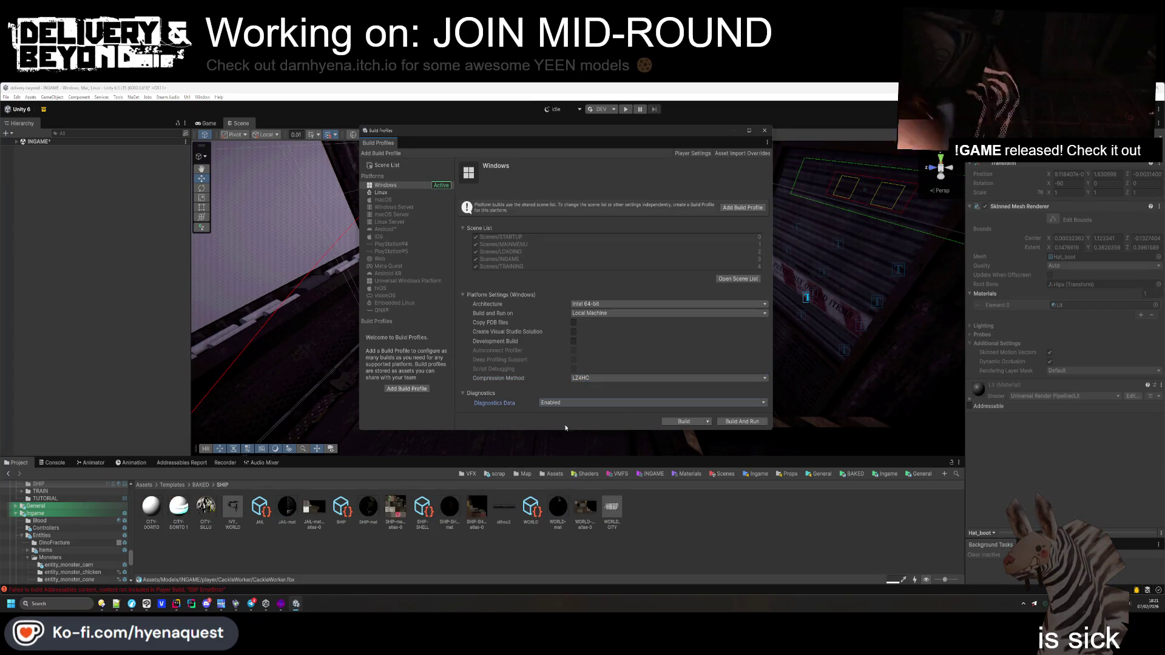
Keep Local Machine and Intel 64-bit, then start the Windows build into the .windows folder
left_click(580, 314)
left_click(581, 317)
left_click(583, 304)
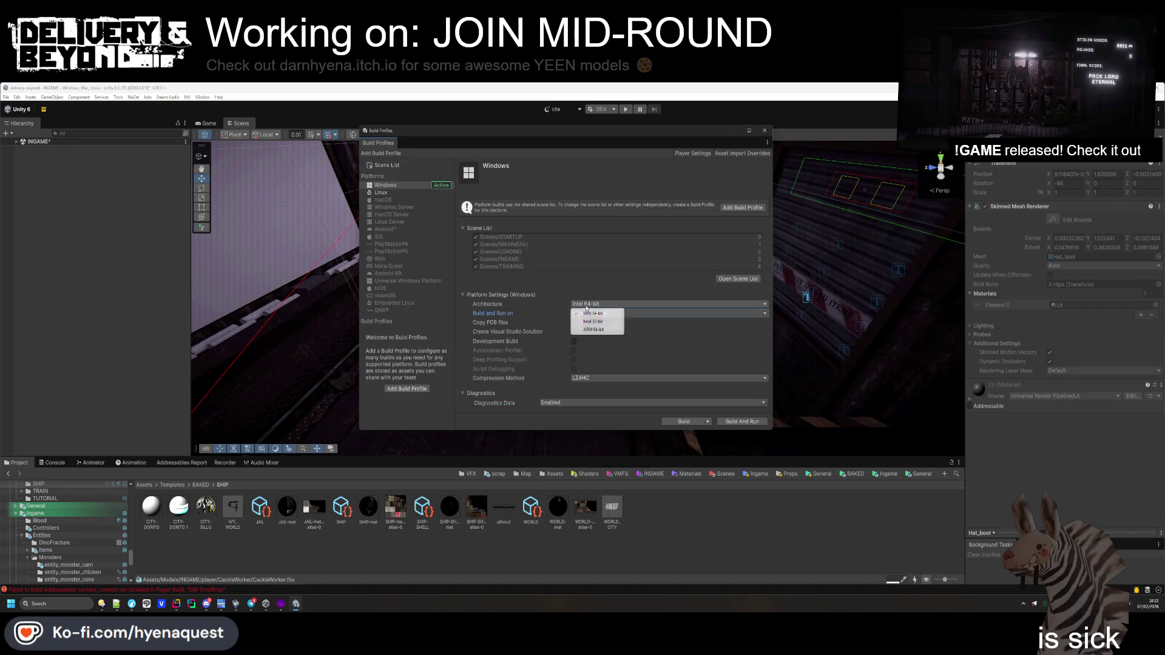
left_click(613, 283)
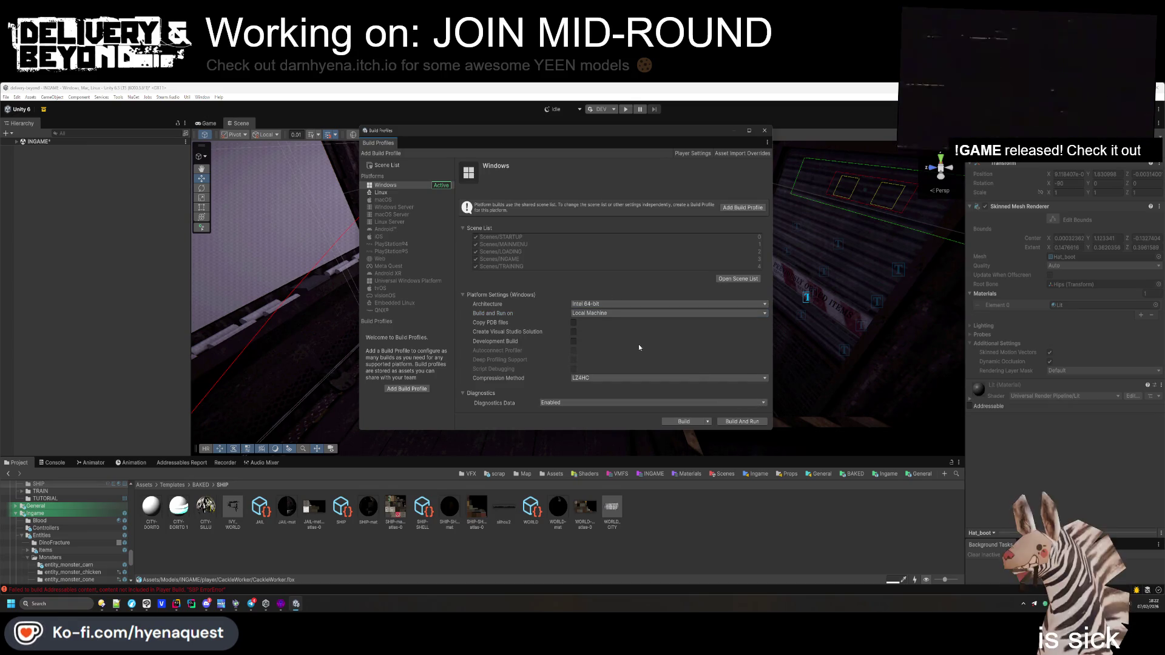
left_click(425, 193)
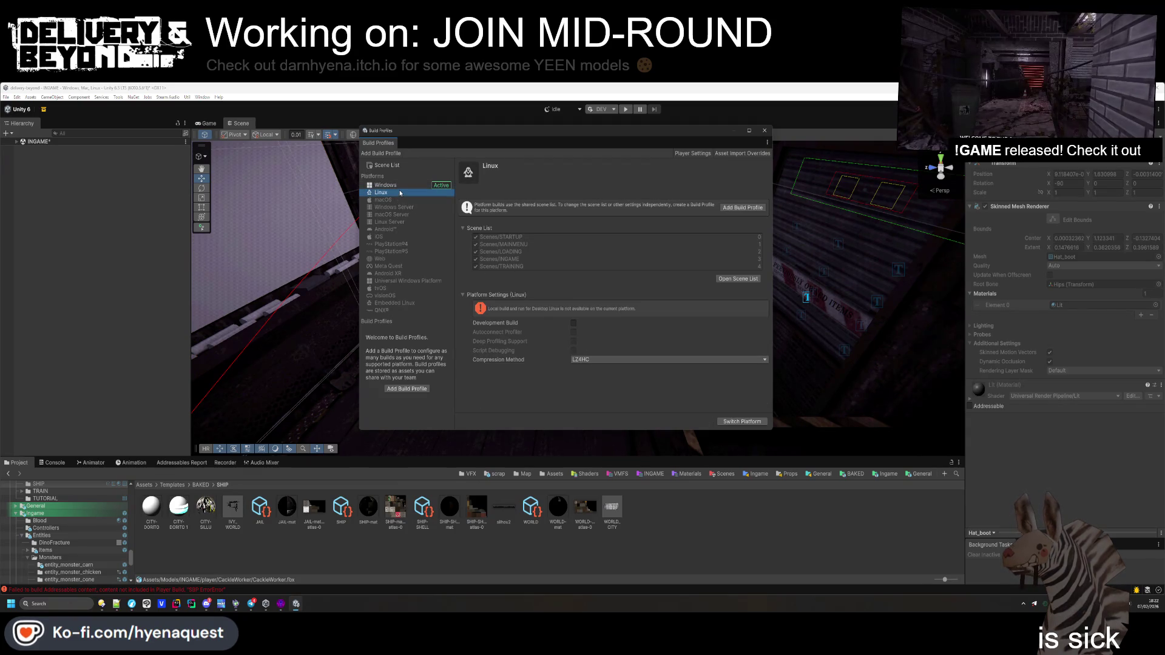
left_click(400, 185)
left_click(684, 422)
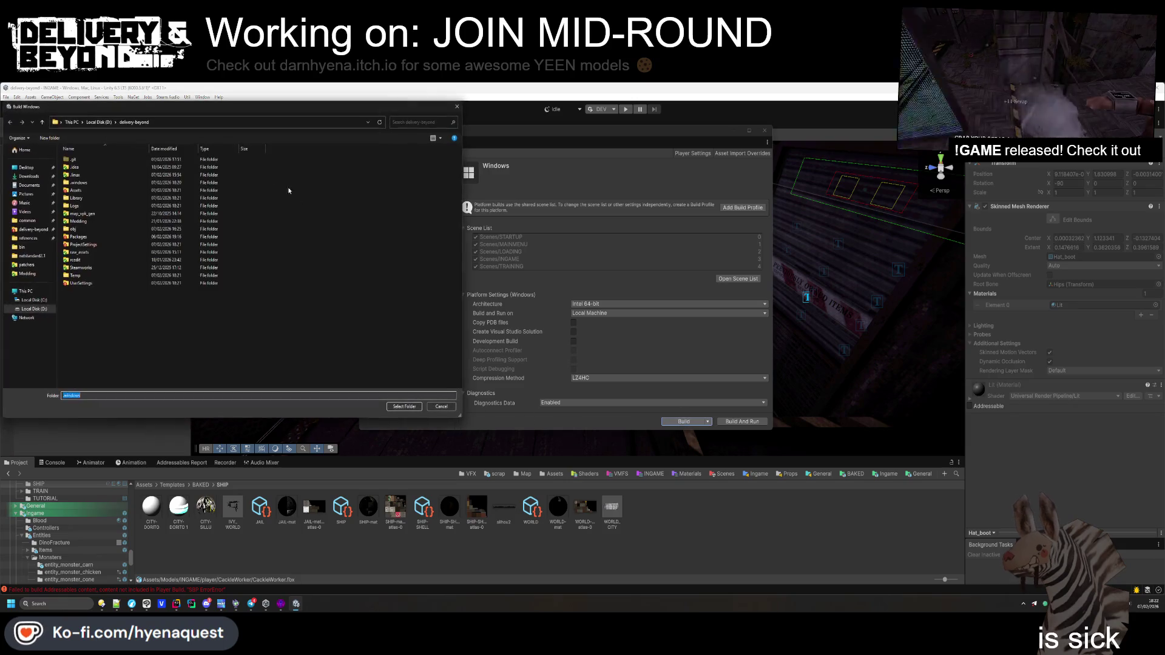
left_click(441, 406)
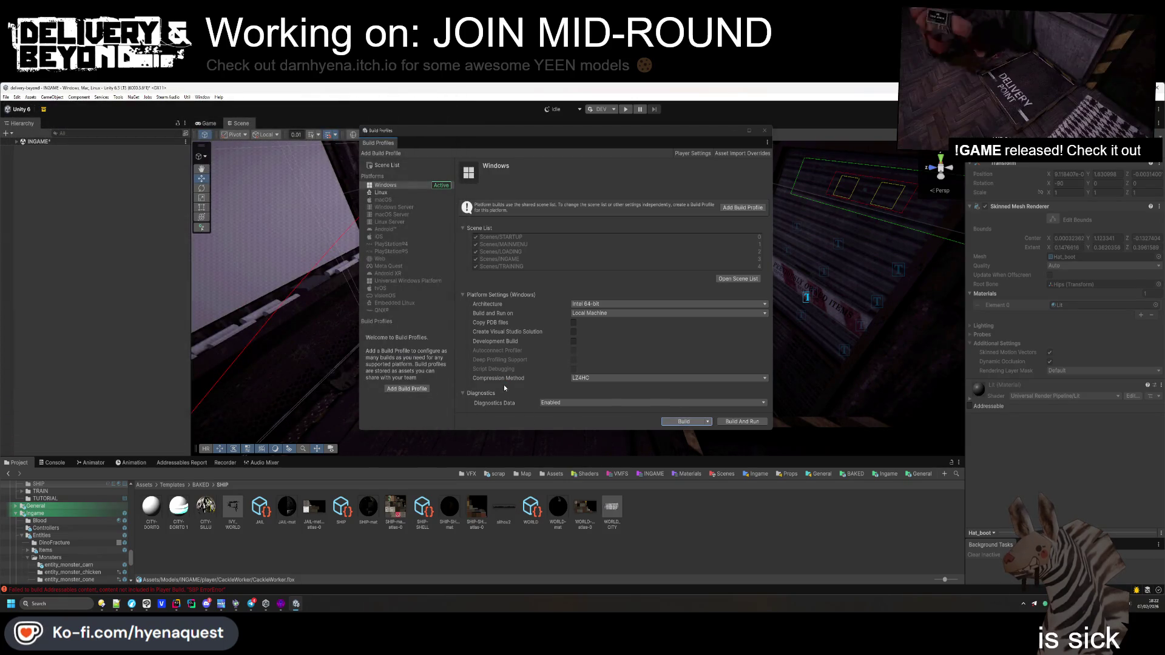
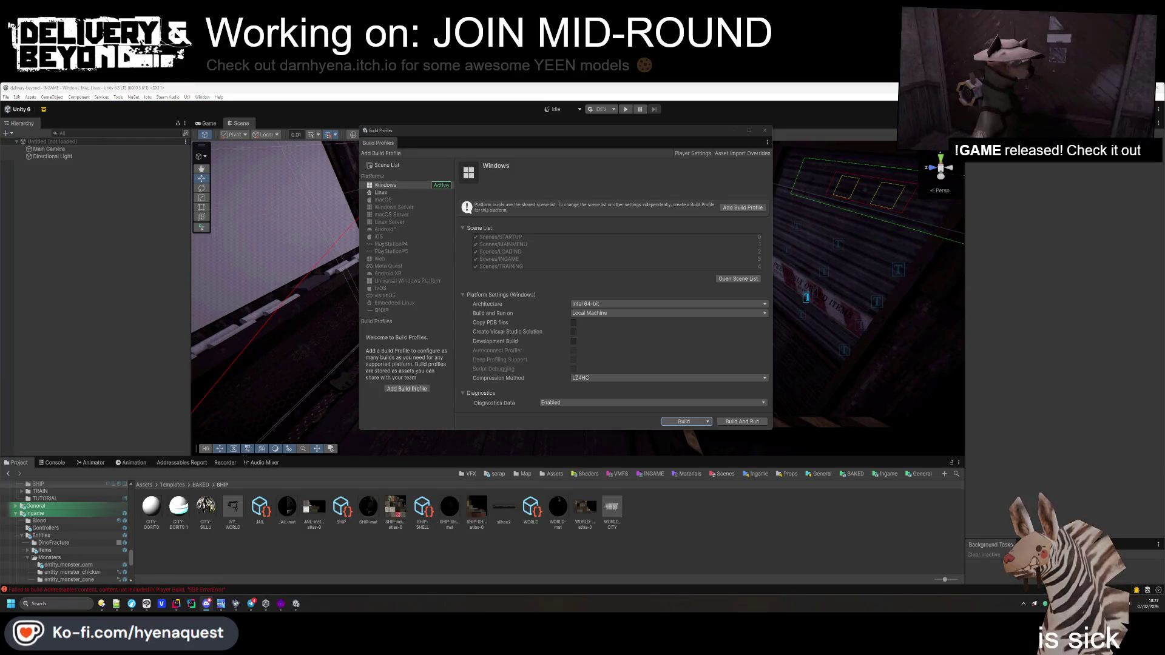
Bring back the Project panel and open Project Settings on the Player page (version 1.1.2)
left_click(15, 463)
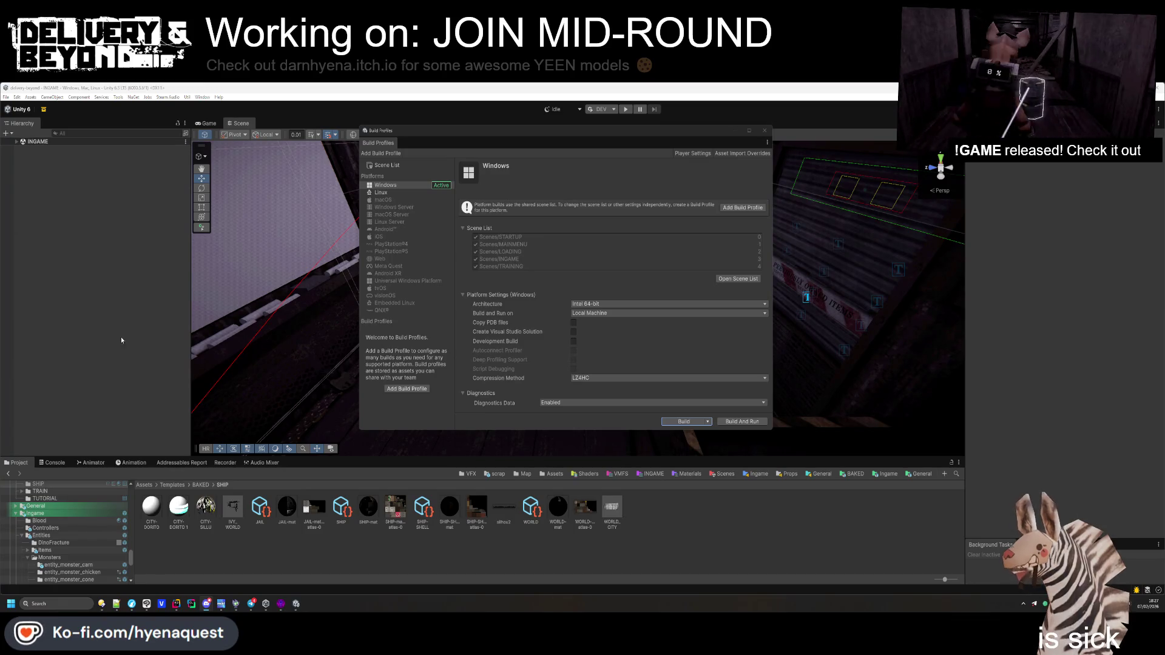
left_click(695, 153)
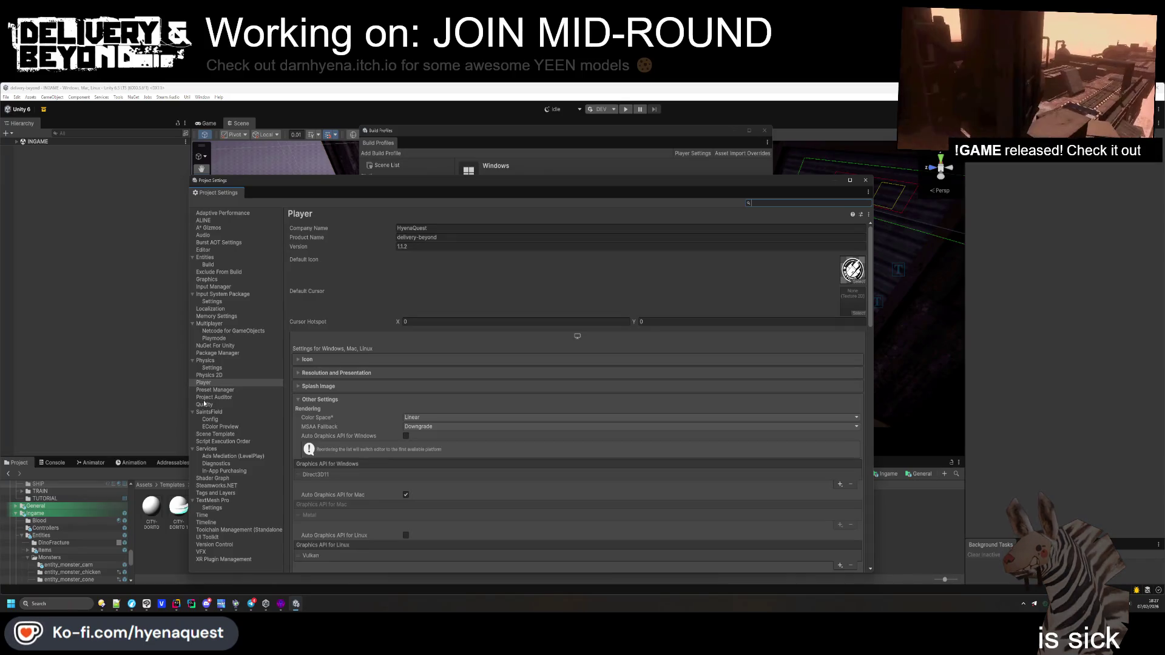
Show the Graphics page with the Universal Render Pipeline asset as default, and move the window up
left_click(217, 280)
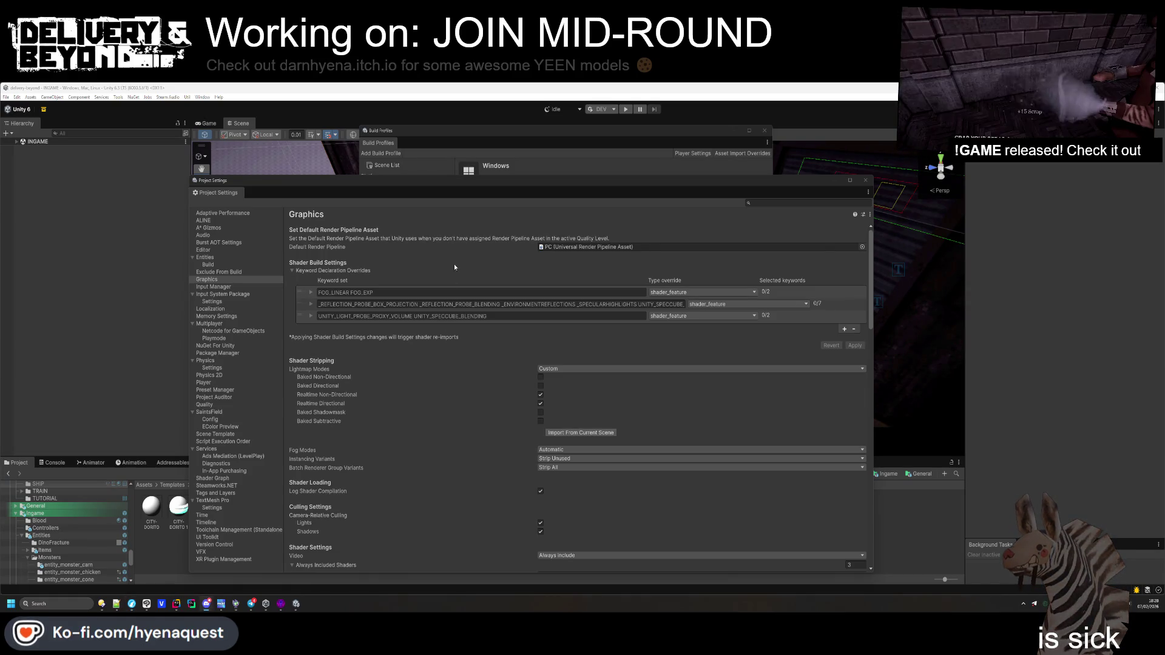
left_click_drag(508, 180, 504, 150)
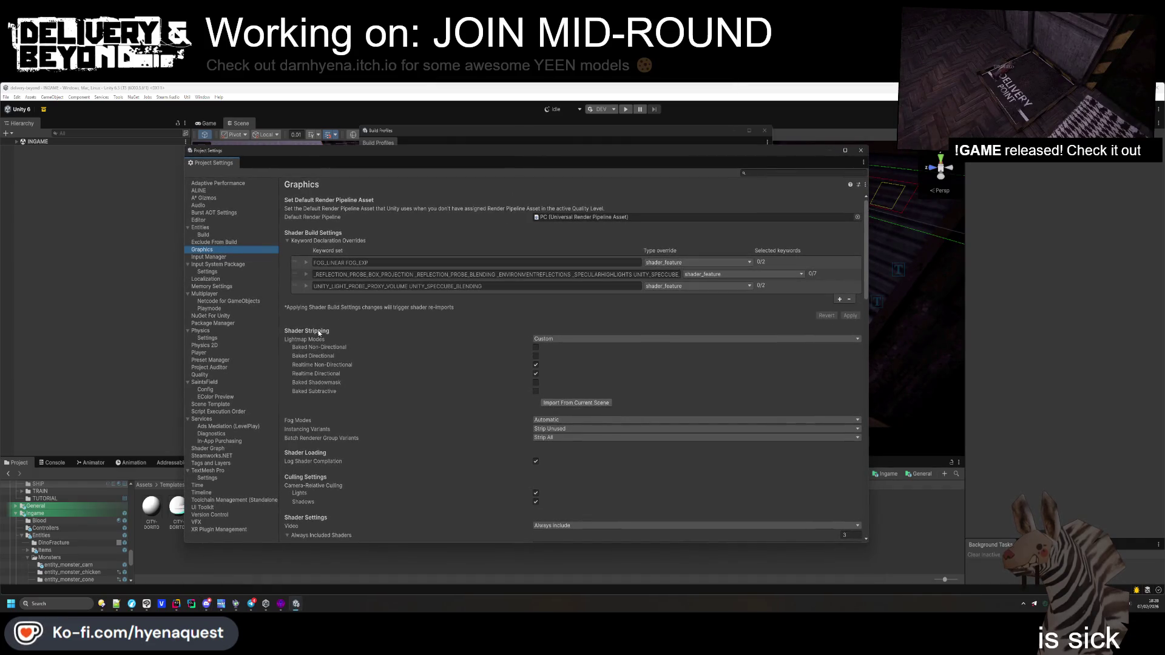
Set Shader Stripping's Lightmap Modes to Automatic, leaving Instancing Variants unchanged
scroll(351, 358, "down", 2)
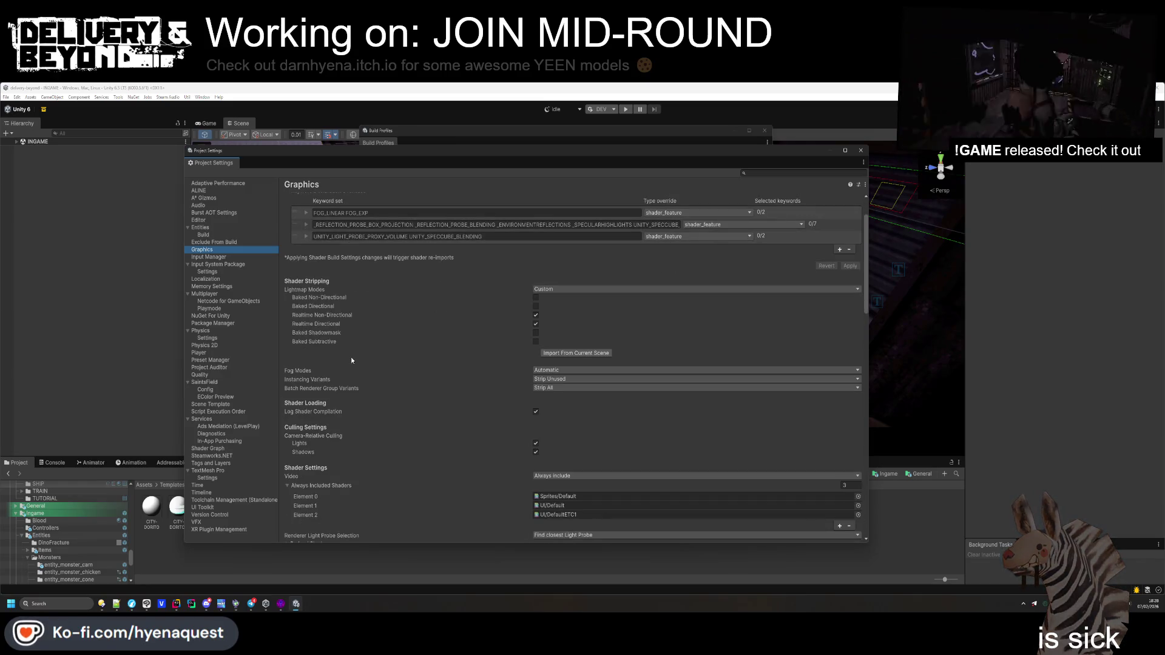
left_click(557, 290)
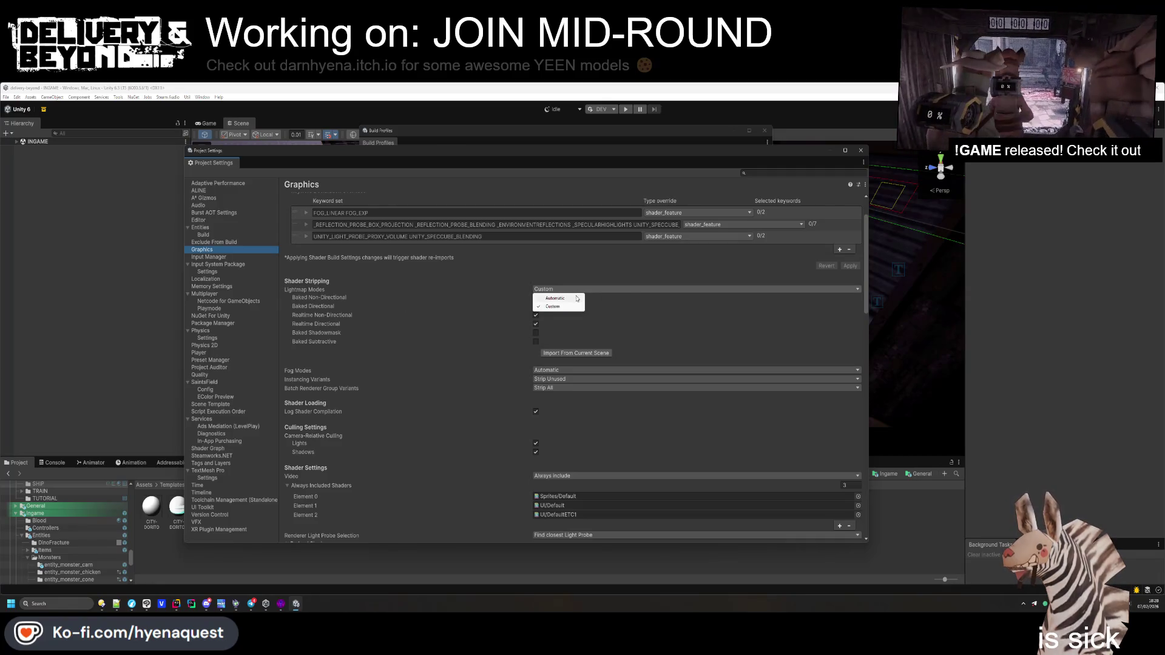
left_click(564, 298)
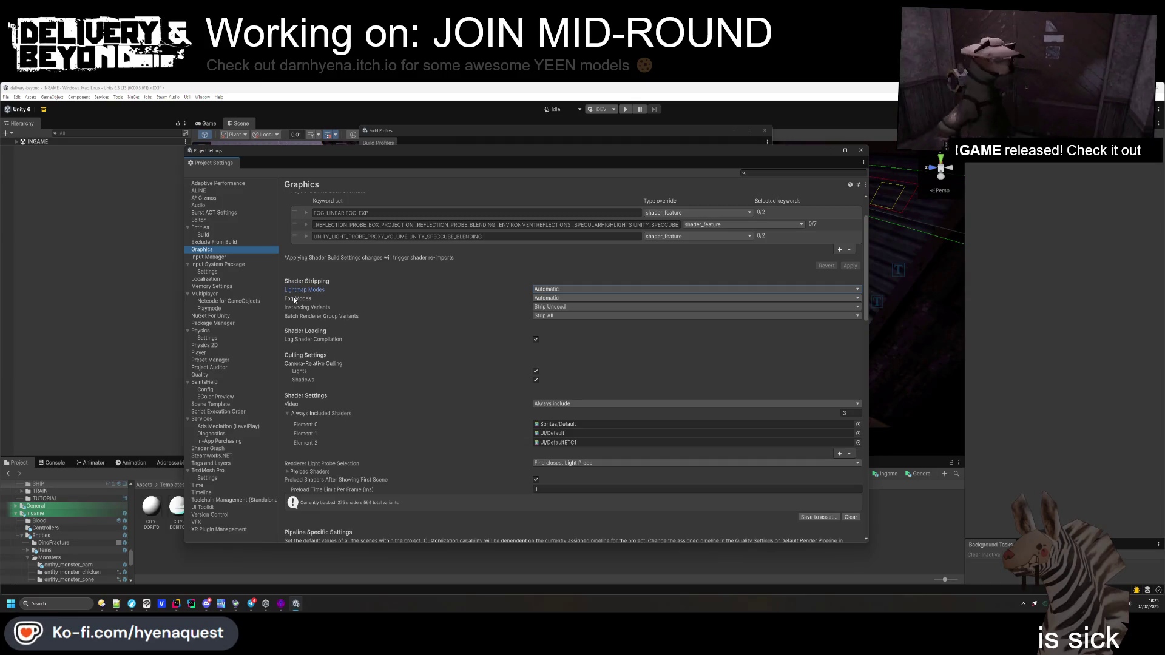
left_click(554, 307)
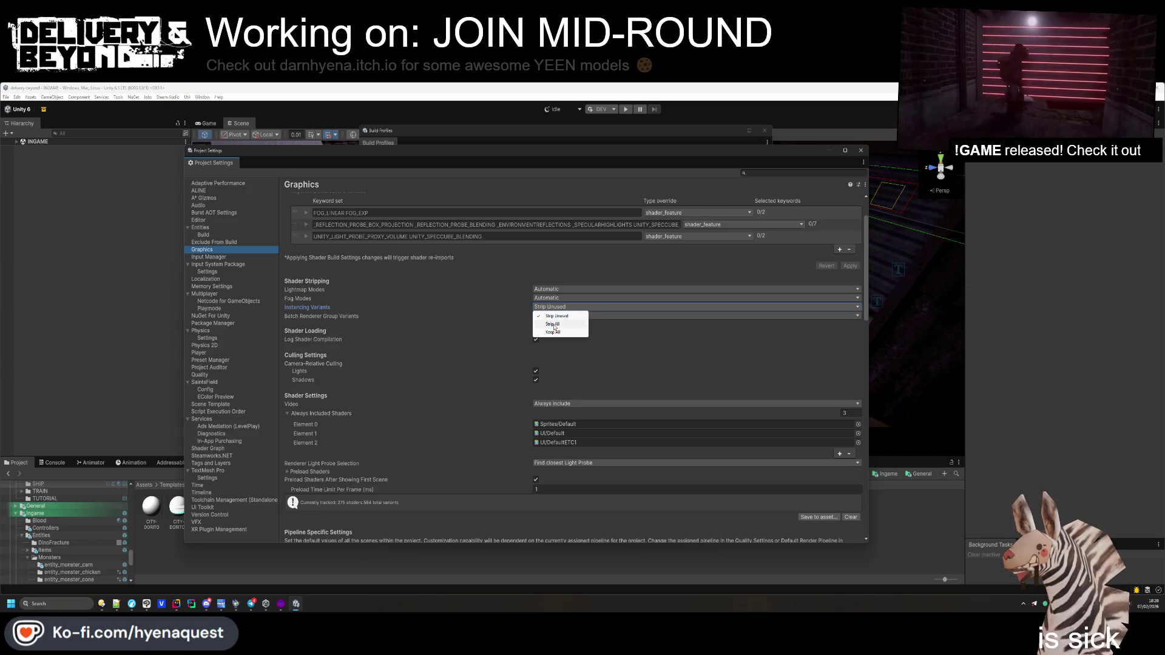
left_click(554, 325)
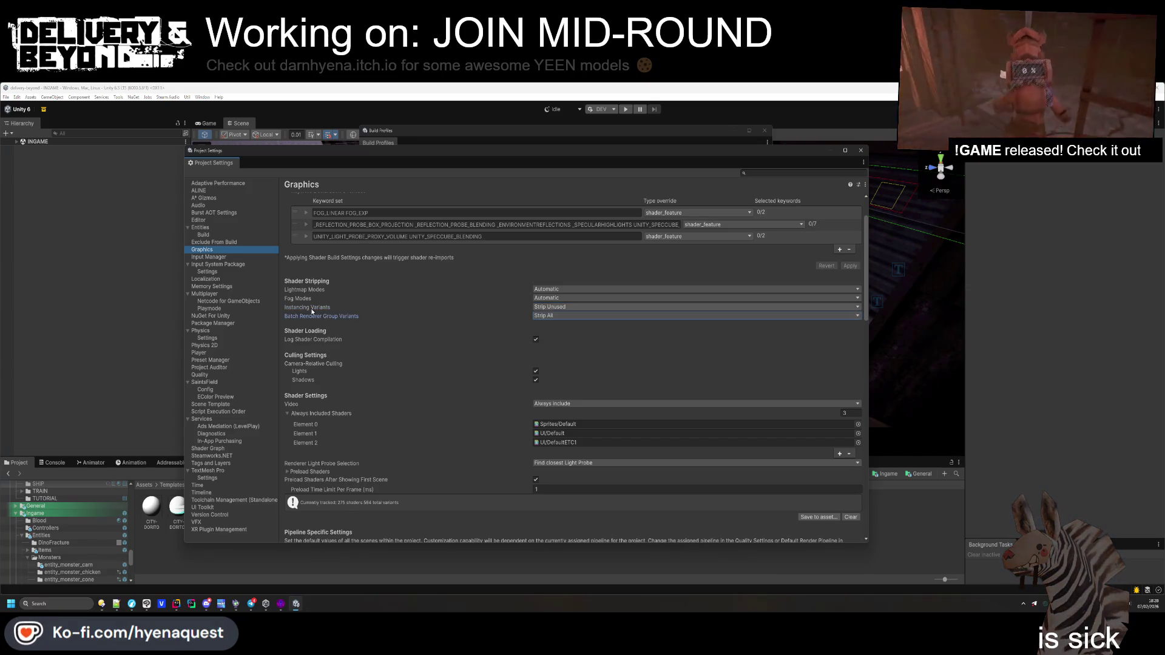
Set Batch Renderer Group Variants to 'Strip if Entities Graphics Package is not installed'
mouse_move(312, 317)
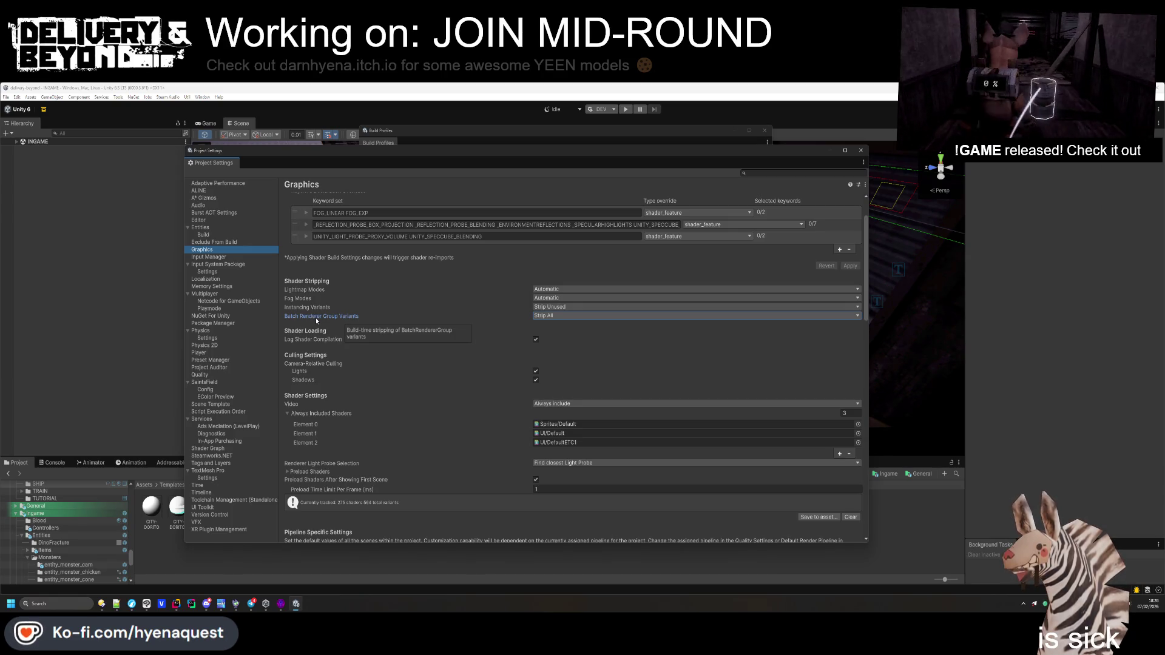
left_click(558, 317)
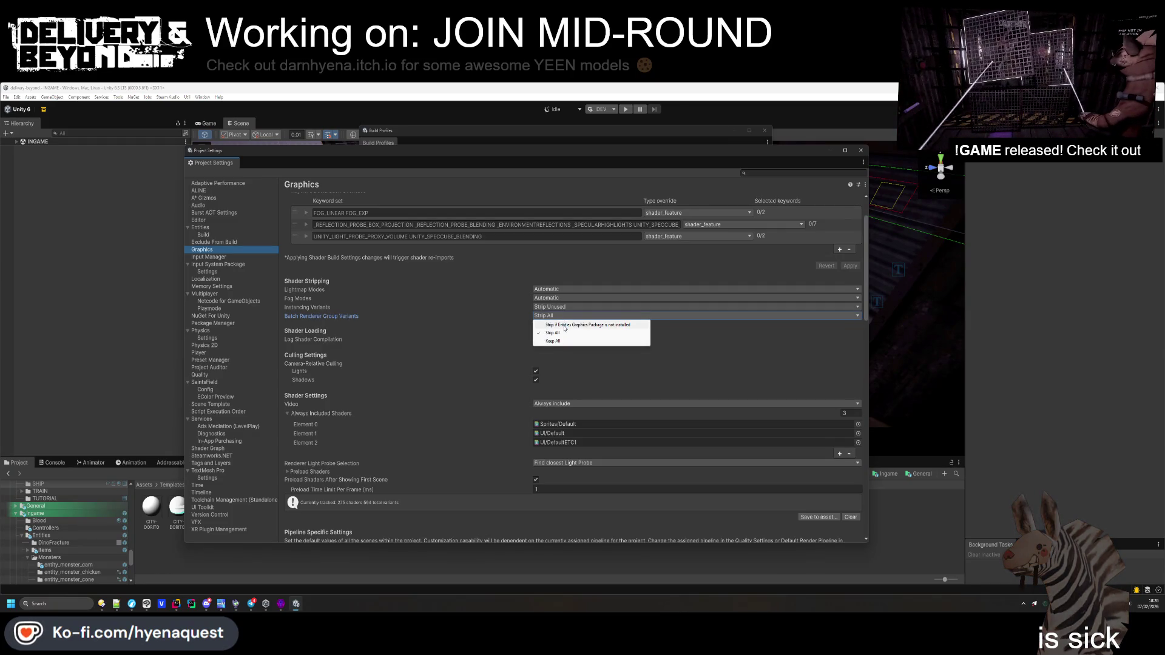
left_click(564, 325)
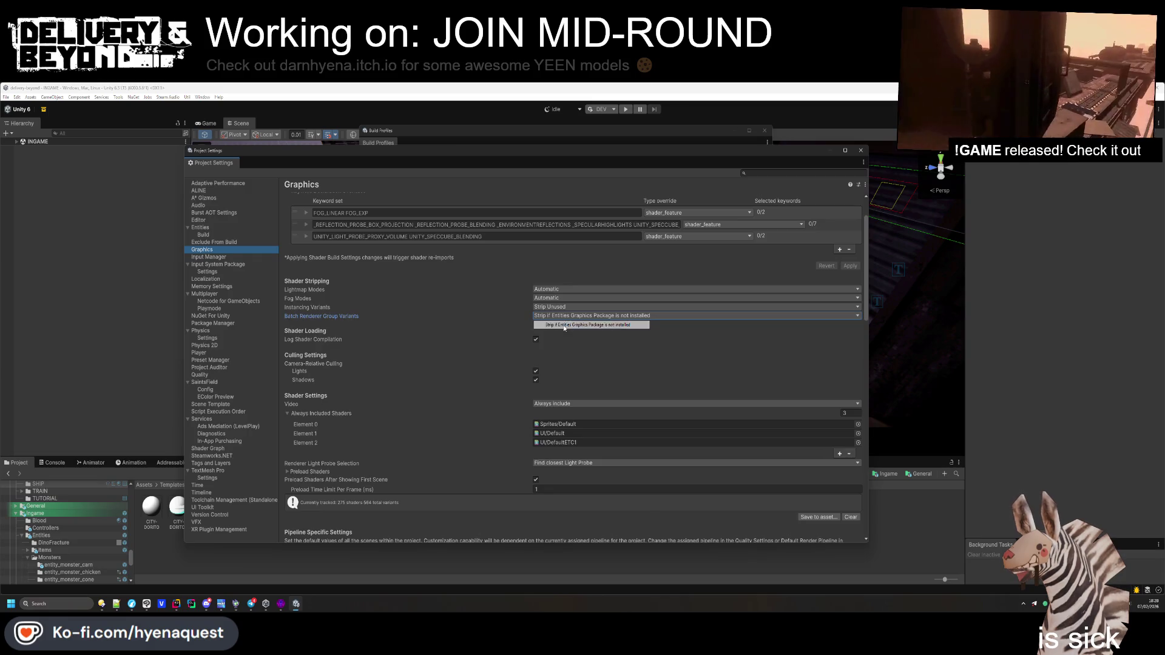
left_click(551, 314)
left_click(493, 317)
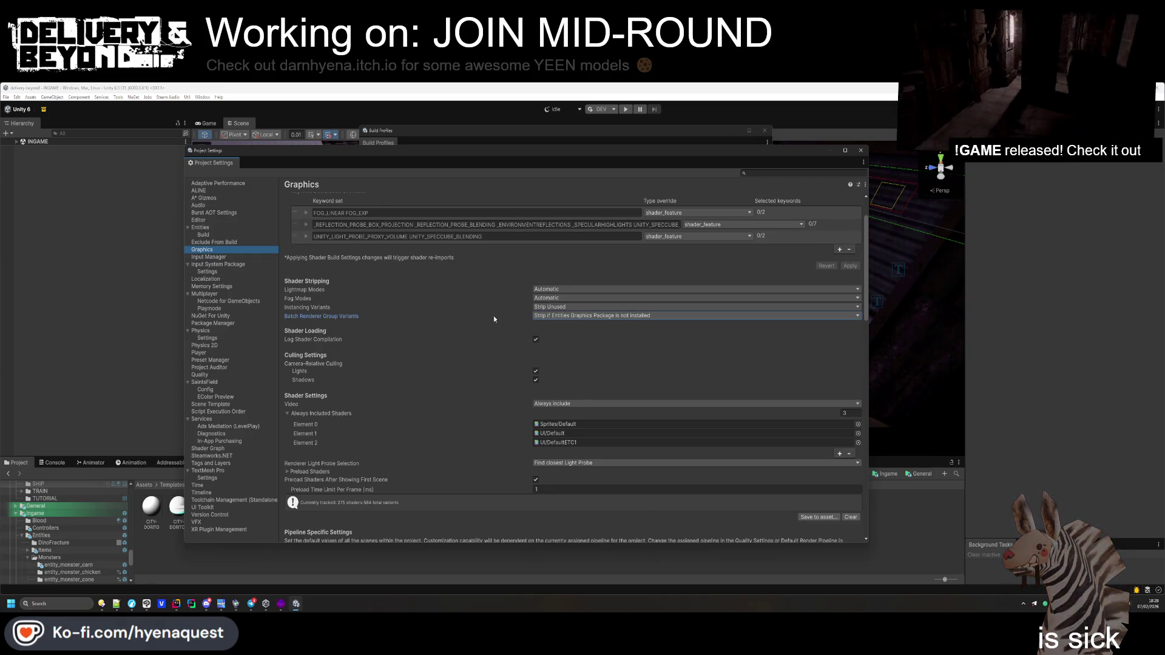
left_click(439, 321)
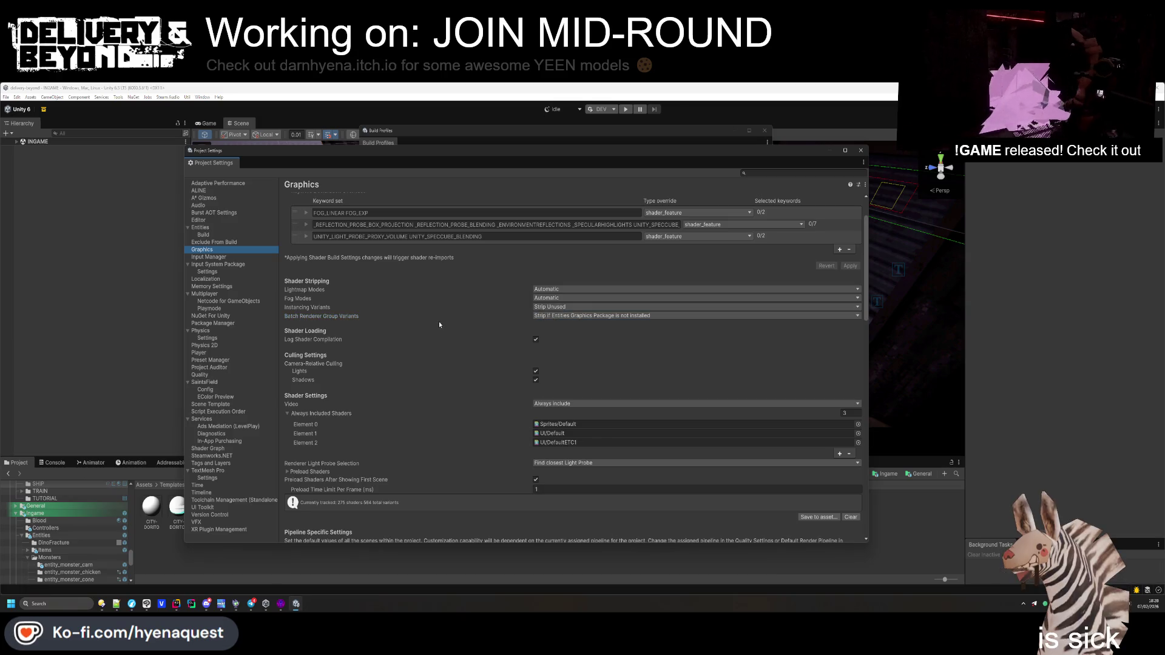
Turn off camera-relative culling for shadows, leaving it on for lights
scroll(453, 313, "down", 2)
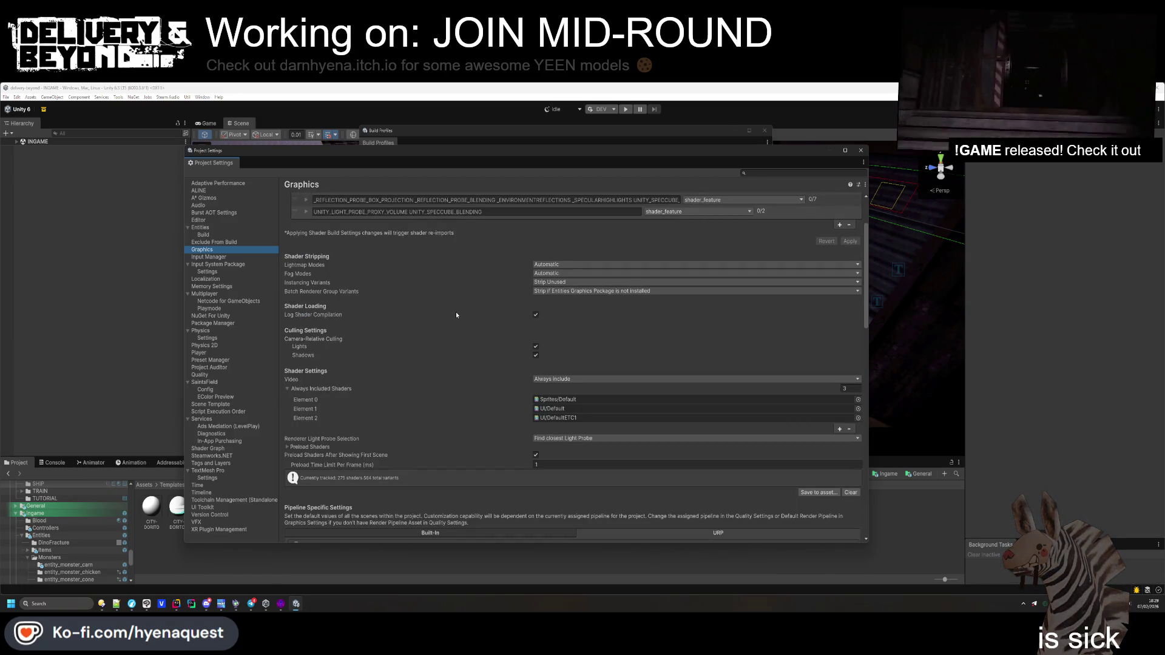
scroll(534, 317, "down", 2)
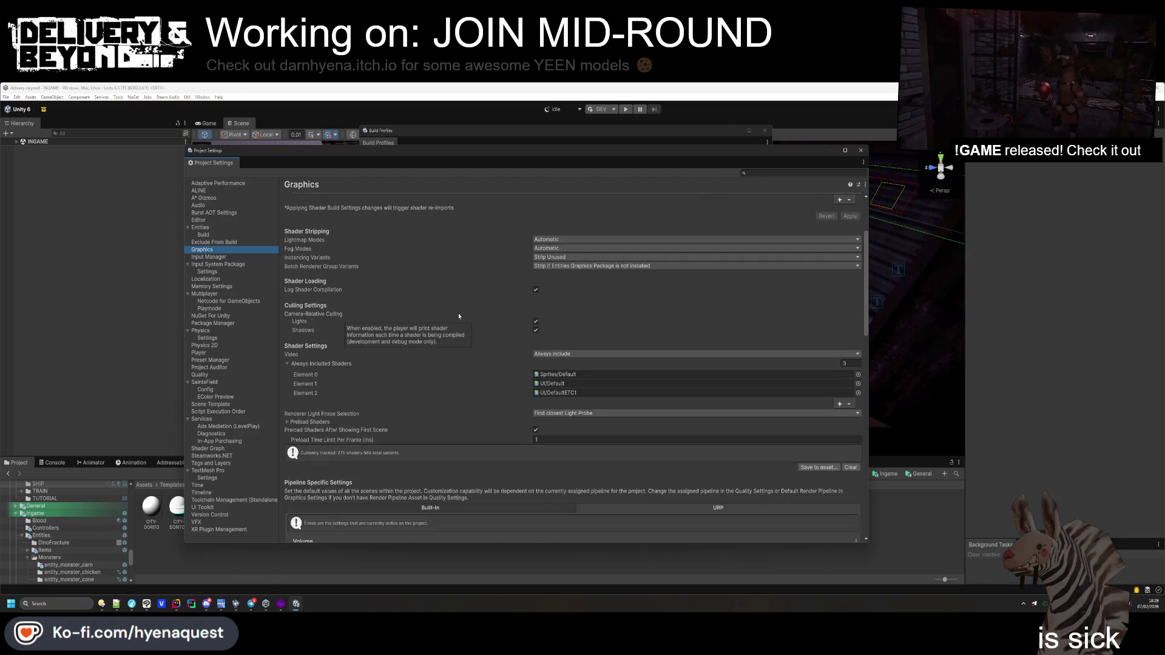
left_click(536, 322)
left_click(536, 330)
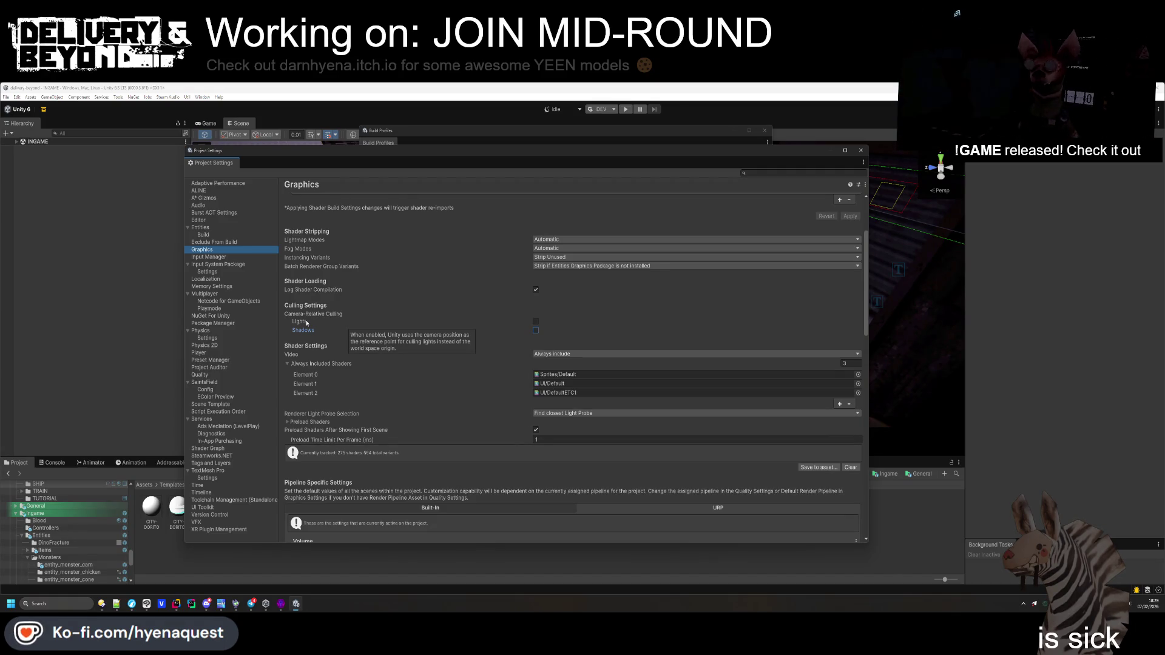
left_click(536, 322)
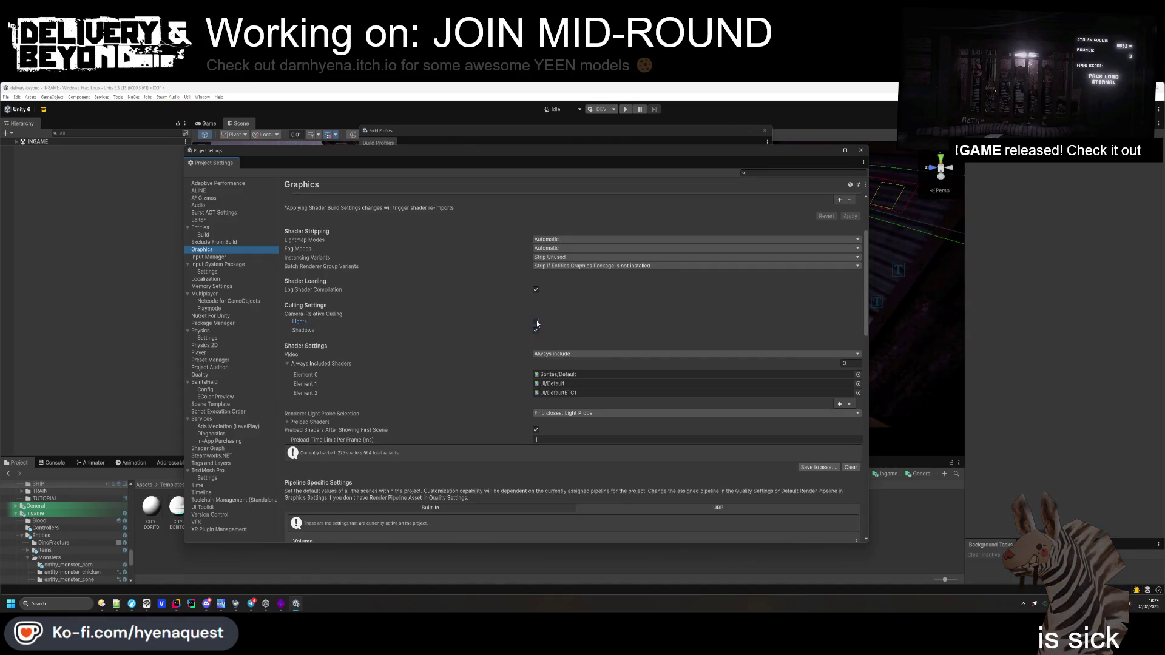
Expand Preload Shaders, clear the tracked shaders and variants, and close Project Settings
scroll(350, 340, "down", 1)
scroll(351, 339, "down", 2)
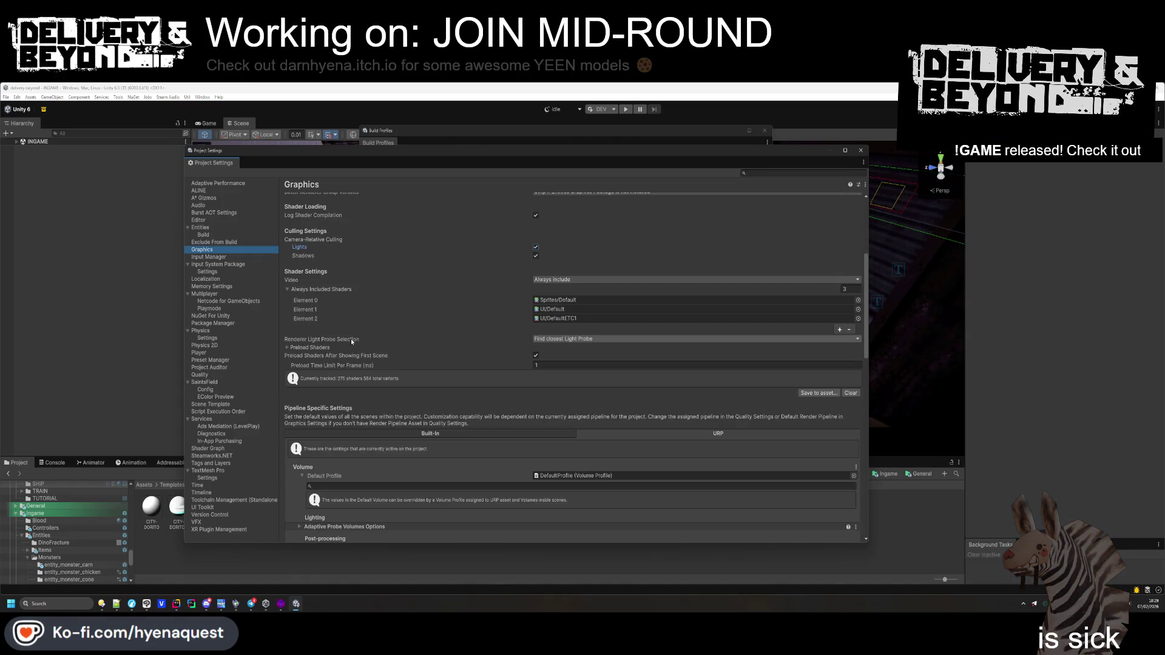
left_click(461, 347)
left_click(564, 338)
left_click(470, 338)
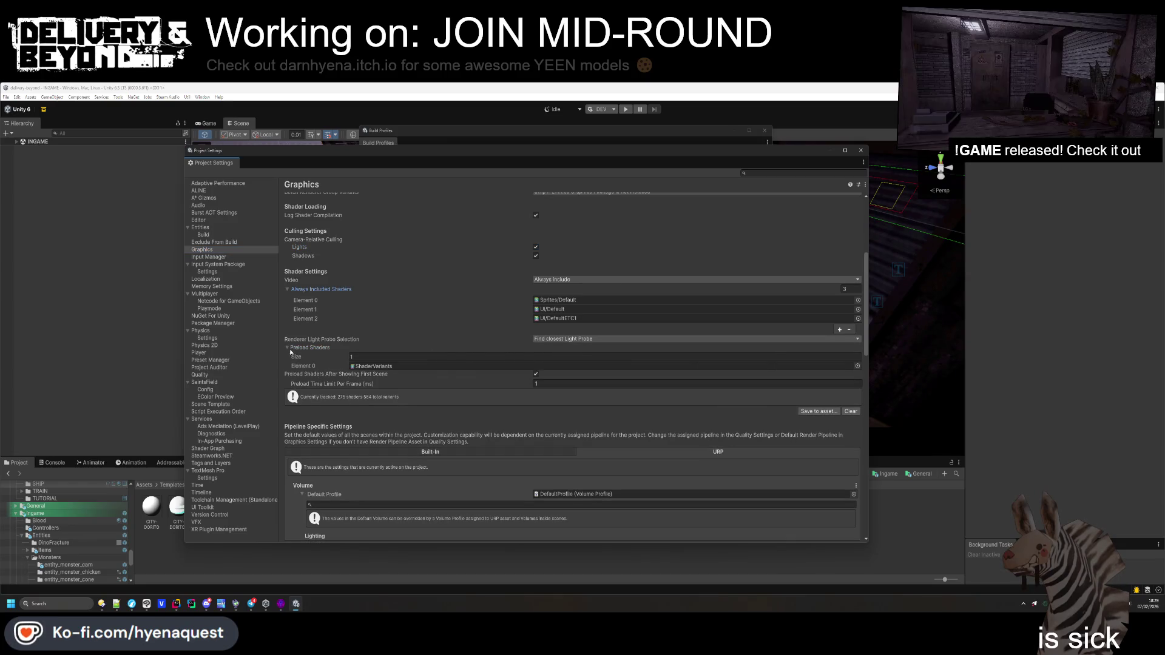
left_click(851, 412)
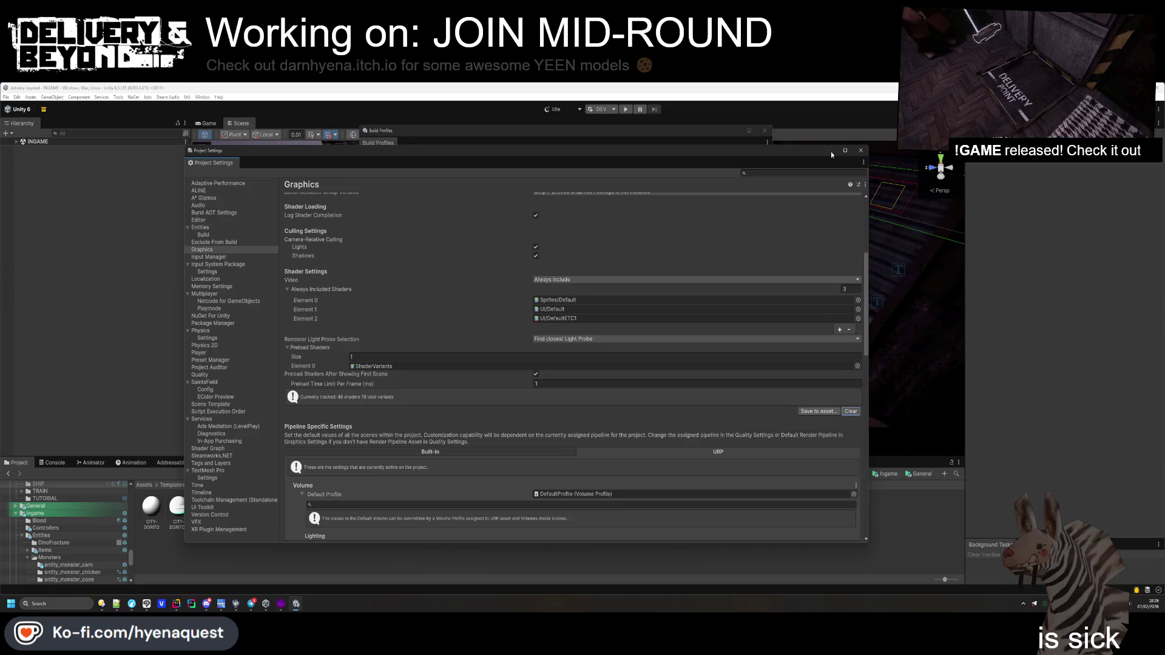
left_click_drag(809, 153, 772, 156)
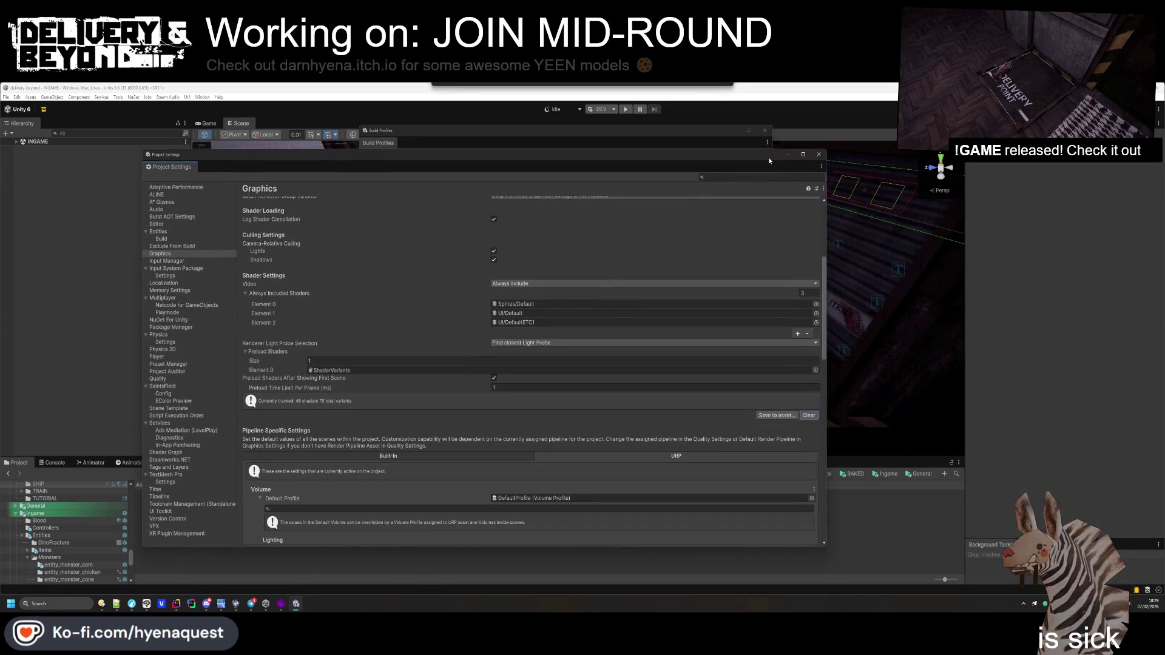
left_click(823, 153)
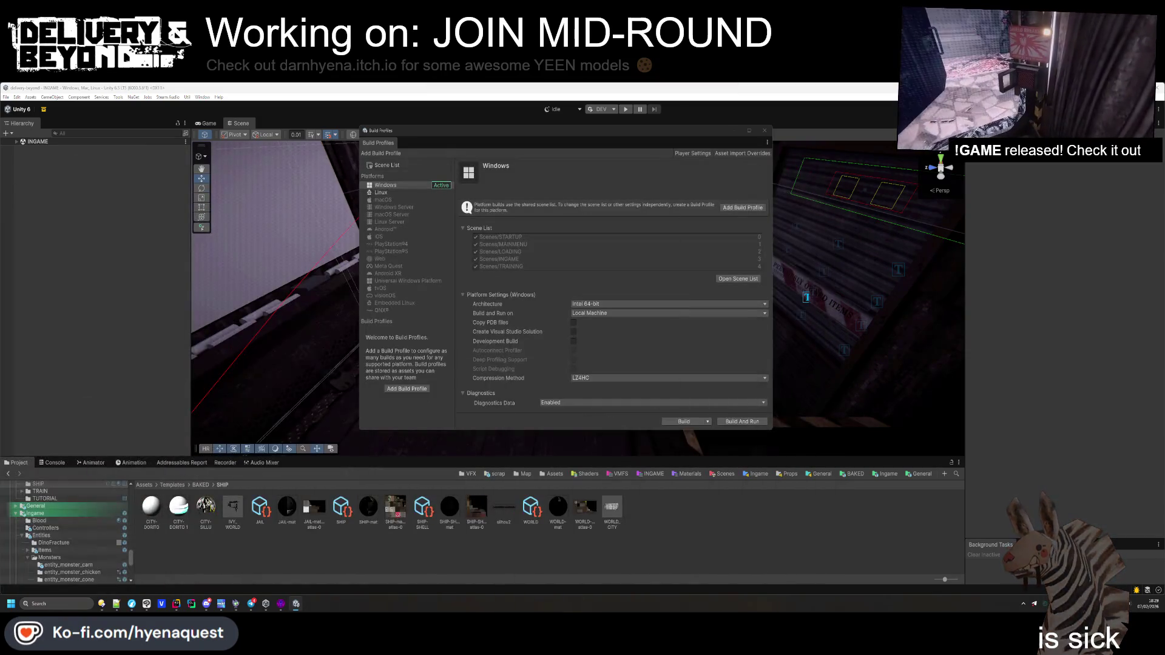
Choose the MENU play-mode scenario, close Build Profiles, and enter Play mode
left_click(601, 109)
scroll(576, 131, "down", 1)
left_click(576, 138)
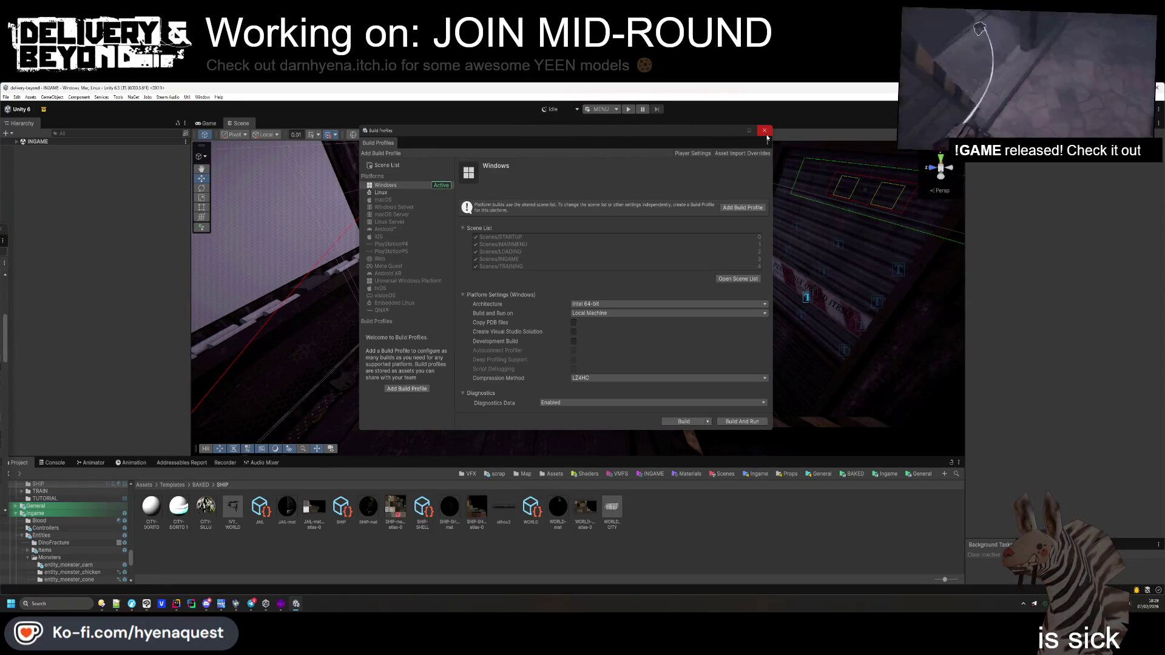
left_click(765, 131)
left_click(629, 109)
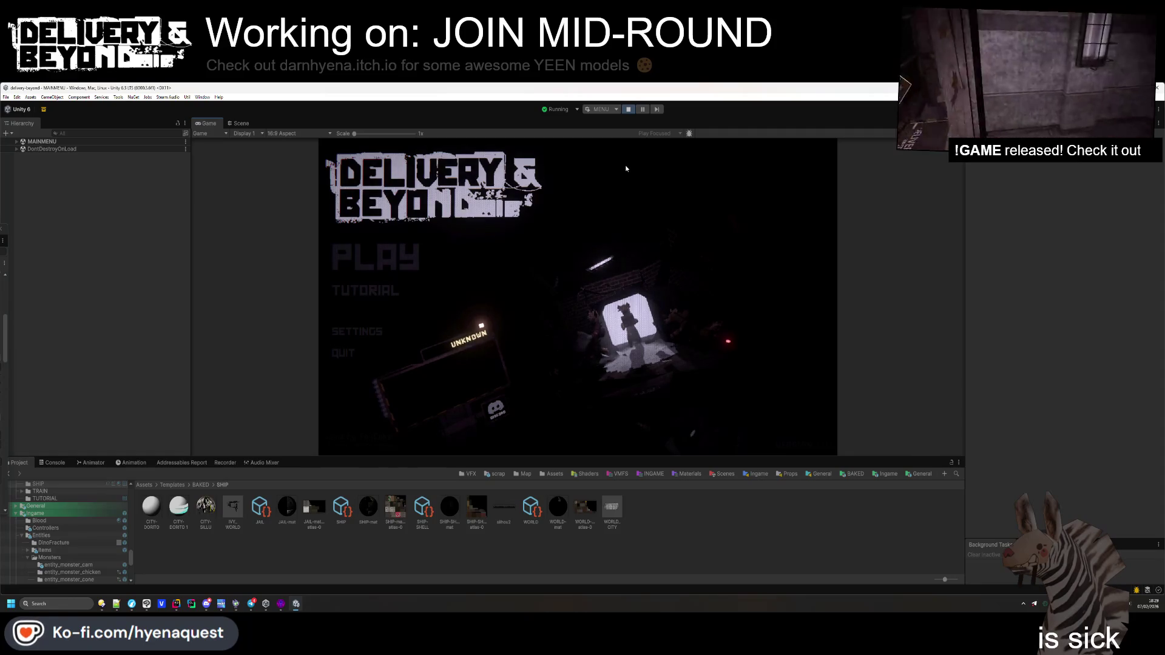
Visit the in-game audio settings, return to the main menu, and start the Tutorial
left_click(383, 257)
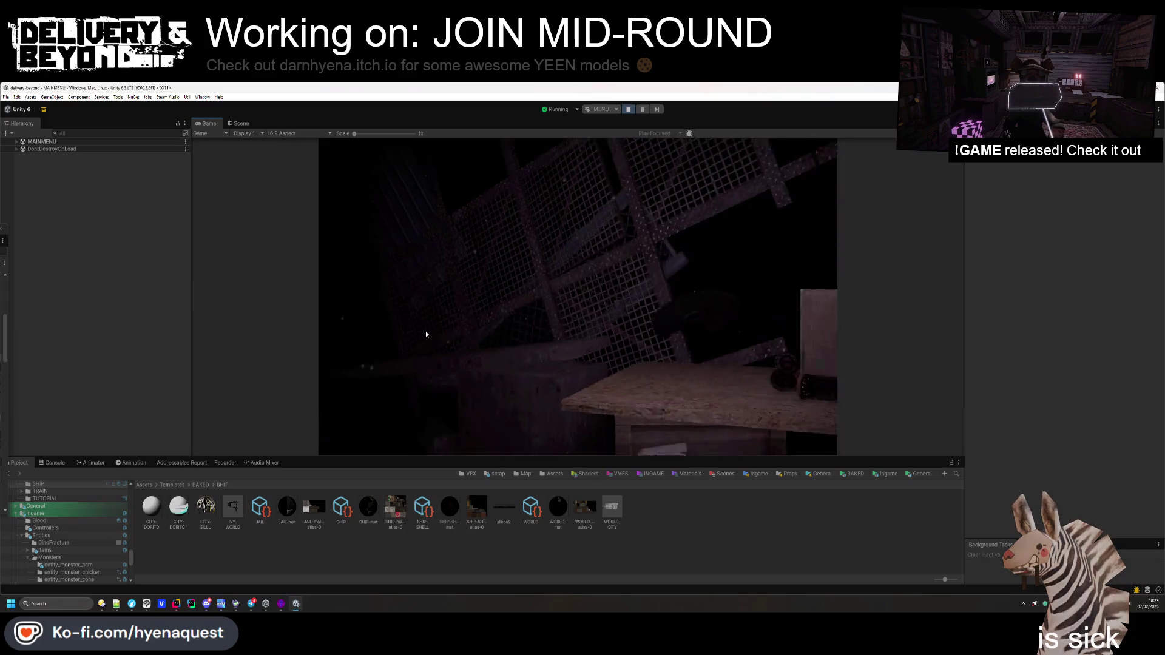
left_click_drag(636, 458, 634, 536)
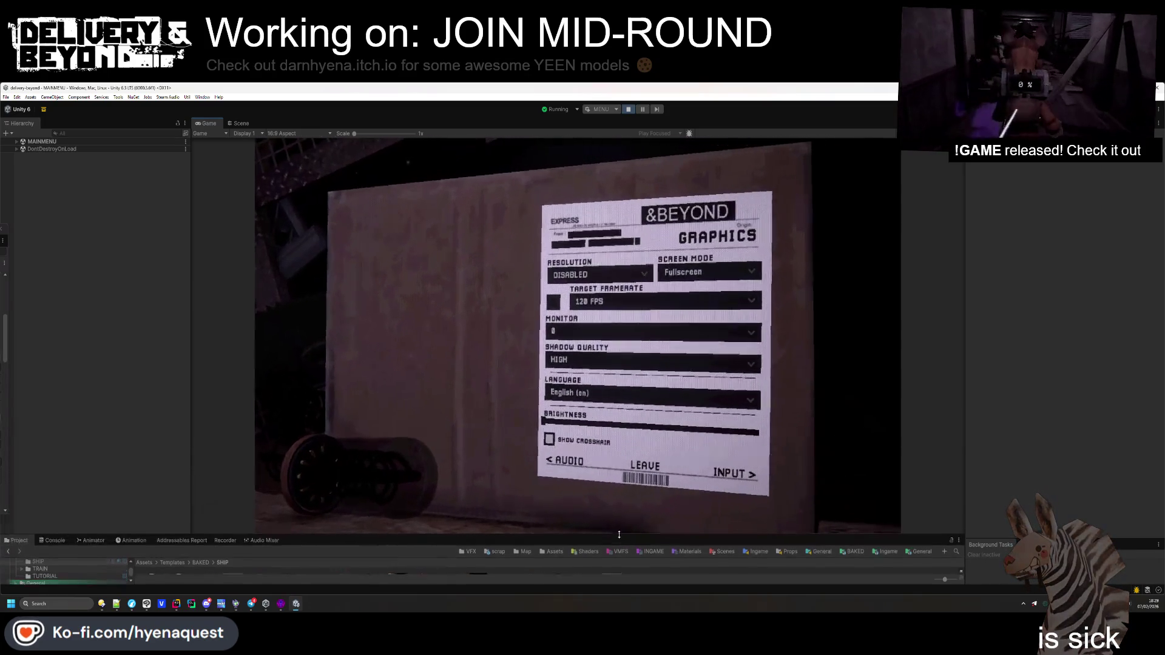
left_click(573, 464)
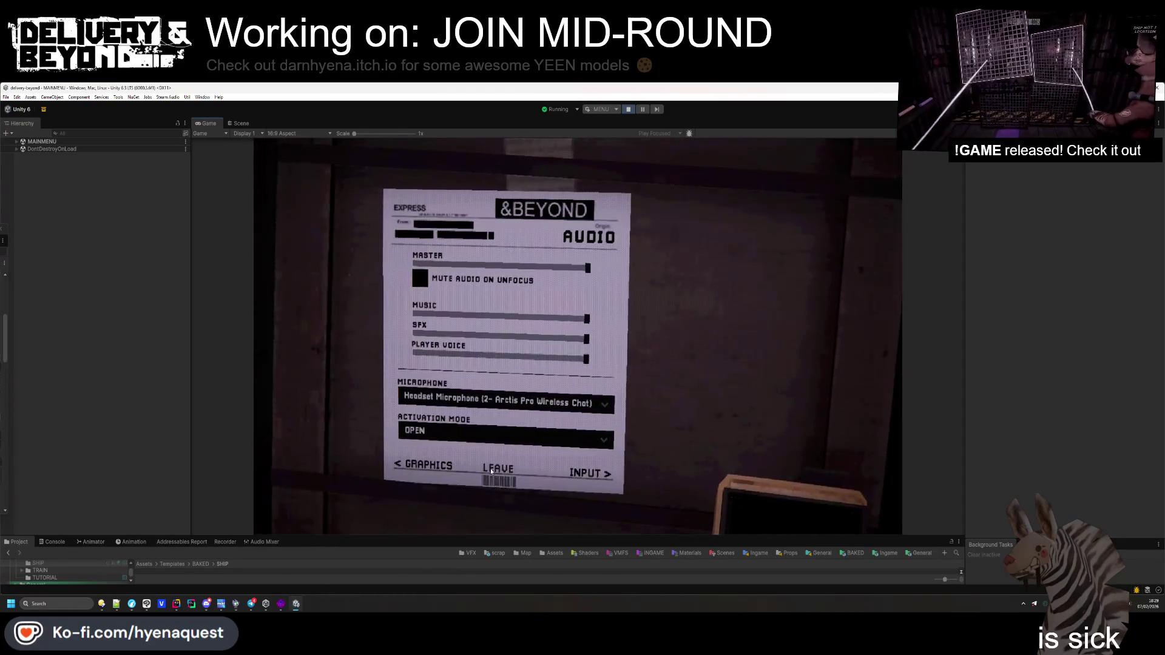
left_click(499, 471)
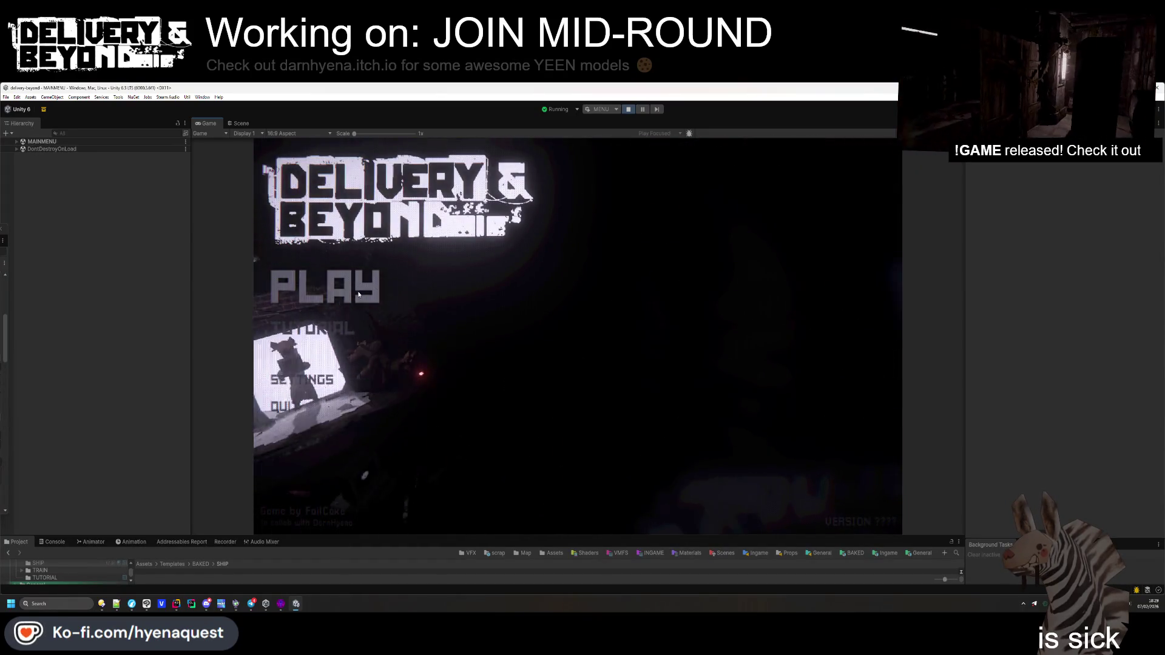
left_click(349, 318)
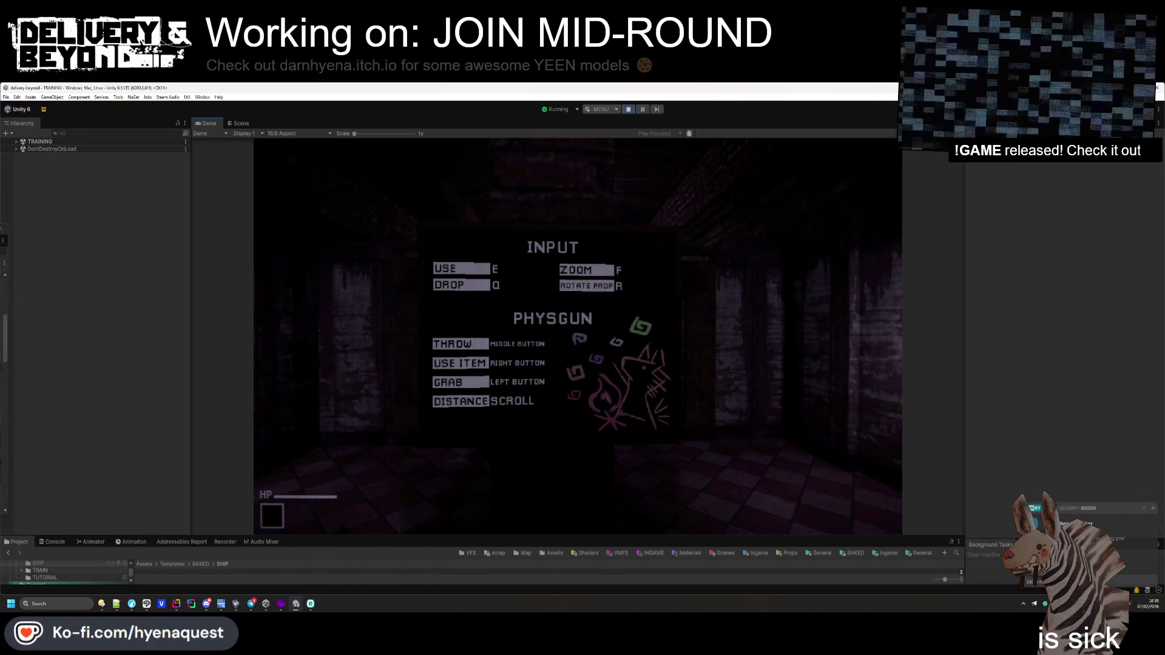
Grab the container, vacuum scrap into it, set it on the deposit, and pull the lever
key("w")
key("w")
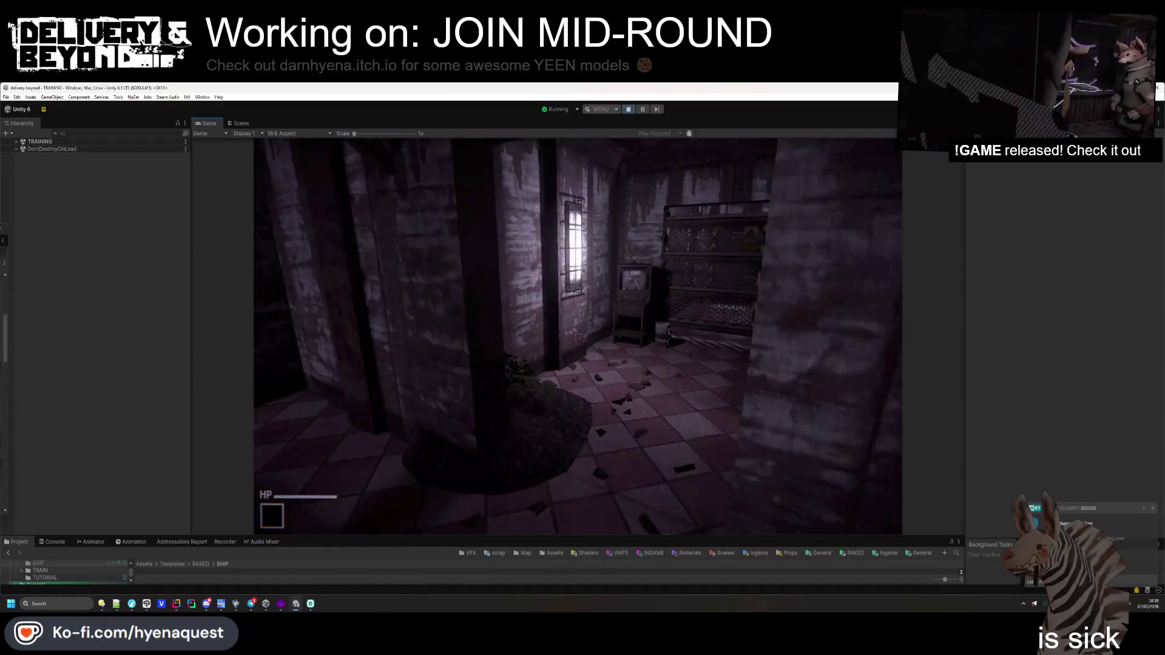
key("e")
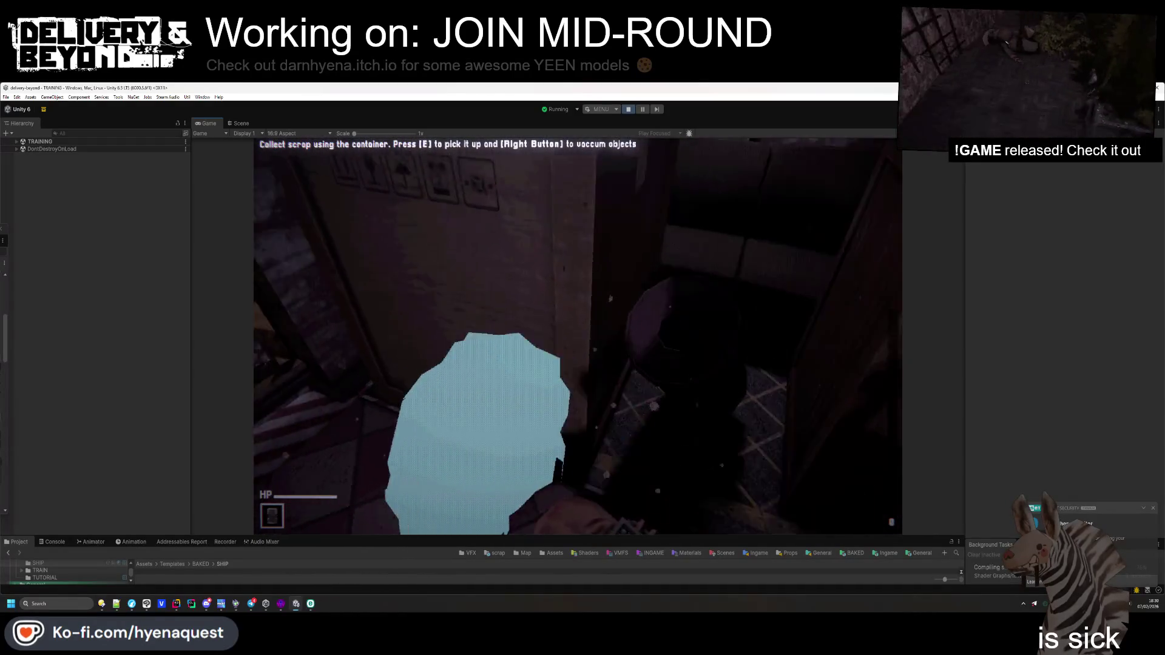
right_click(578, 337)
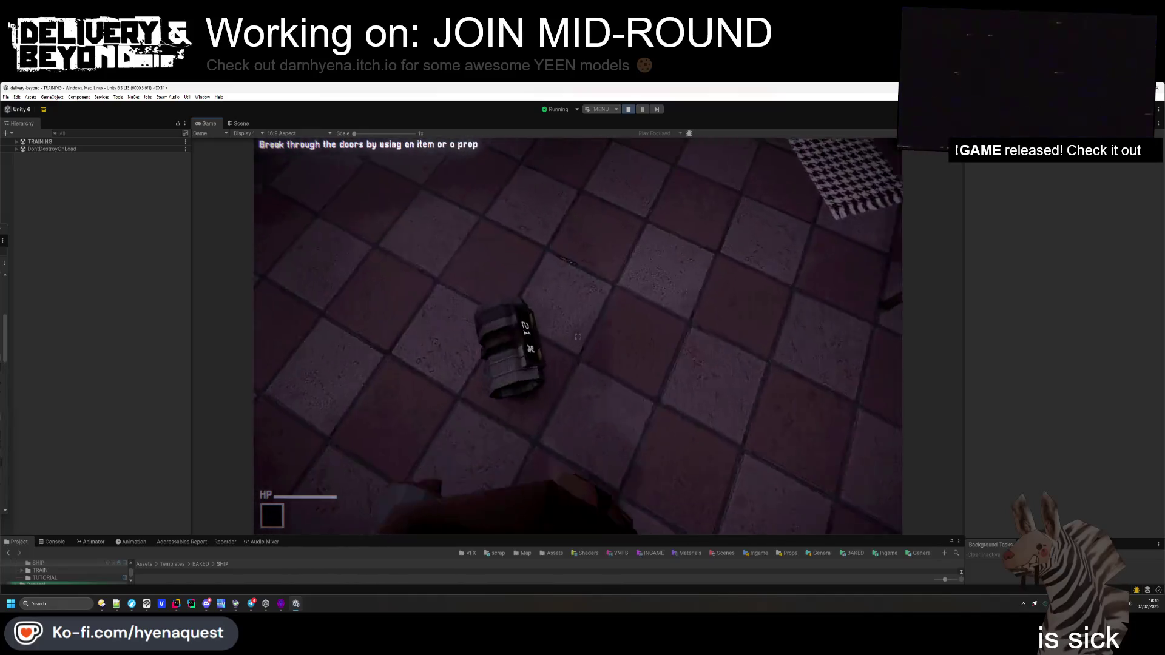
key("w")
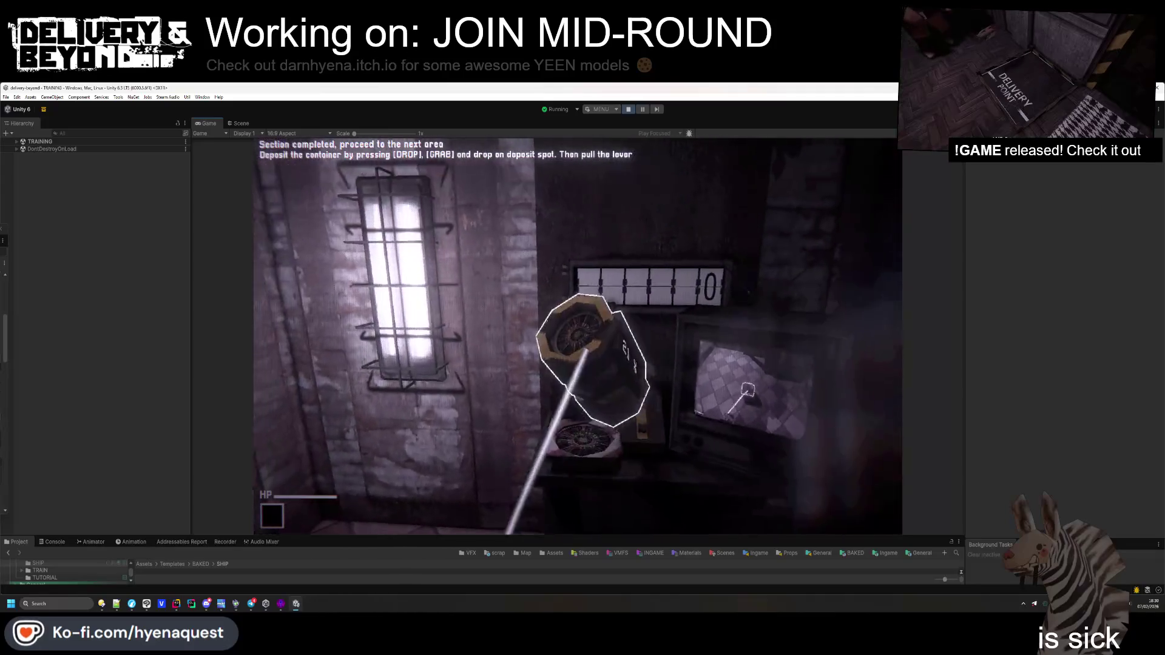
key("g")
key("e")
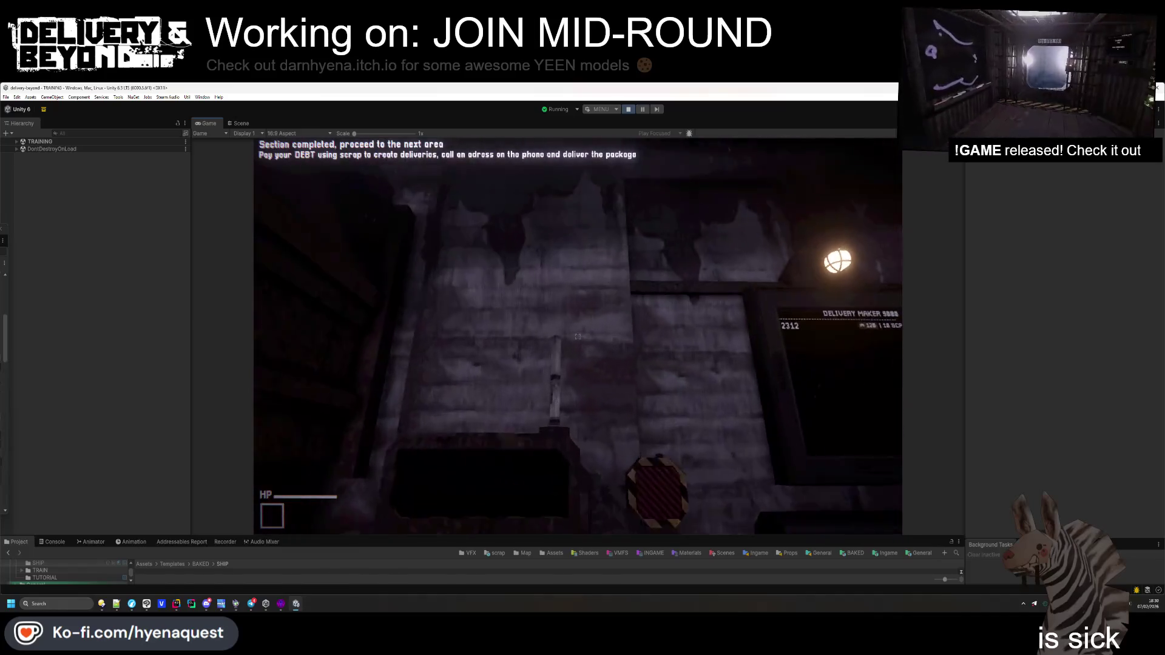
Key in and confirm delivery code 2312, then switch to Rider
left_click(578, 336)
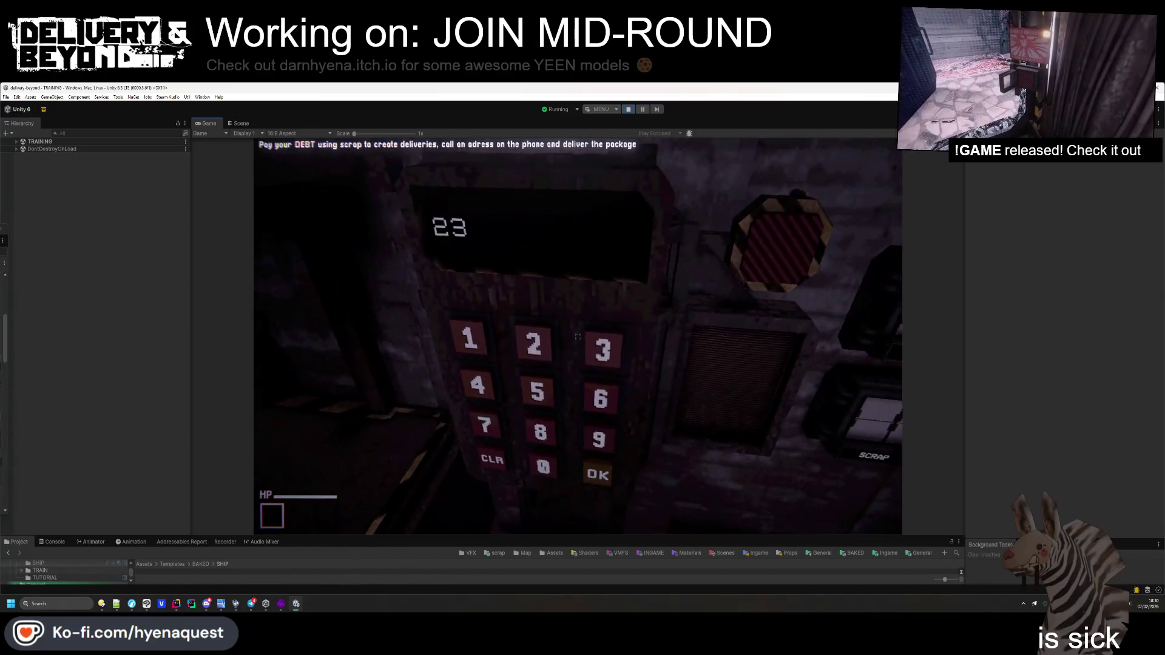
left_click(578, 336)
left_click(578, 336)
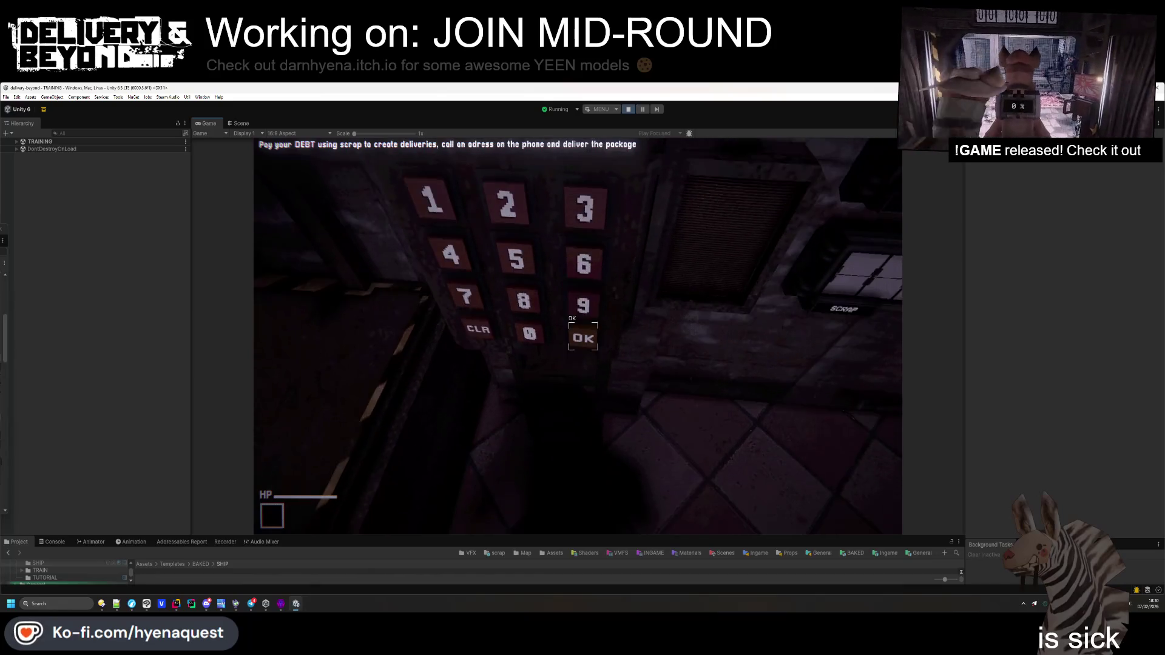
left_click(578, 336)
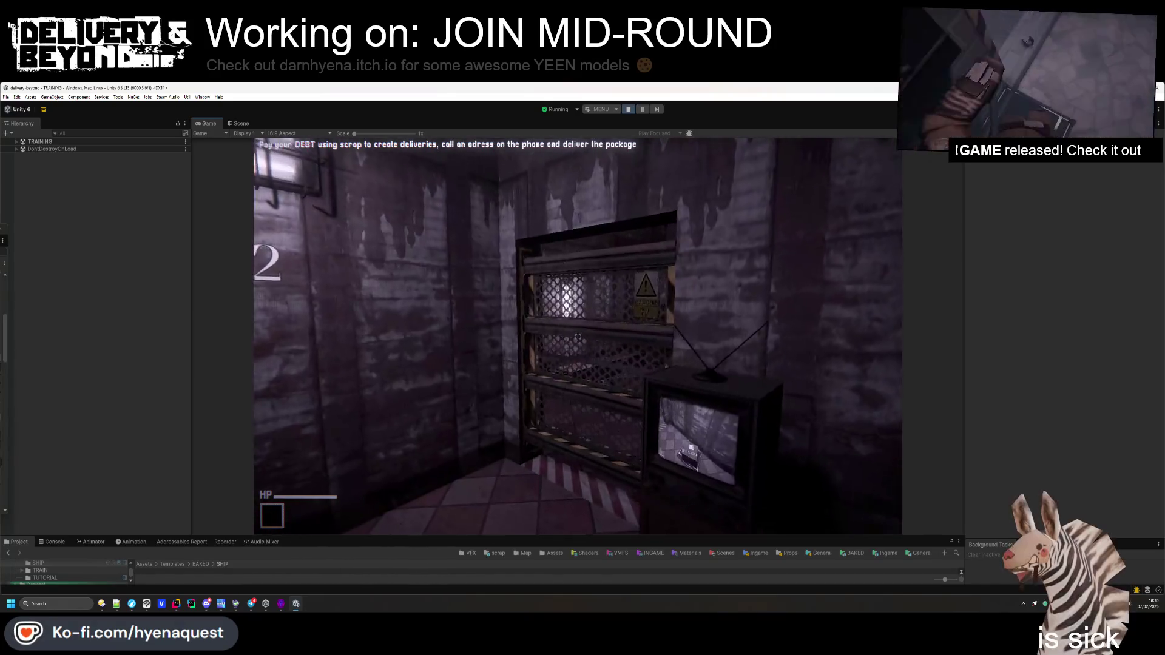
key("alt+Tab")
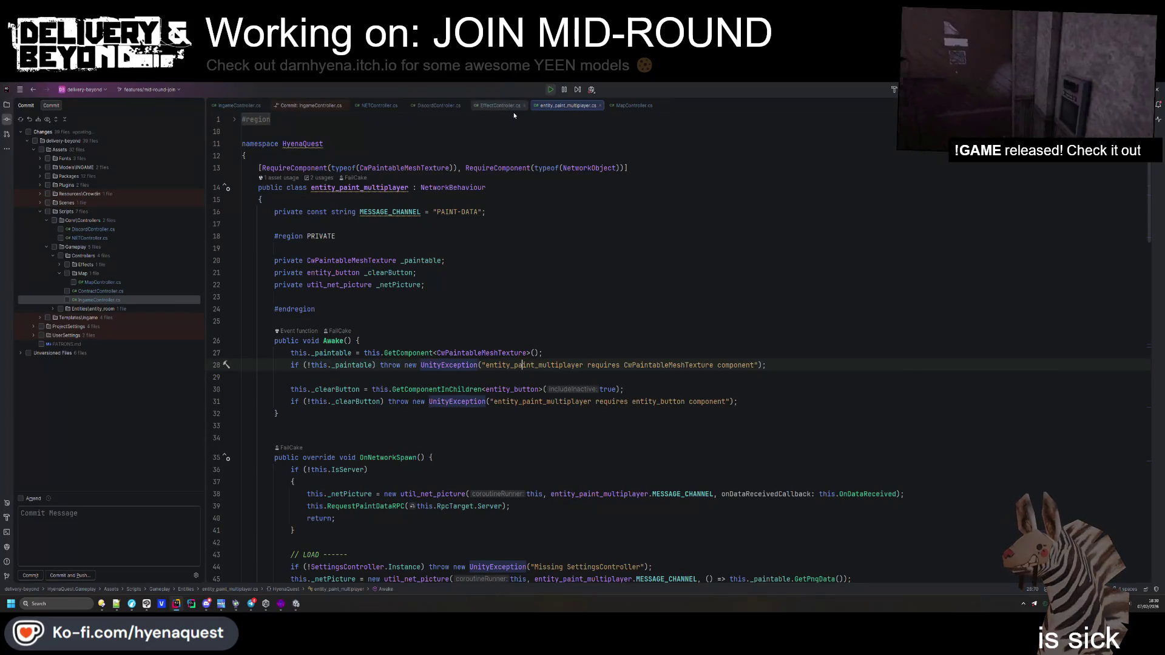
Close all editor tabs and open TutorialController.cs
middle_click(226, 108)
middle_click(226, 107)
middle_click(226, 108)
middle_click(226, 108)
type("TutorialCon")
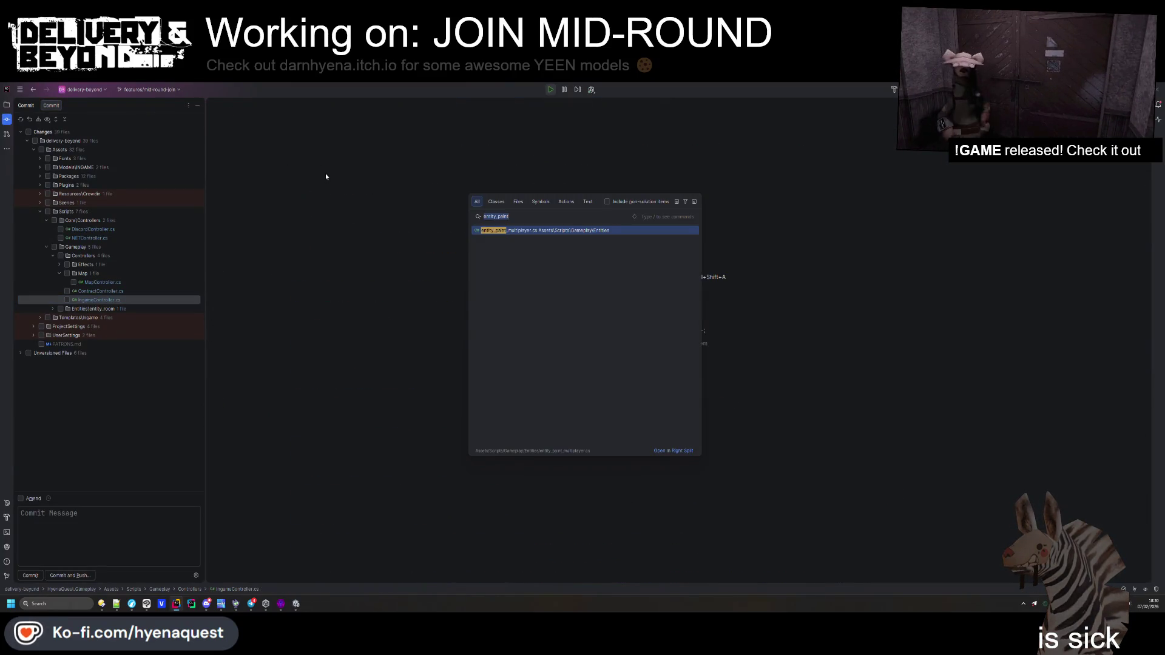
key("Return")
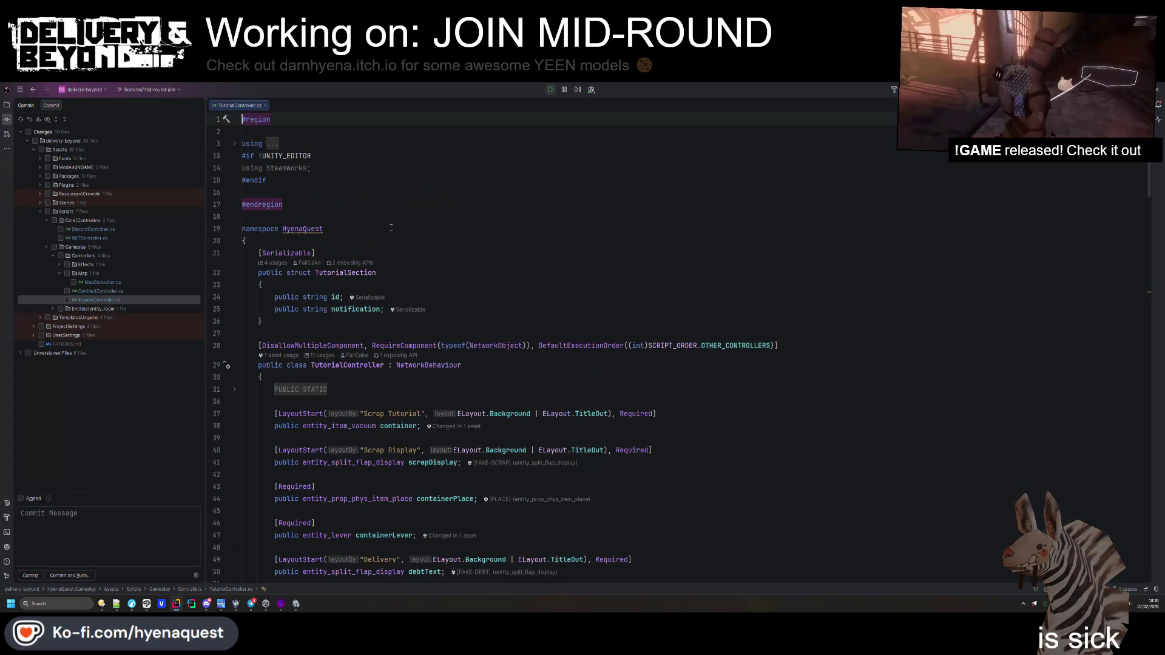
scroll(417, 209, "down", 15)
scroll(392, 364, "up", 2)
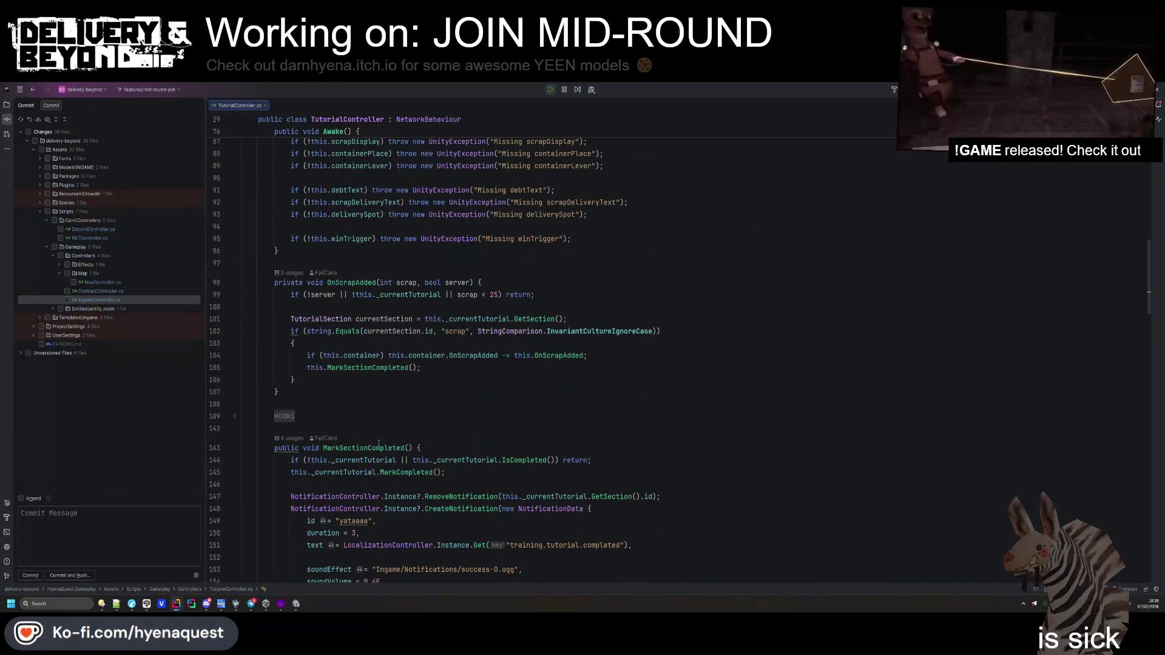
Review MarkSectionCompleted's RemoveNotification and CreateNotification calls and the MarkCompleted definition, then return to Unity
left_click(405, 447)
scroll(392, 405, "down", 2)
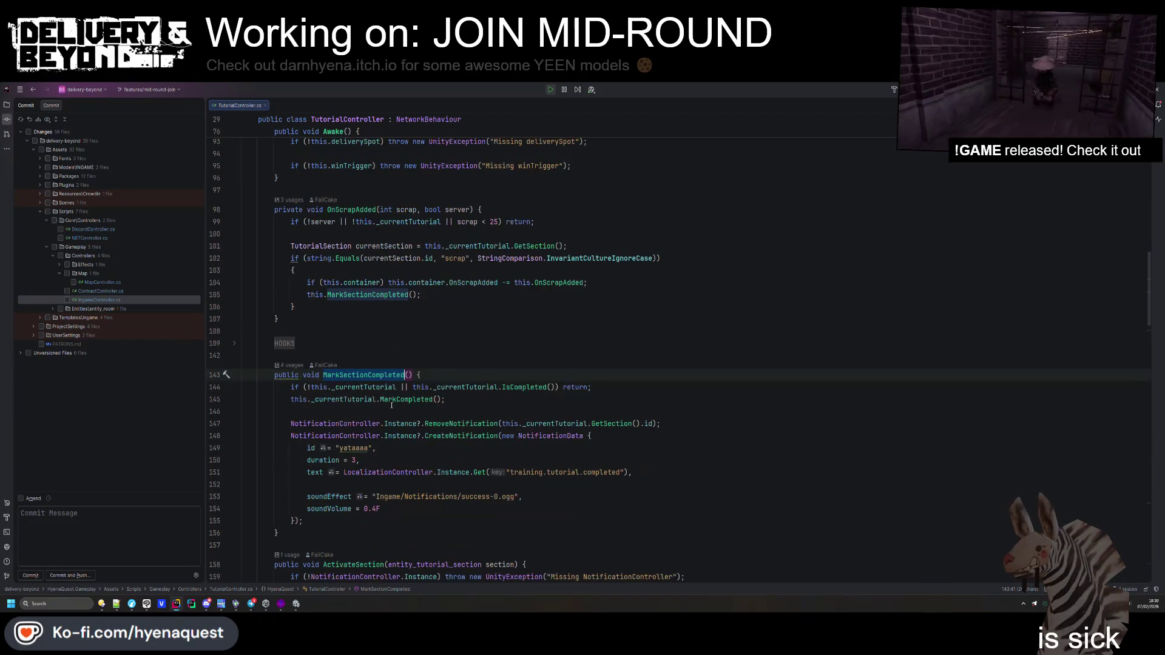
left_click(343, 448)
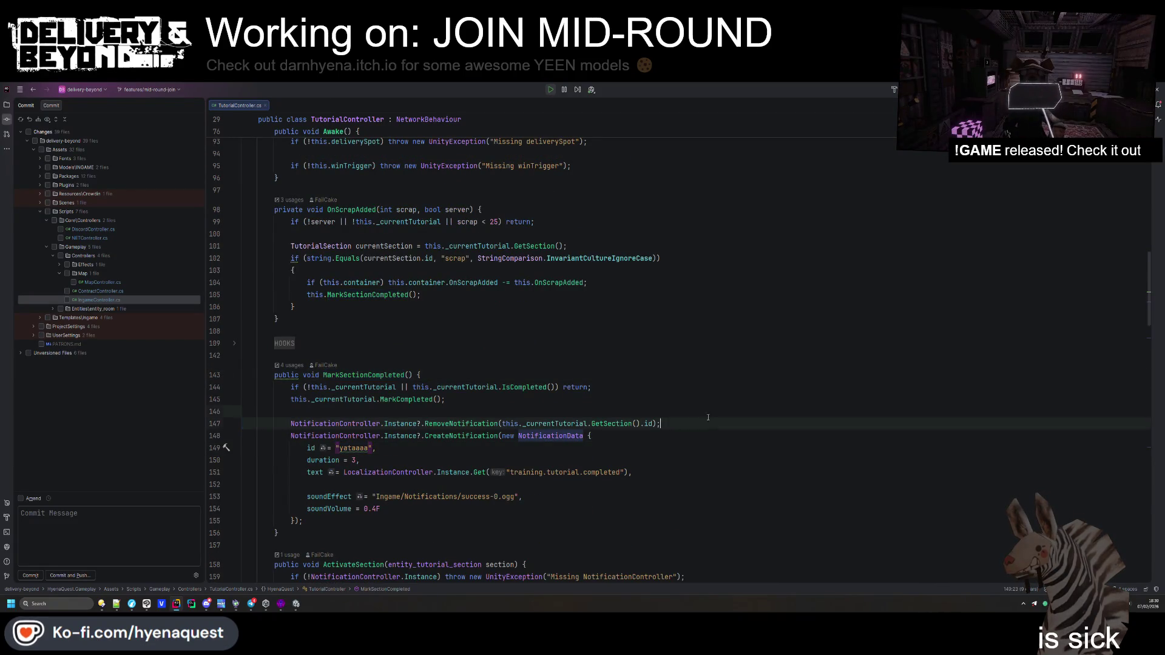
left_click(657, 435)
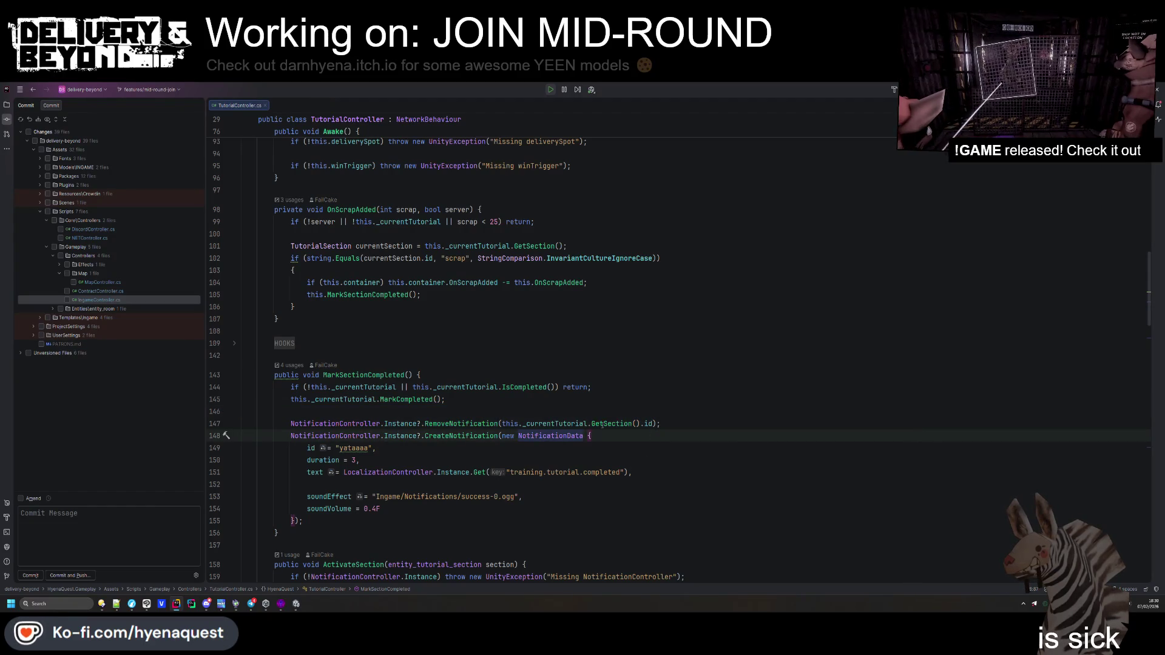
left_click(498, 423)
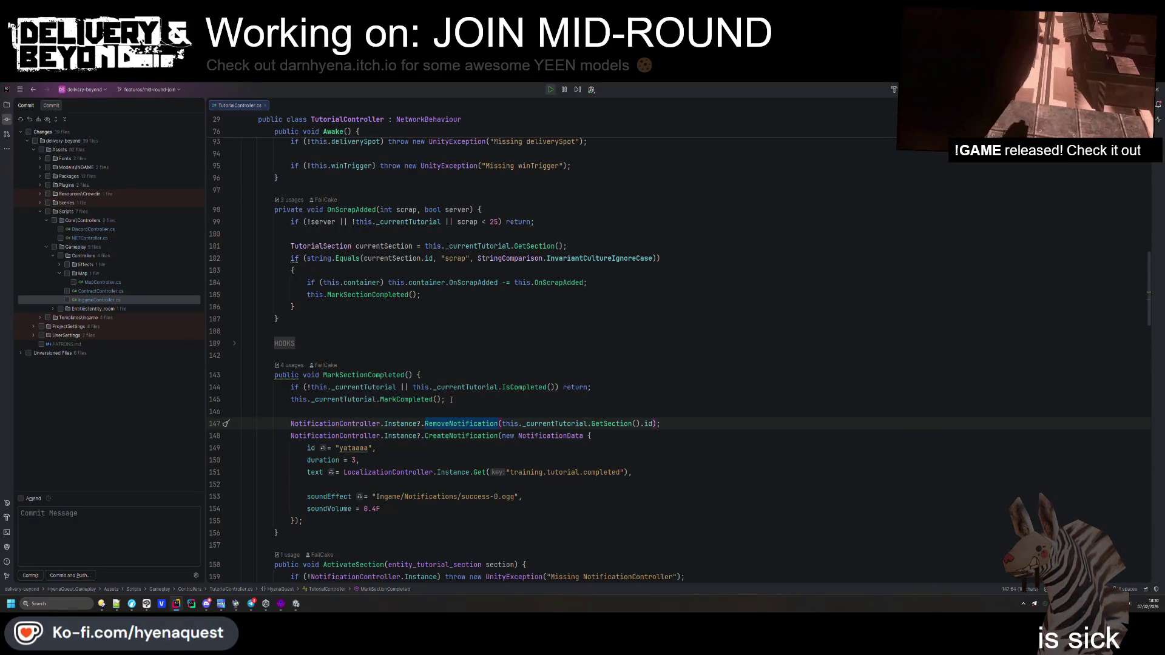
left_click(417, 400, "ctrl")
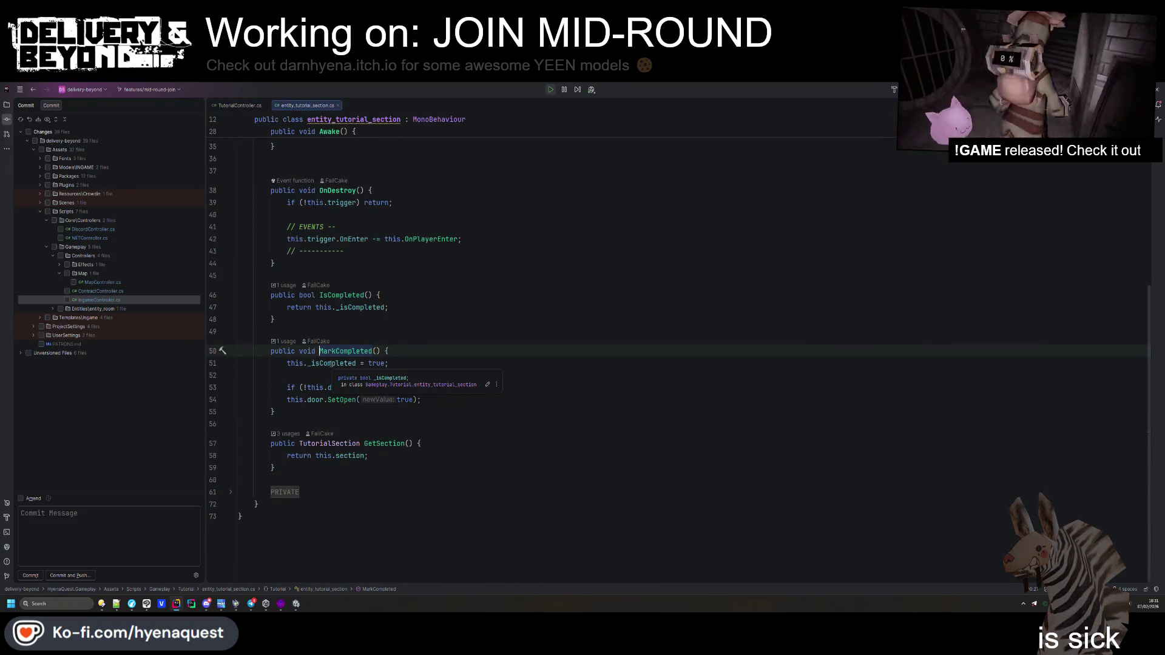
key("ctrl+alt+Left")
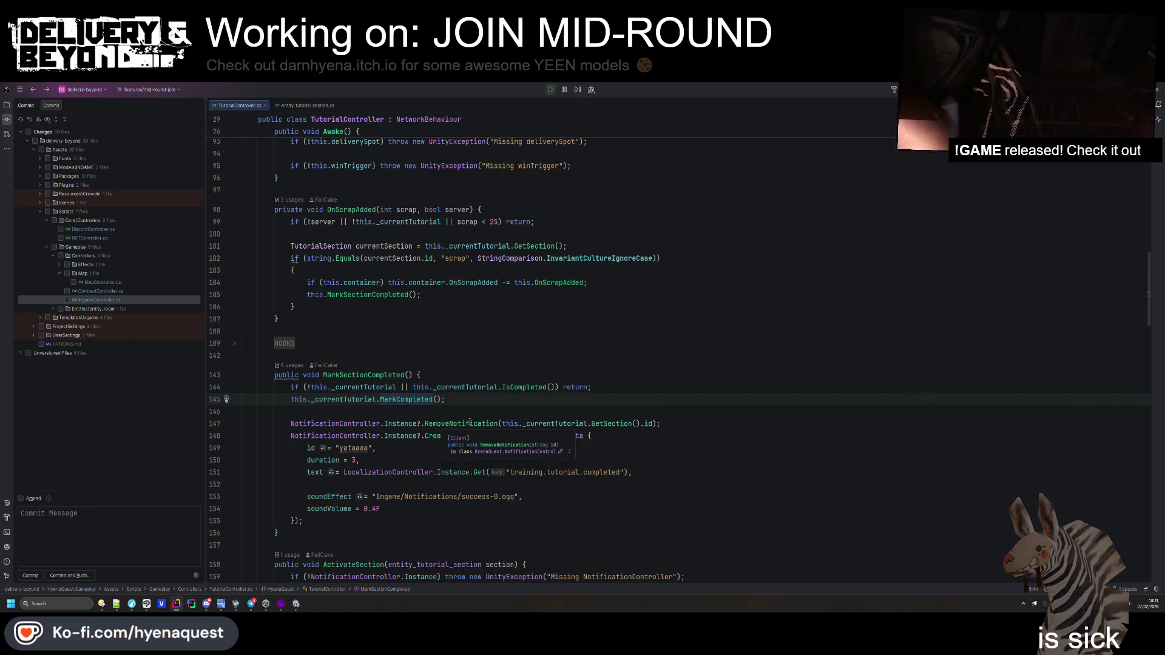
key("alt+Tab")
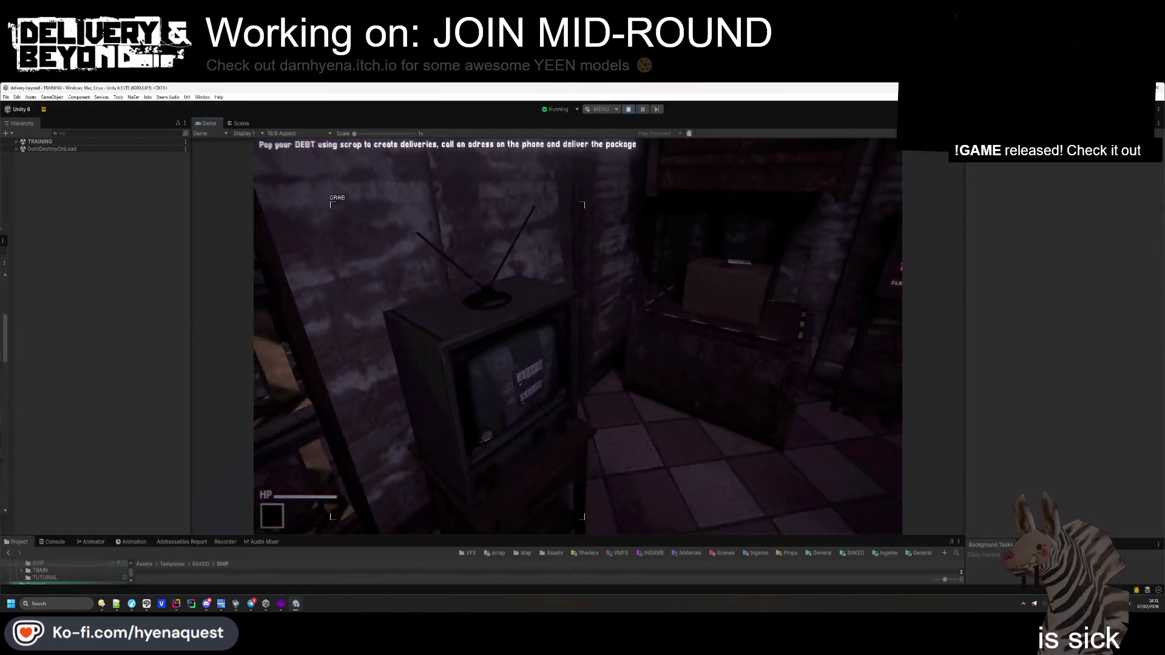
Drop the package on the Delivery Point and lift the slab to reach 'Tutorial completed'
left_click(578, 337)
left_click(578, 337)
key("w")
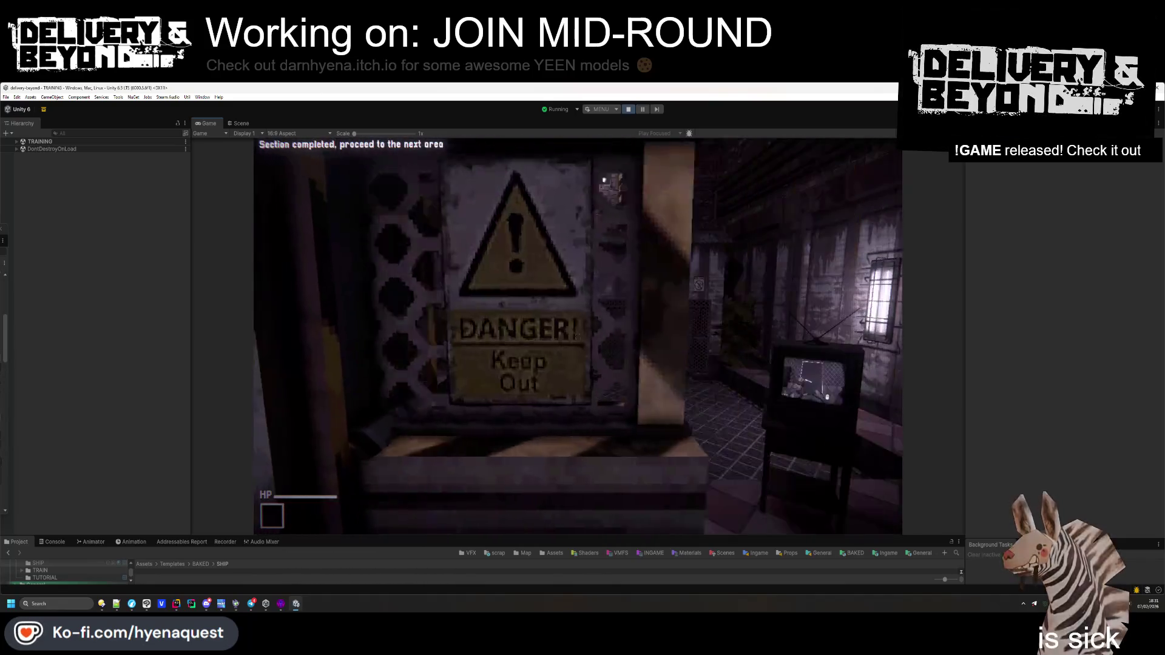
left_click(578, 337)
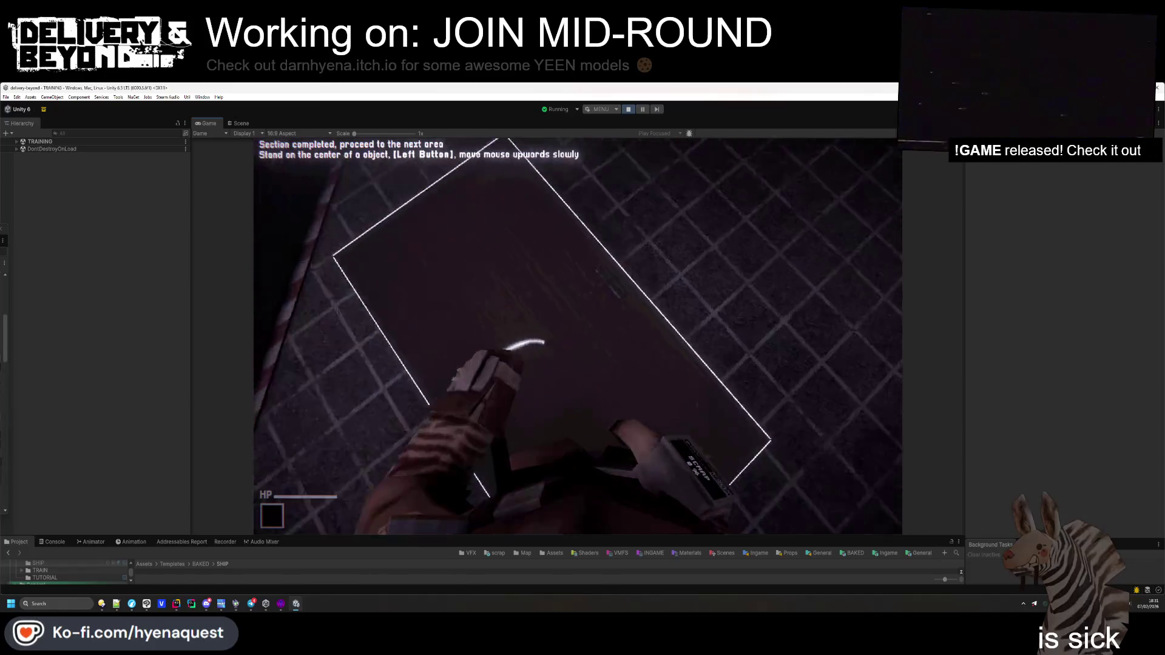
left_click_drag(578, 336, 578, 337)
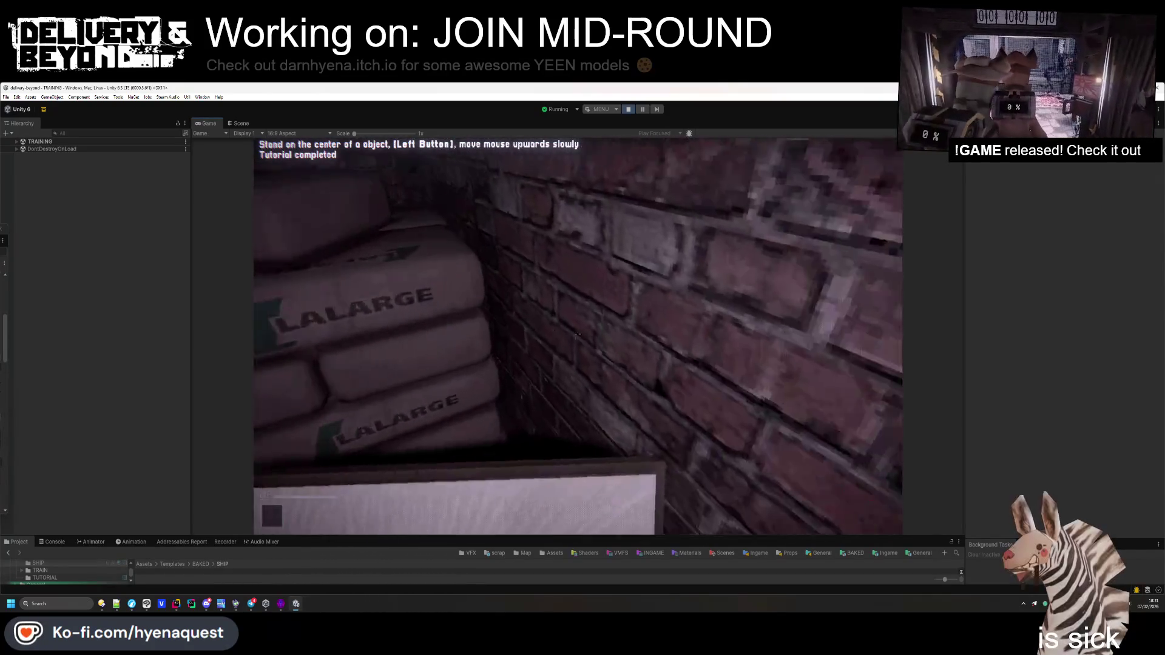
key("alt+Tab")
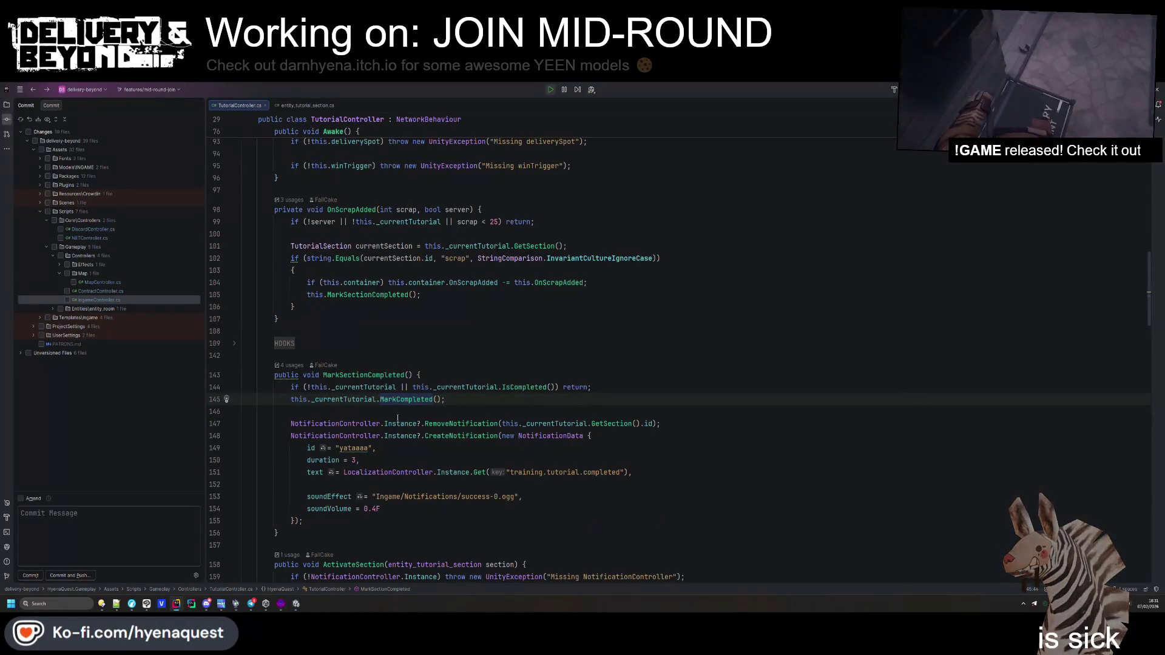
Replace line 147's RemoveNotification call with the 'removeall' BroadcastRemoveAllRPC completion and view its definition
left_click(470, 424)
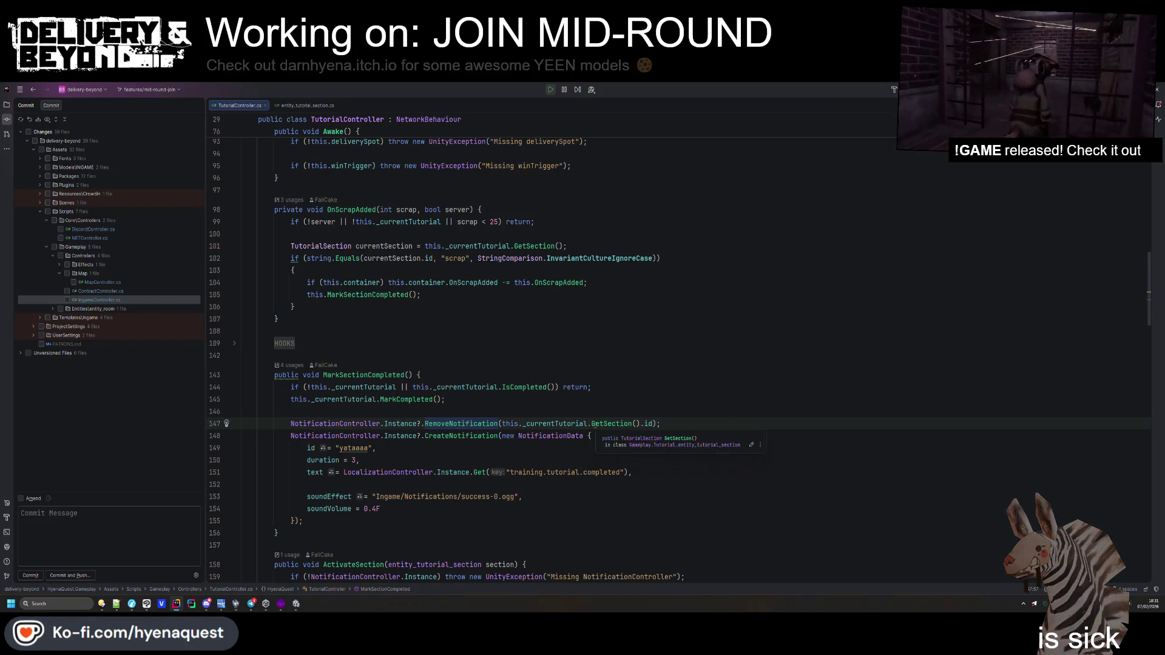
left_click_drag(673, 423, 424, 424)
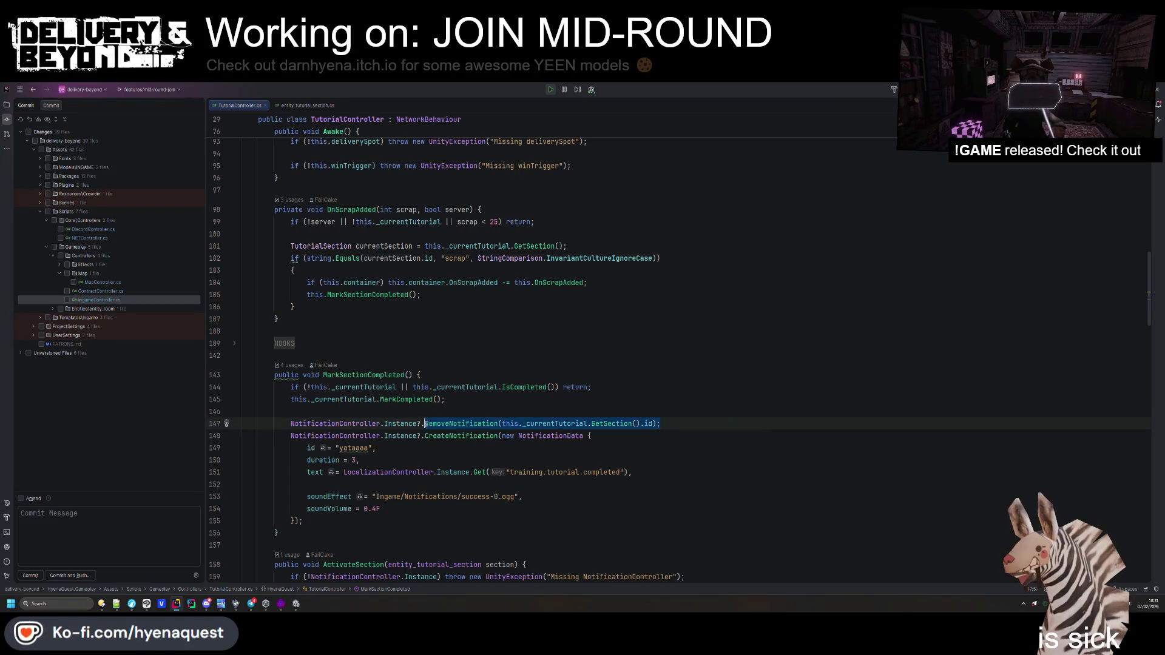
type("removeall")
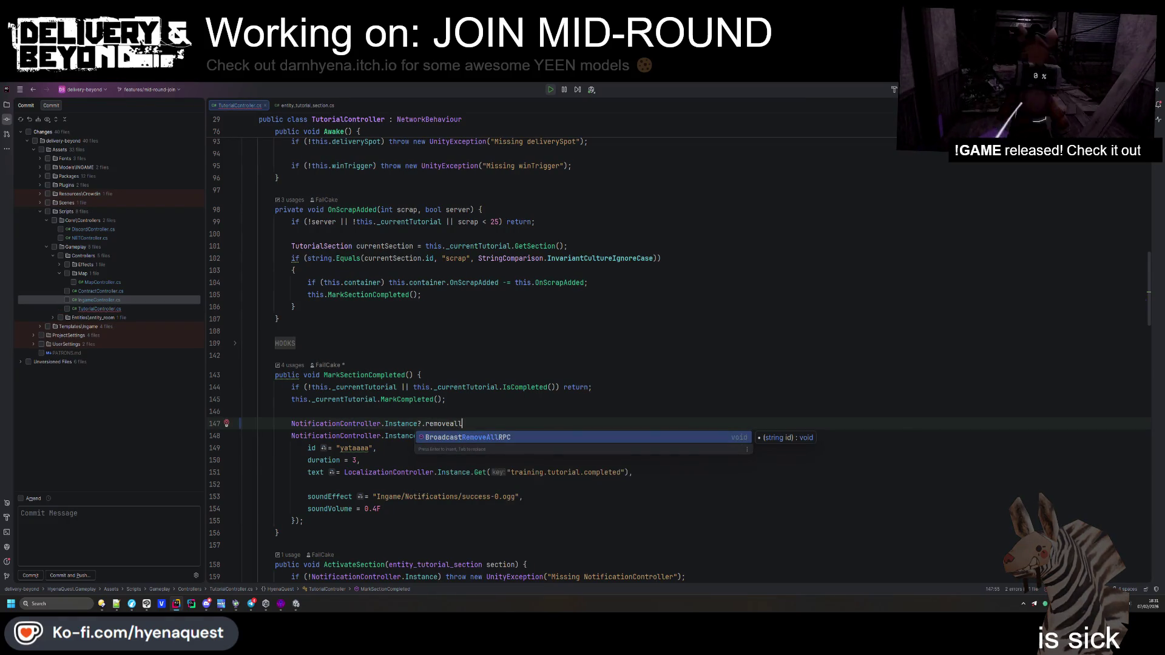
key("Return")
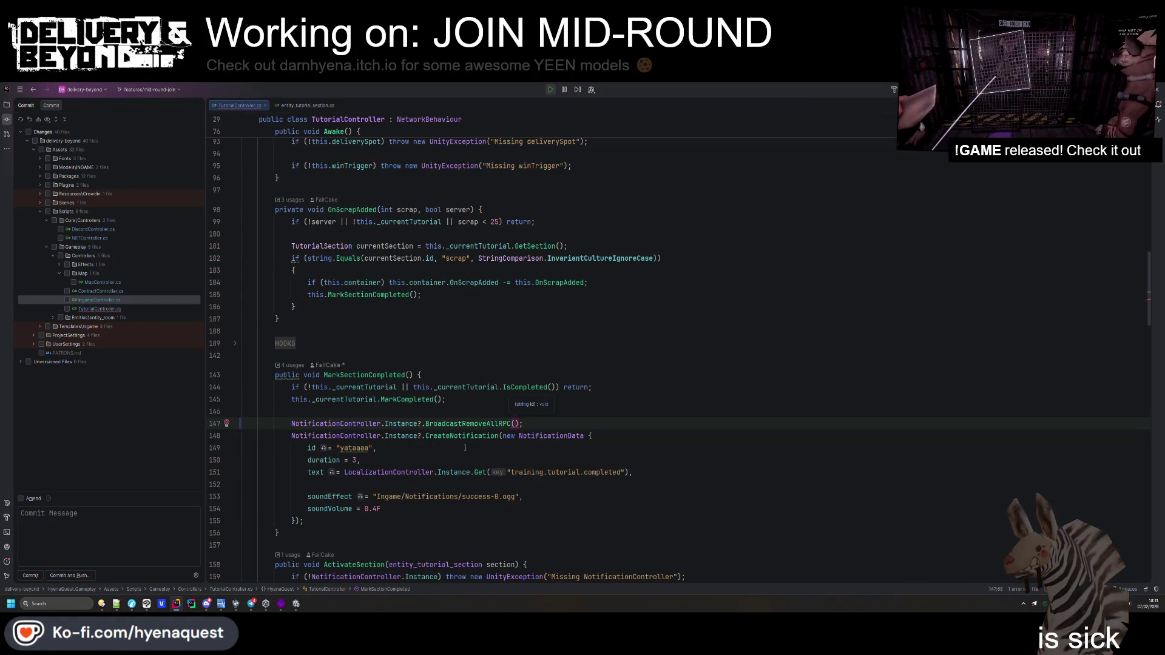
left_click(480, 423, "ctrl")
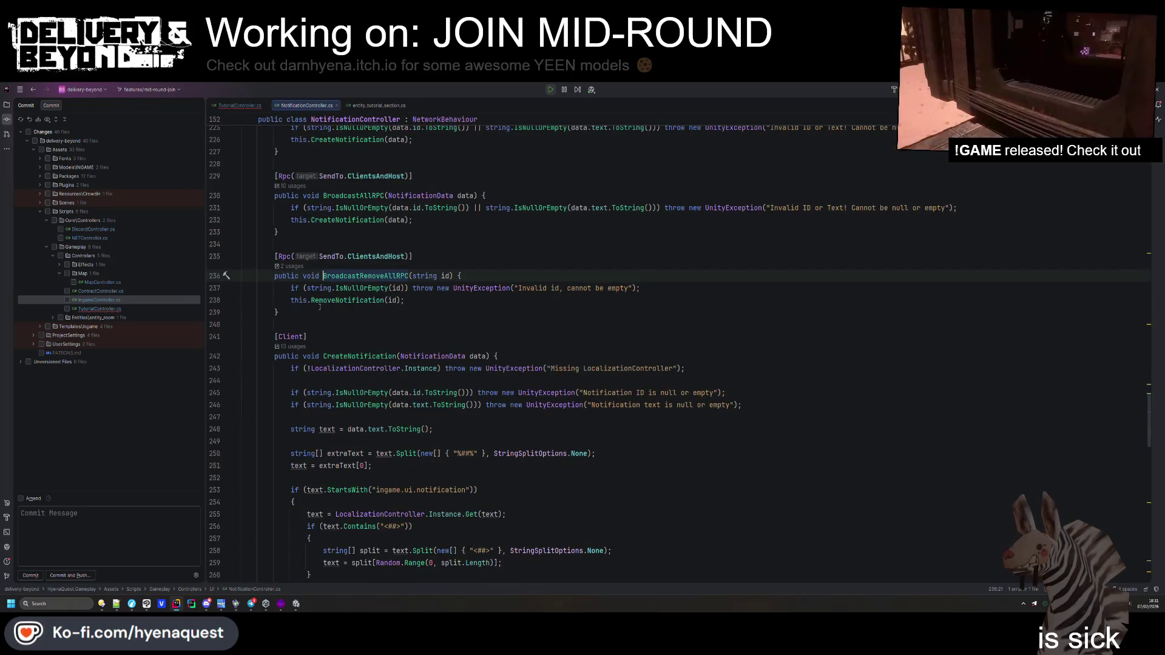
scroll(347, 340, "up", 3)
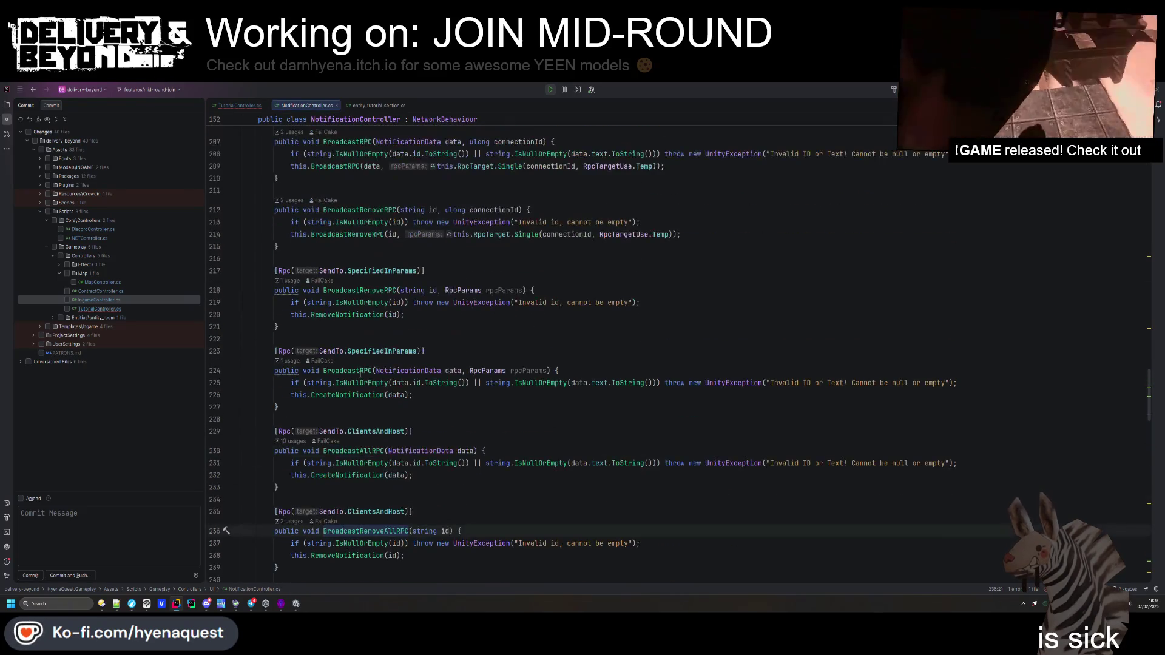
key("alt+Tab")
key("alt+Tab")
Back on line 147, accept the 'clear' RemoveNotification(...GetSection().id) completion and open RemoveNotification's definition
key("ctrl+alt+Left")
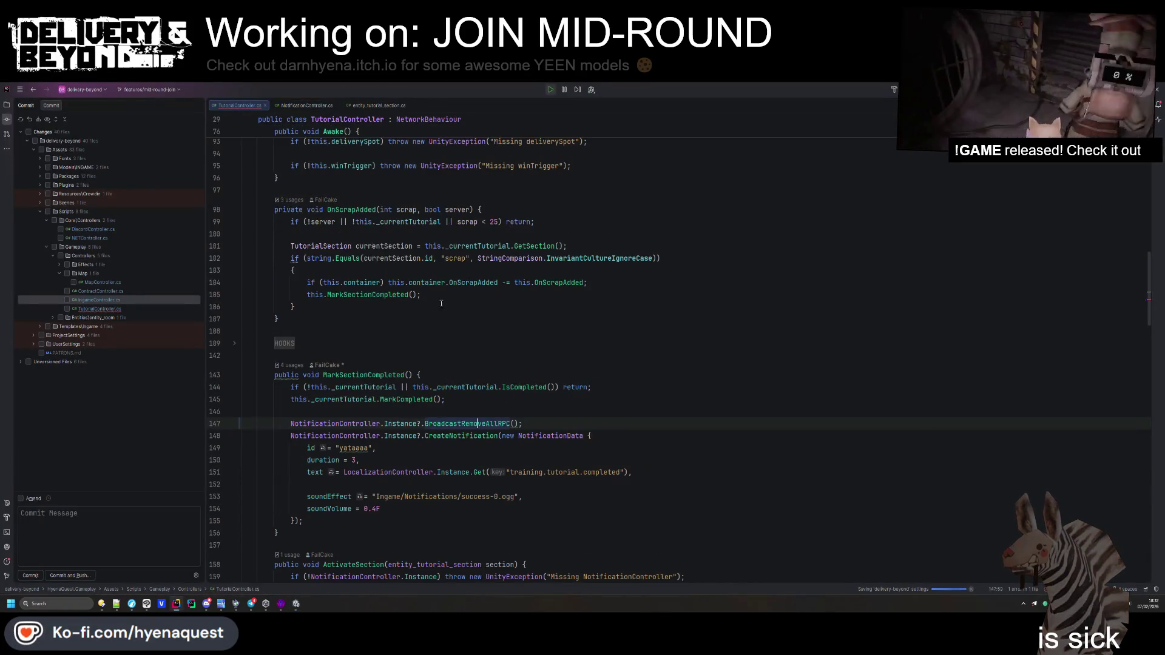
type("clear")
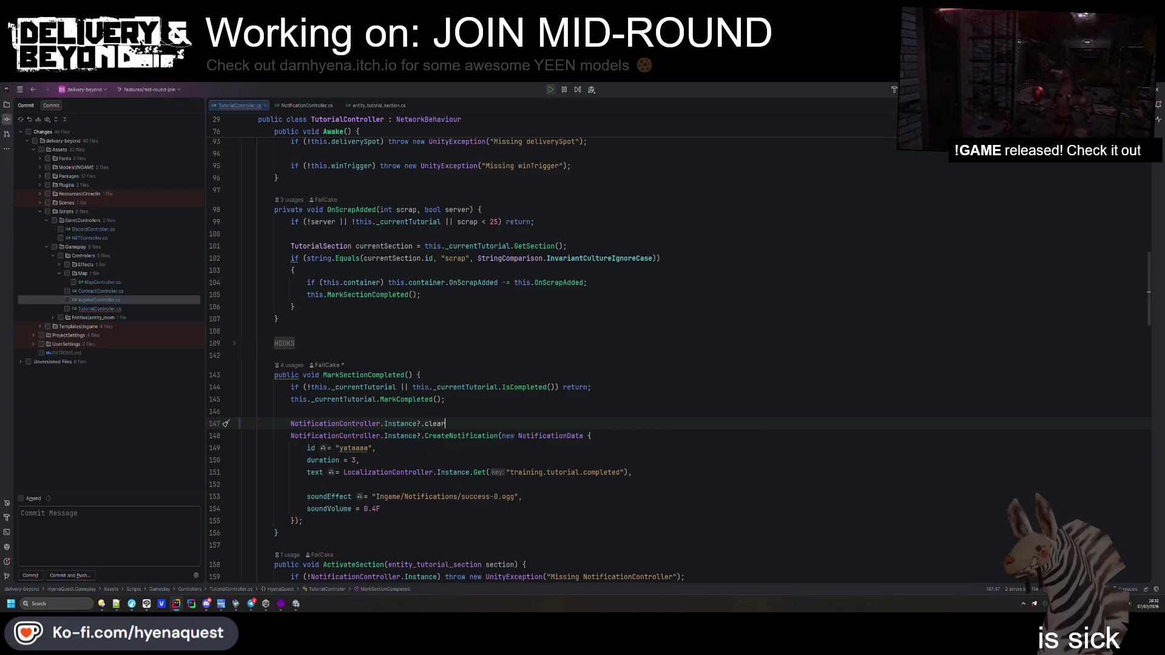
key("Return")
key("Tab")
left_click(424, 435)
left_click(462, 423, "ctrl")
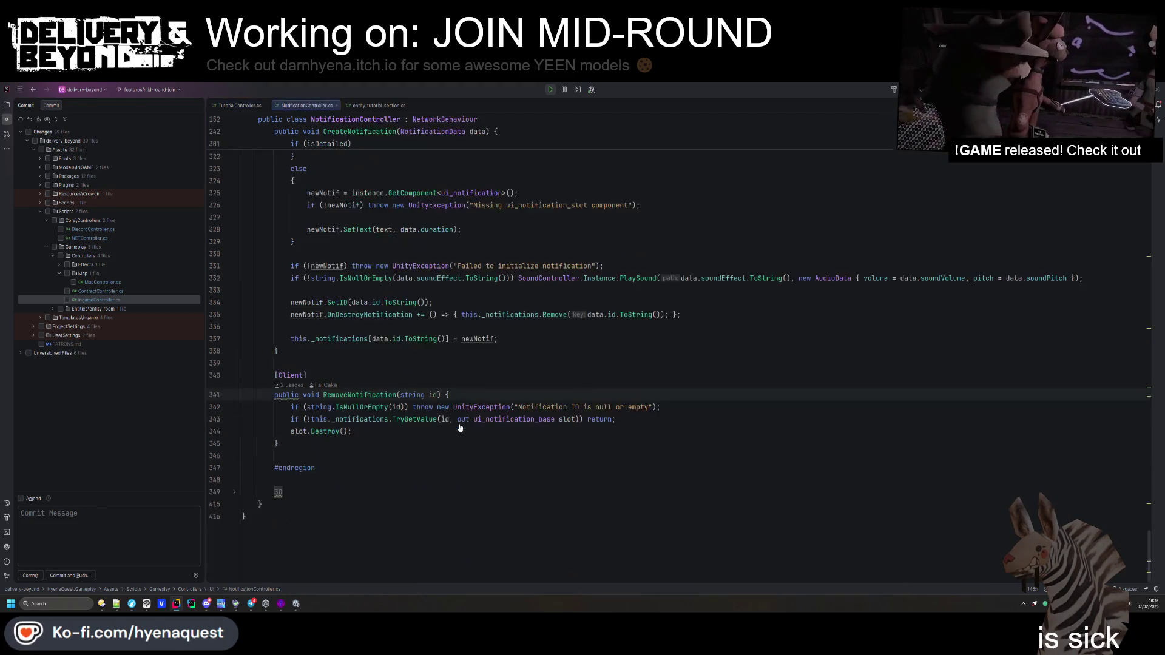
Duplicate the RemoveNotification method and rename the copy to ClearNotifications
left_click(295, 443)
key("ctrl+w")
key("ctrl+w")
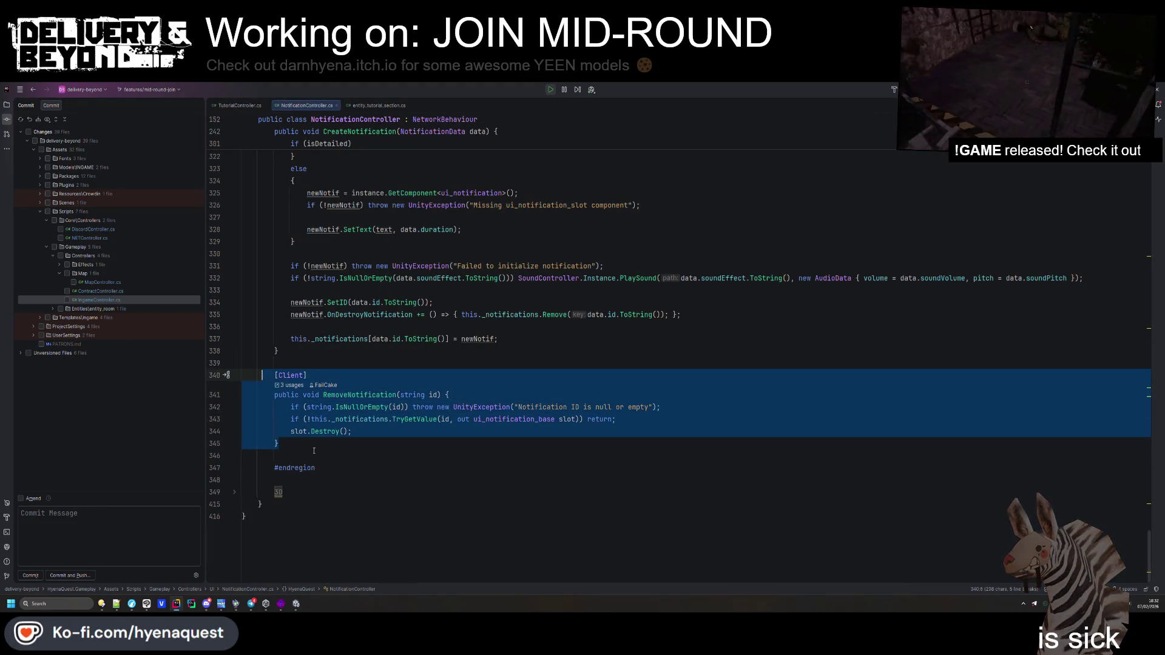
key("Down")
type("[Client] public void RemoveNotification(string id) {     if (string.IsNullOrEmpty(id)) throw new UnityException(\"Notification ID is null or empty\");     if (!this._notifications.TryGetValue(id, out ui_notification_base slot)) return;     slot.Destroy(); }")
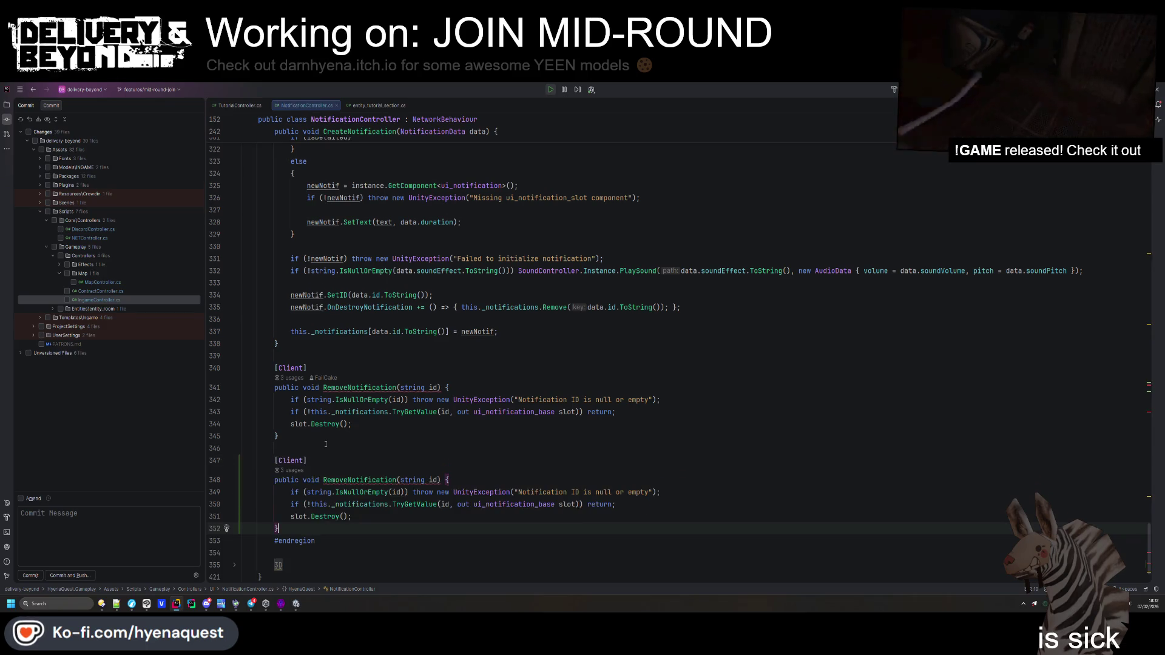
double_click(360, 479)
type("Clear")
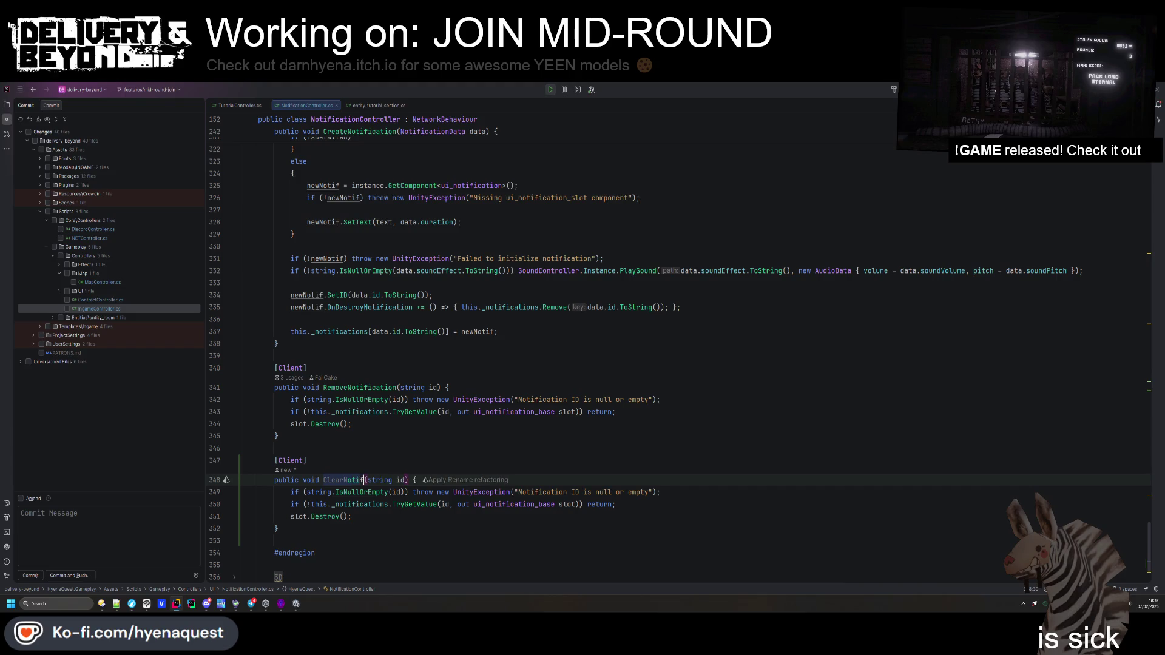
type("tions")
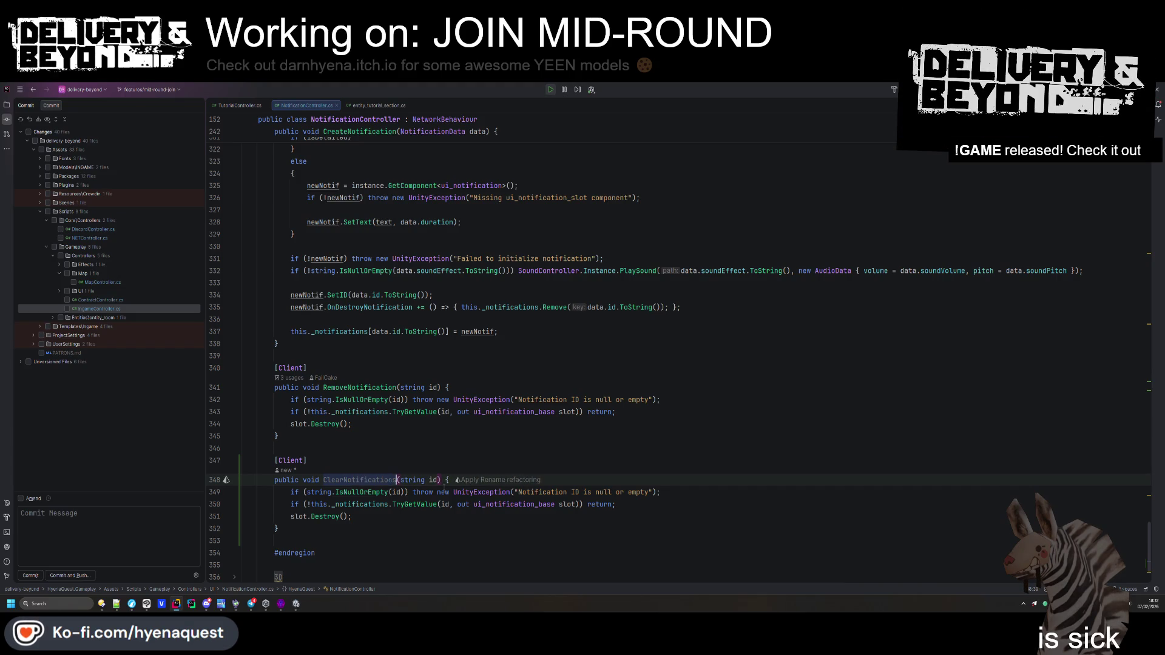
Remove ClearNotifications' string id parameter and delete its old lookup lines
key("ctrl+BackSpace")
key("ctrl+BackSpace")
key("Up")
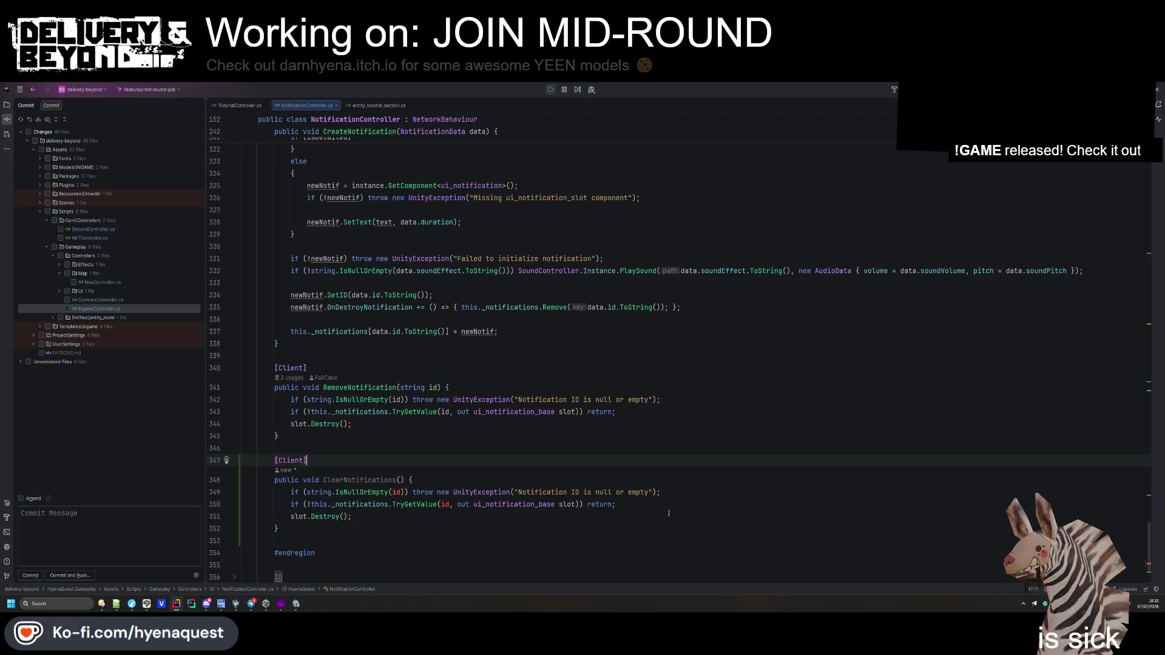
left_click_drag(389, 504, 310, 505)
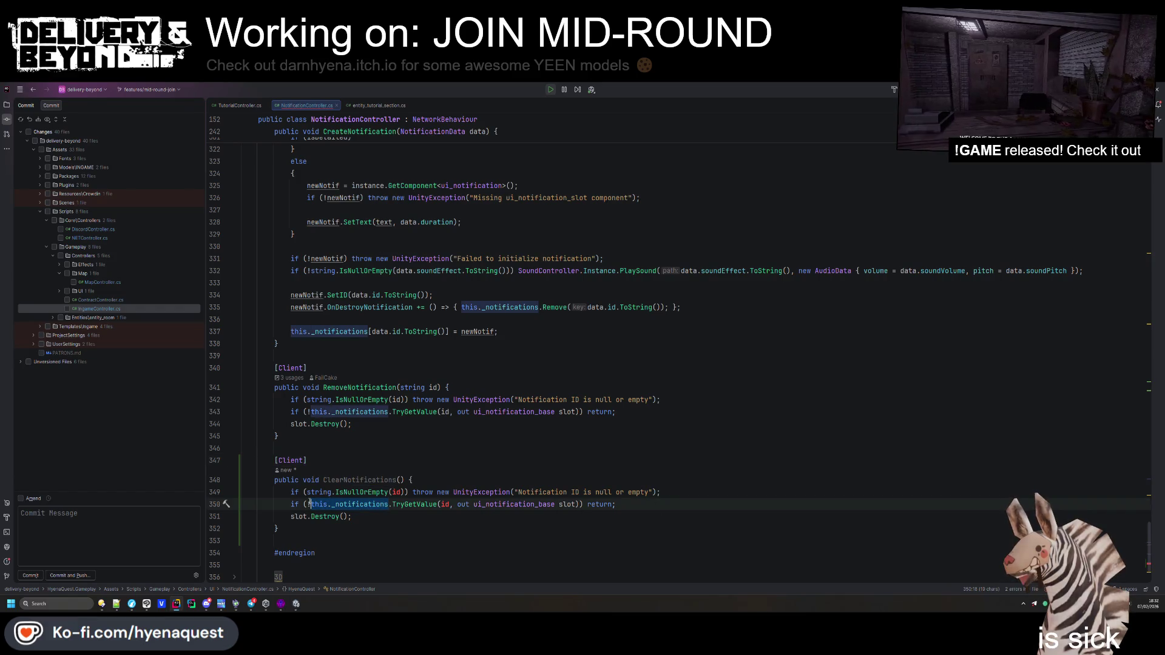
left_click(647, 504)
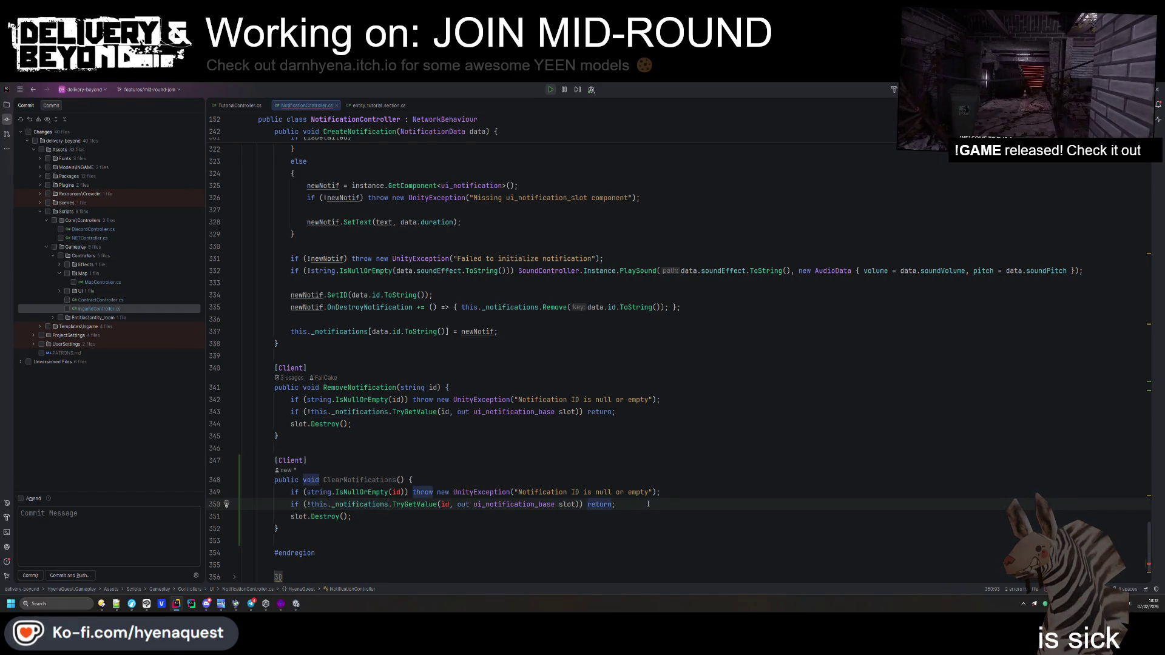
key("shift+Up")
key("shift+Home")
key("BackSpace")
Add a foreach loop over this._notifications and move slot.Destroy() into its body
type("forea")
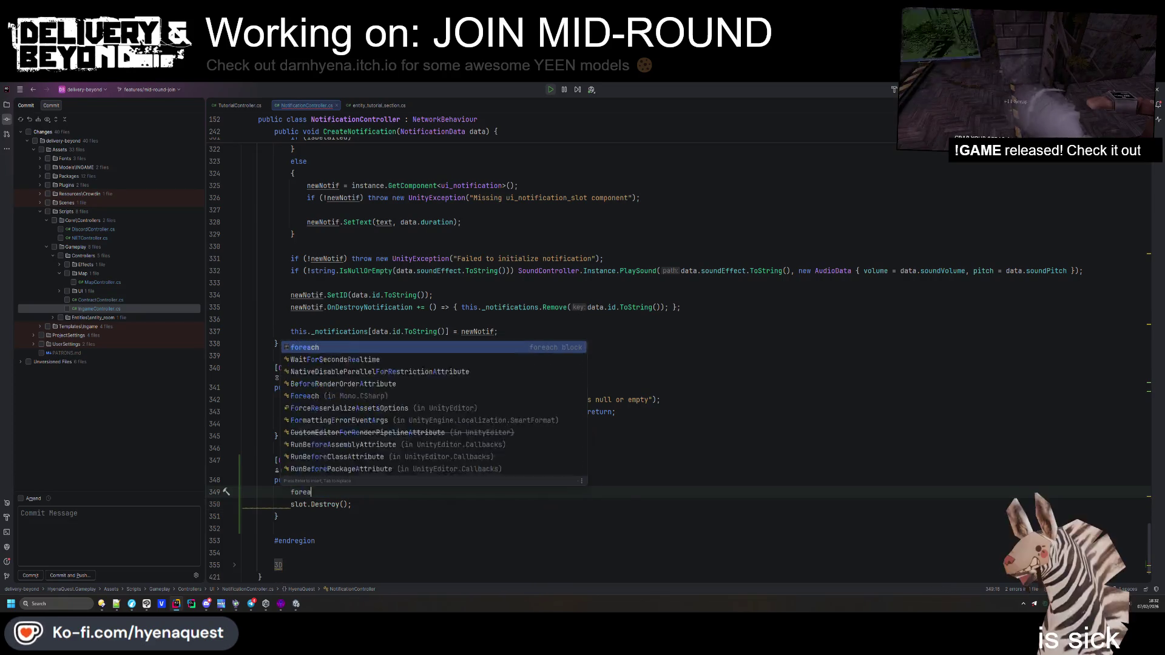
key("Return")
key("Escape")
key("ctrl+x")
left_click(673, 499)
key("shift+Home")
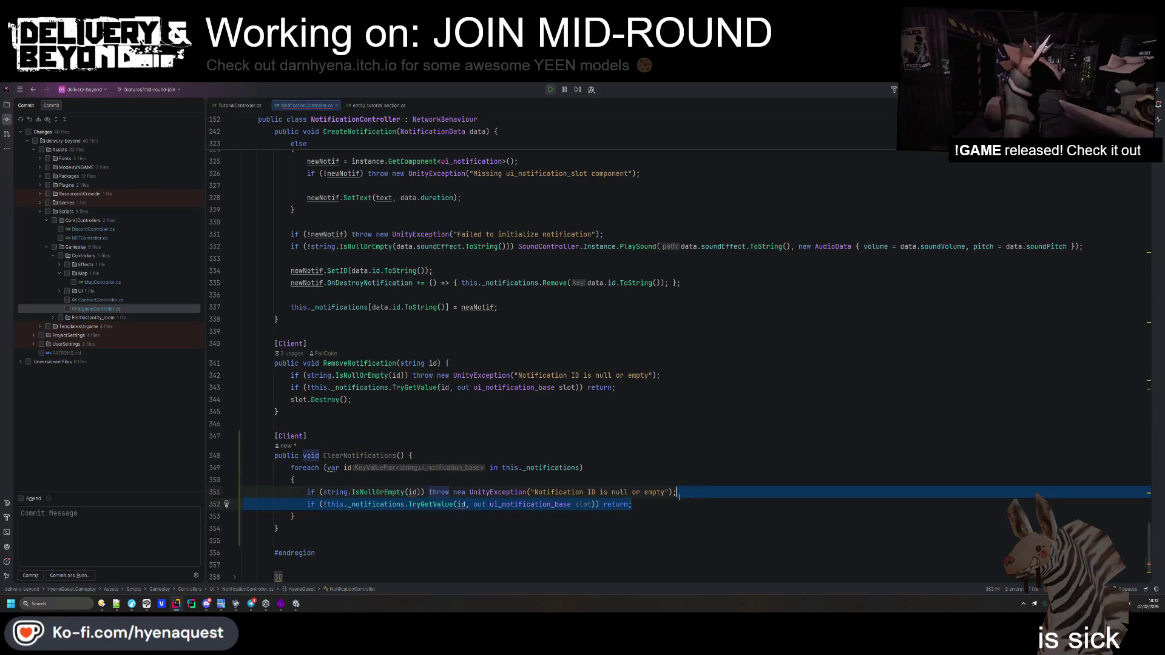
key("BackSpace")
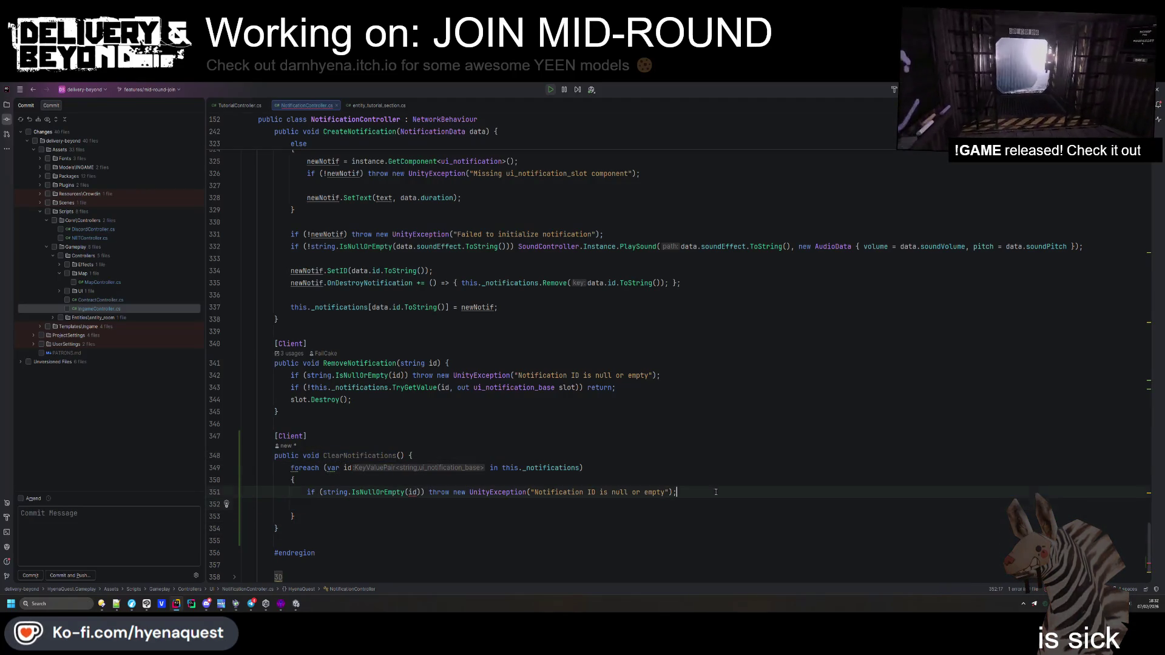
key("Up")
key("ctrl+y")
key("ctrl+v")
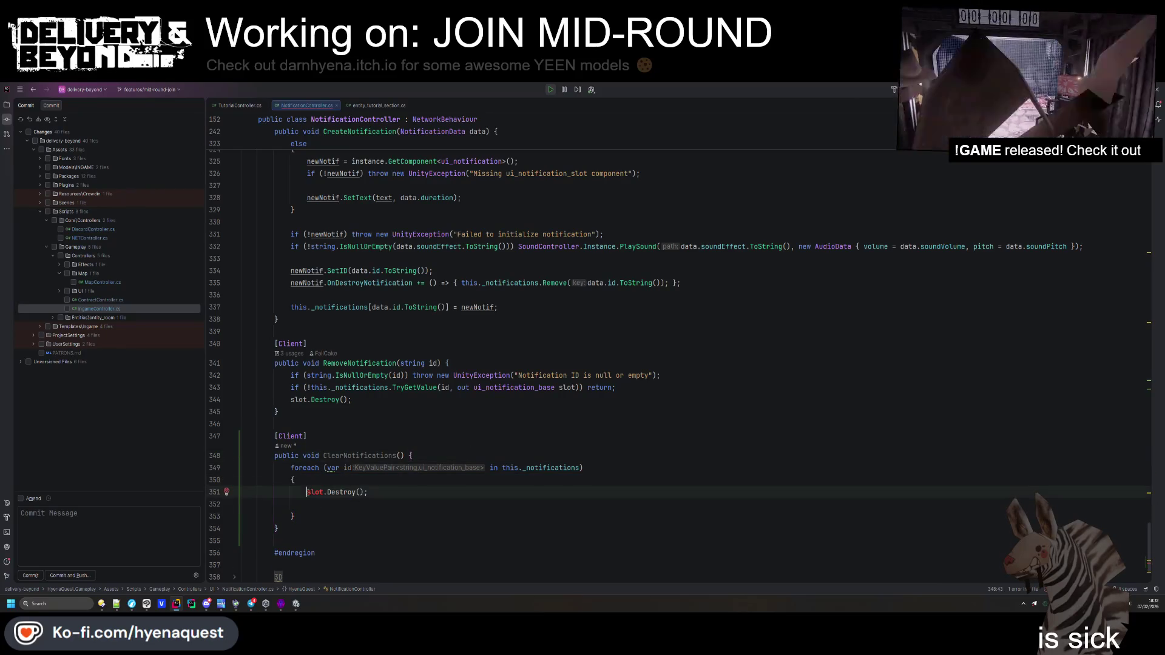
Rename the loop variable to notif and add an if(notif.Value) check
double_click(347, 468)
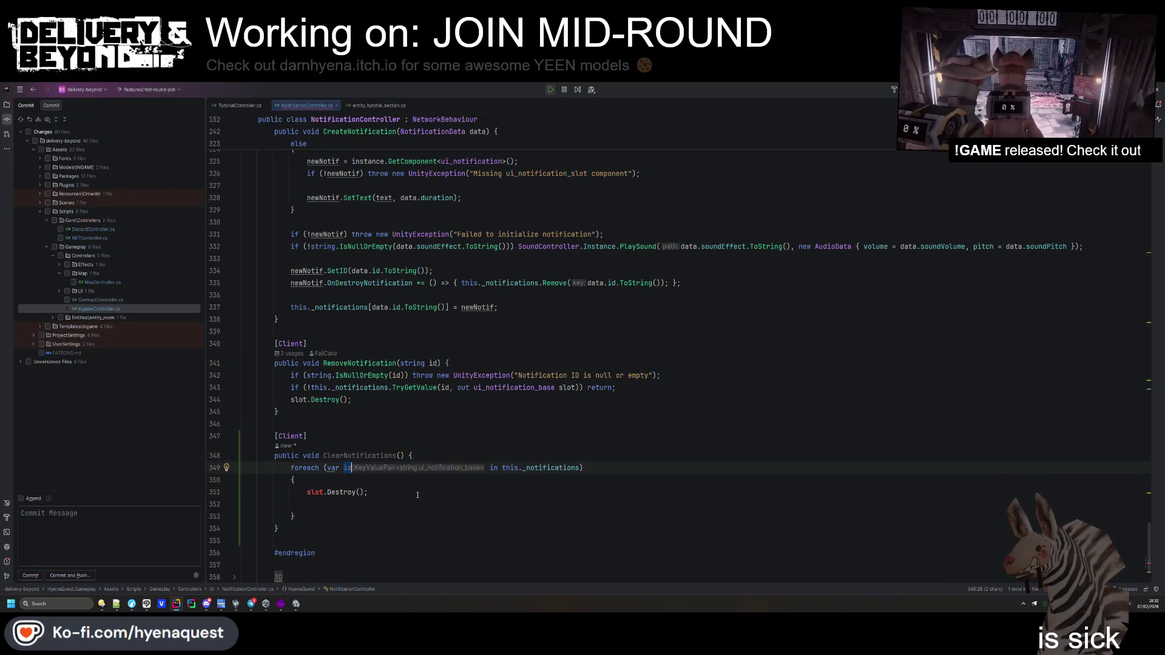
type("notif")
key("Return")
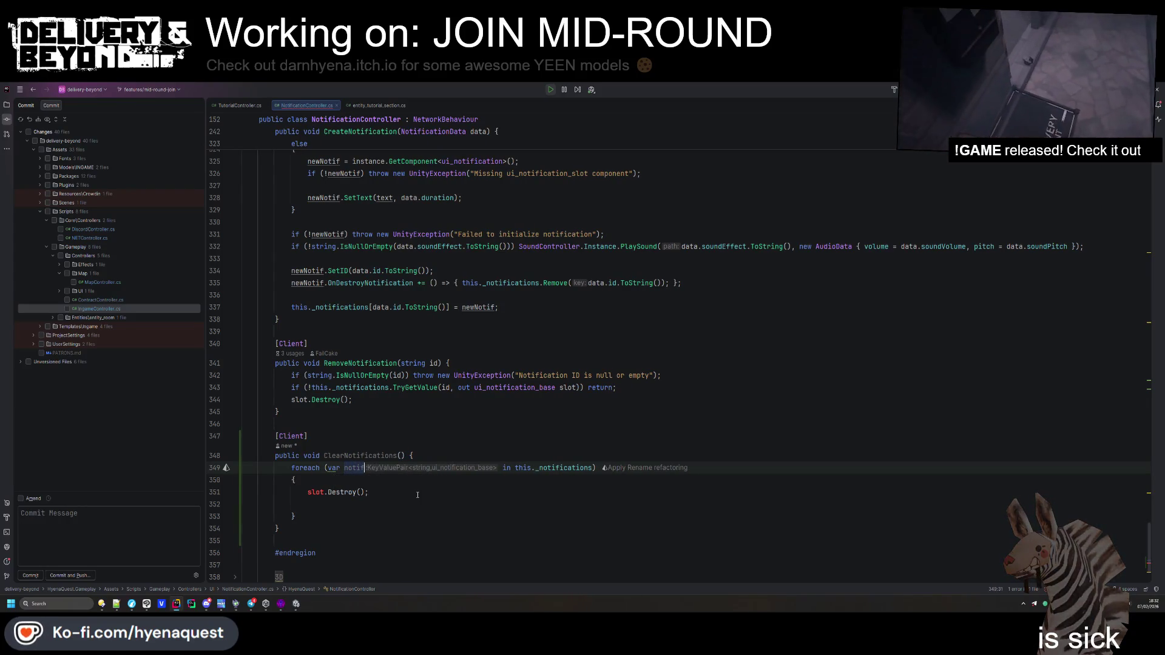
key("Down")
key("Return")
type("if(notif.")
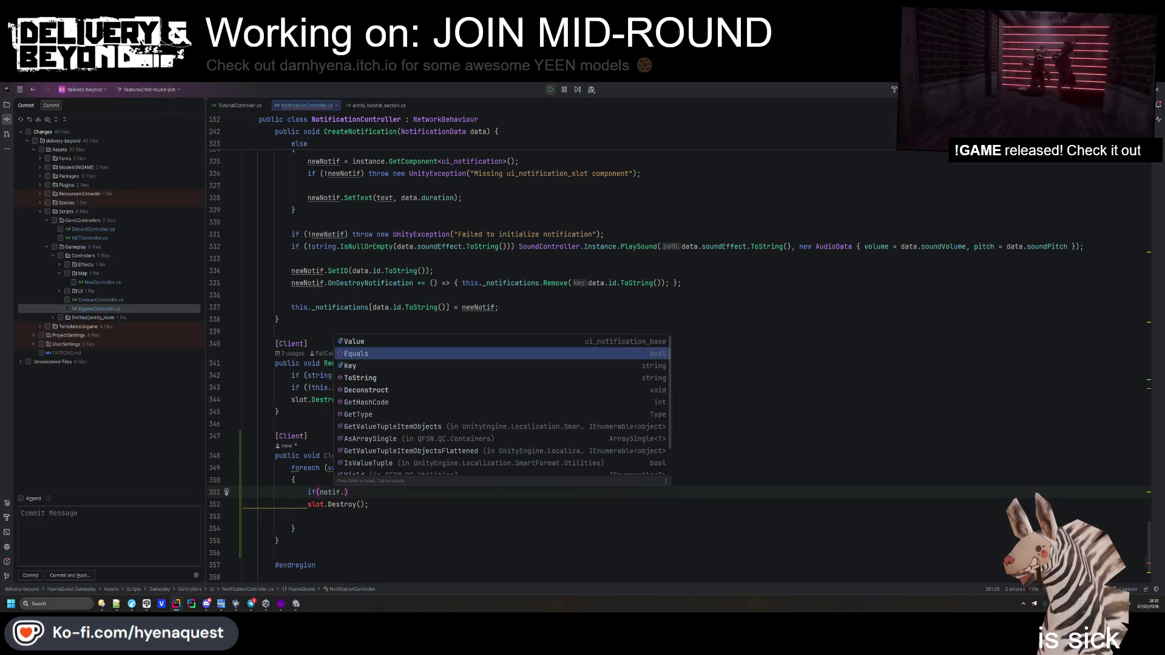
key("Return")
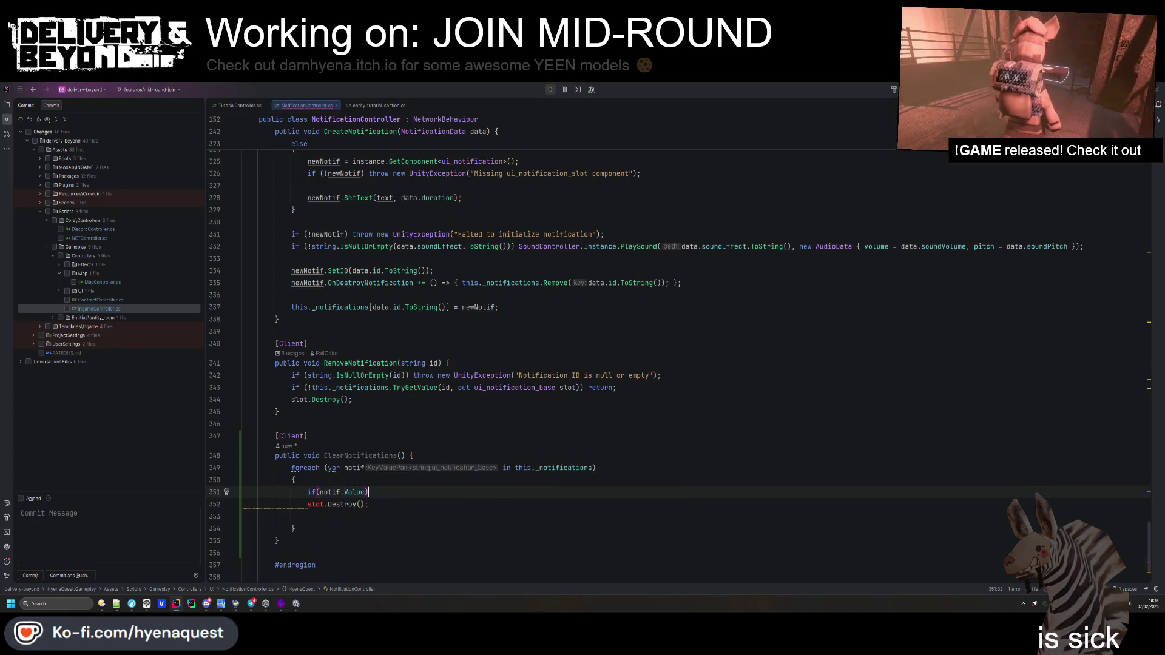
Destroy notif.Value instead of slot, append this._notifications.Clear(), and reformat the method
left_click(366, 492)
double_click(316, 504)
type("notif.Value")
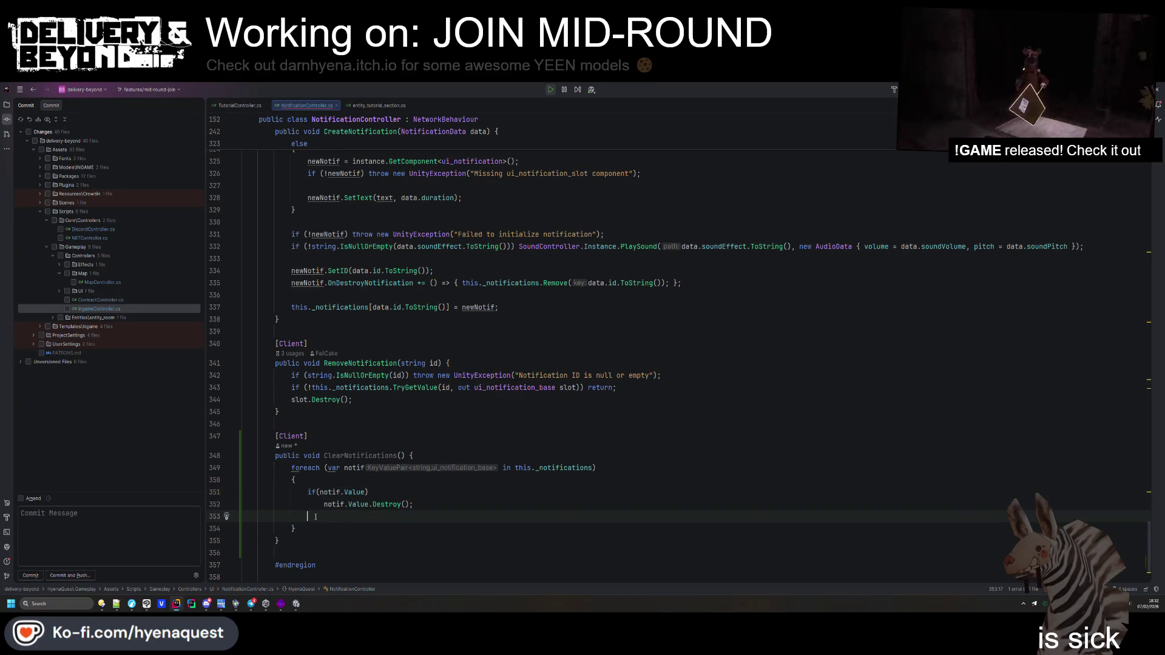
key("Return")
type("this")
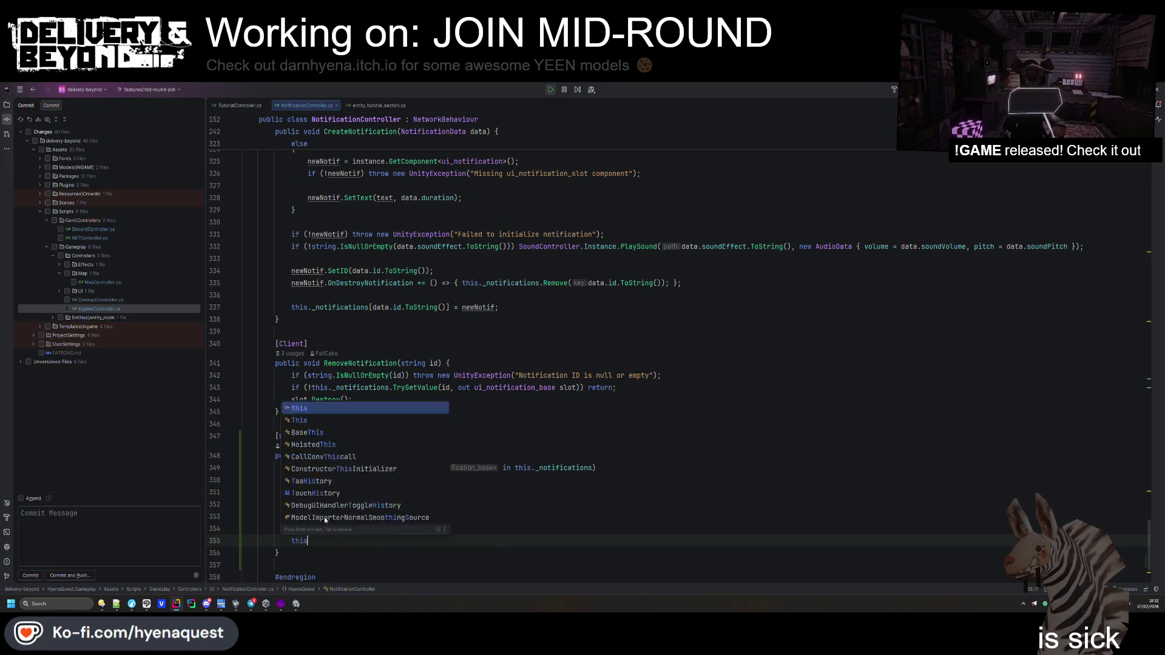
type("._notifications.Clear();")
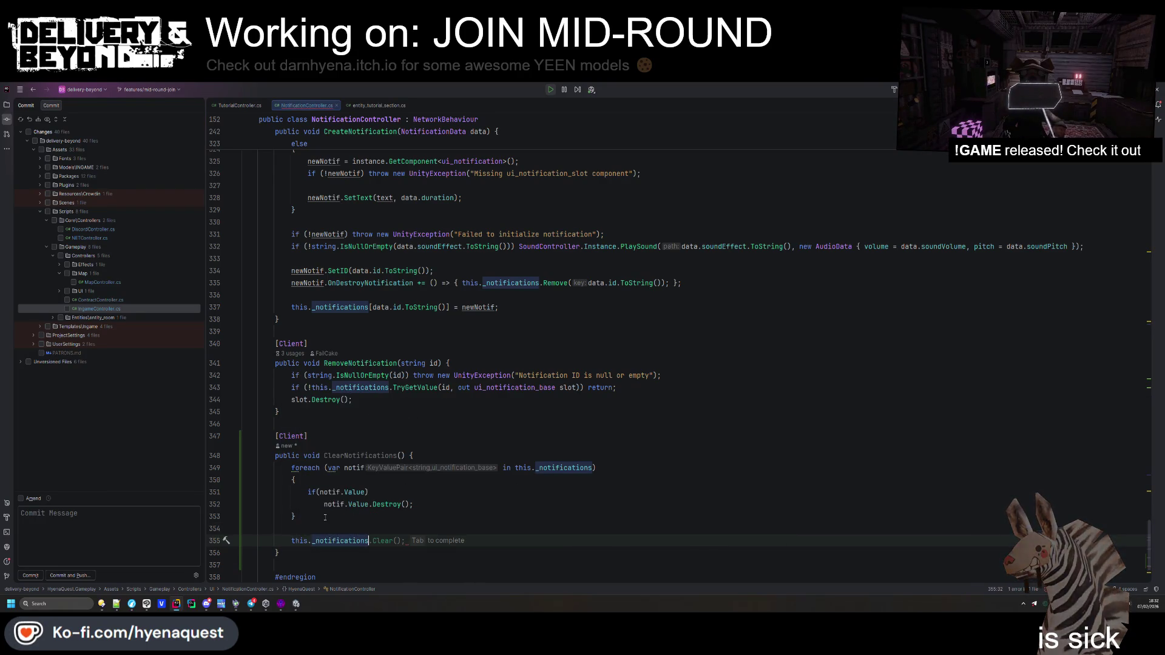
key("ctrl+alt+l")
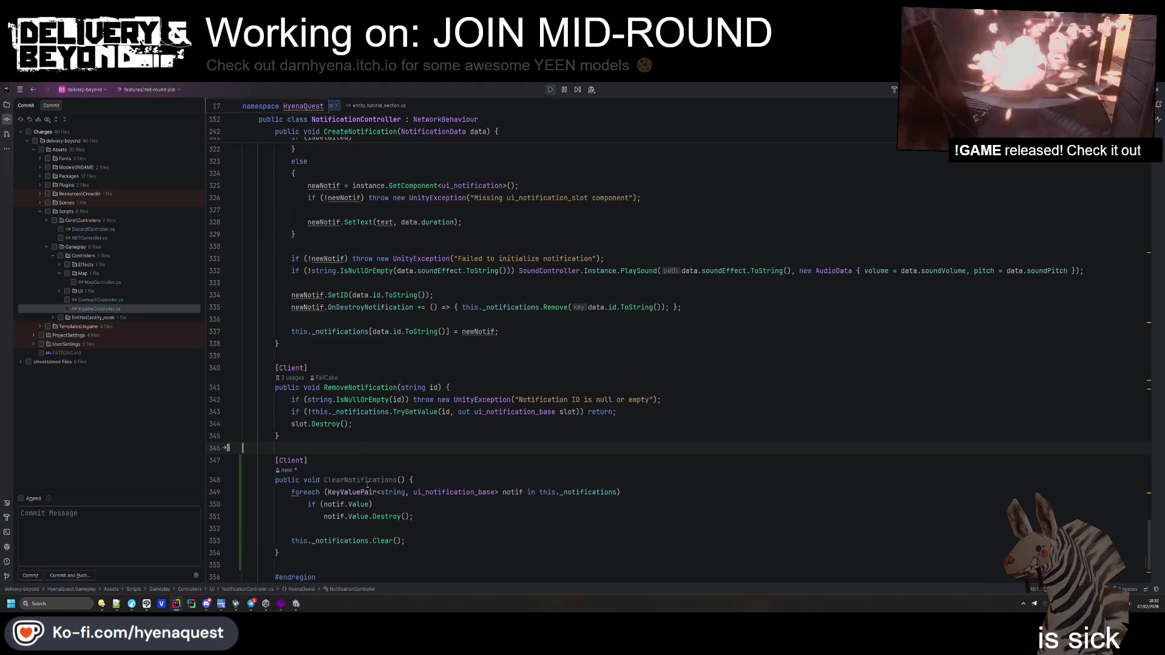
Remove the argument from the ClearNotifications call on TutorialController line 147
left_click(373, 105)
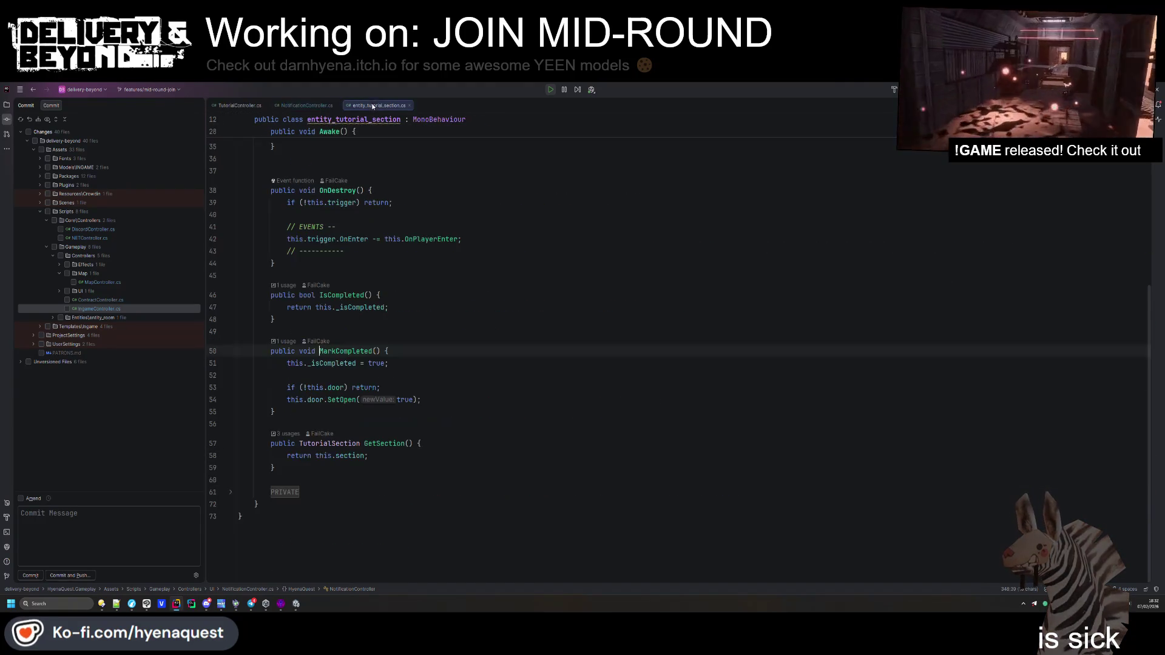
left_click(239, 105)
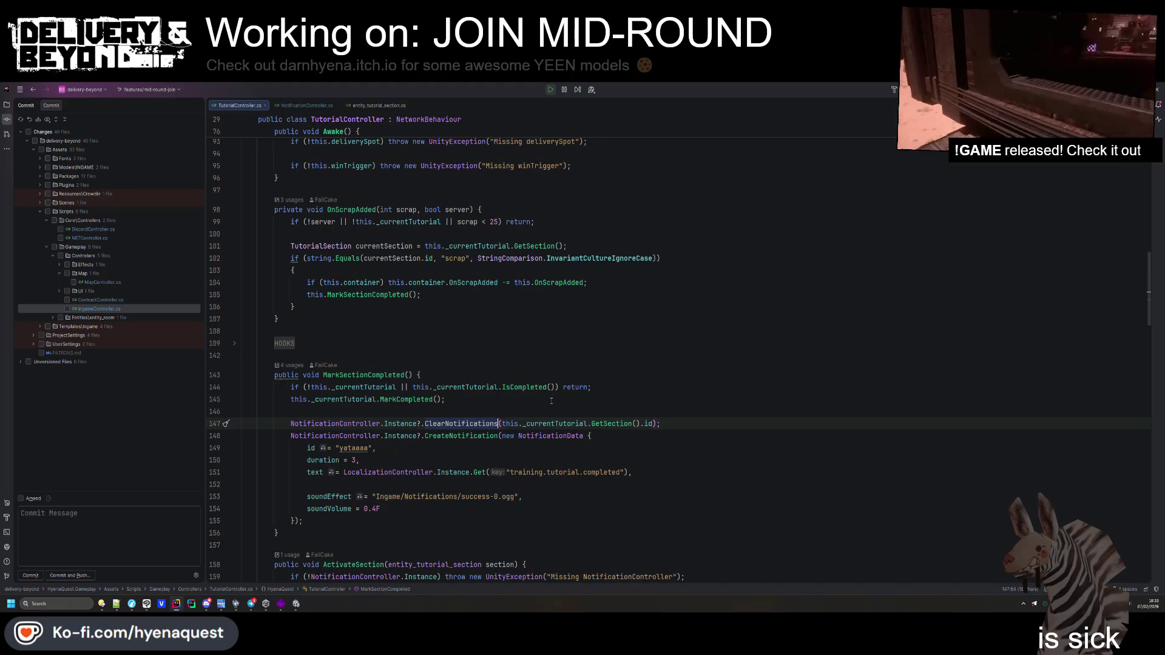
left_click(629, 424)
key("BackSpace")
left_click(609, 406)
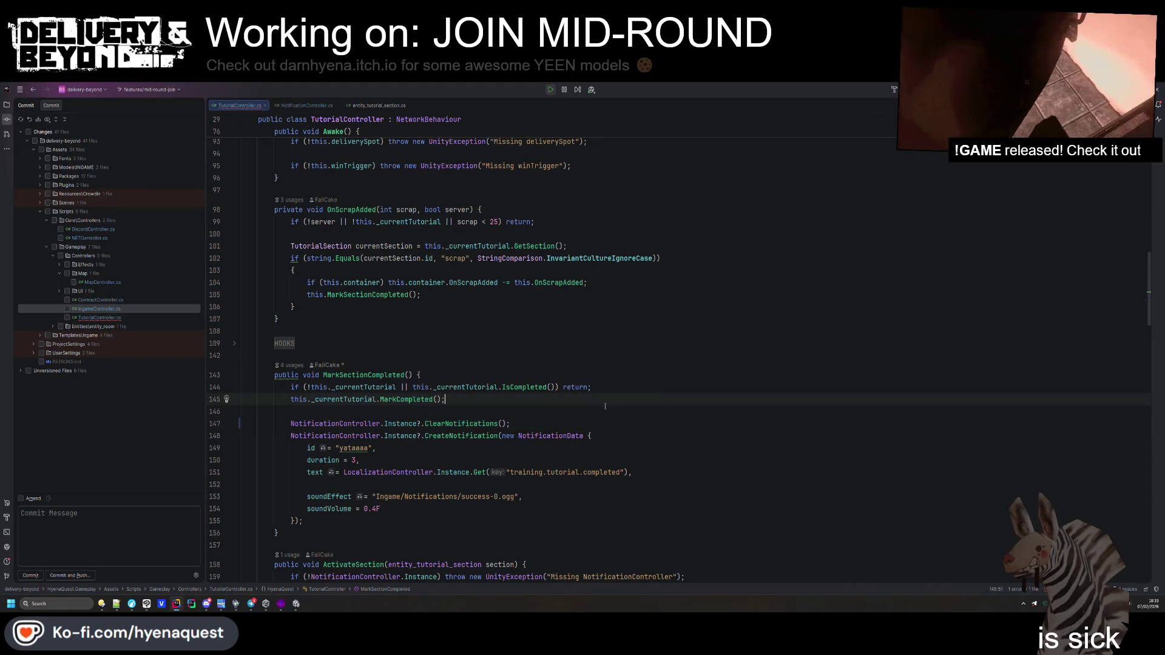
key("alt+Tab")
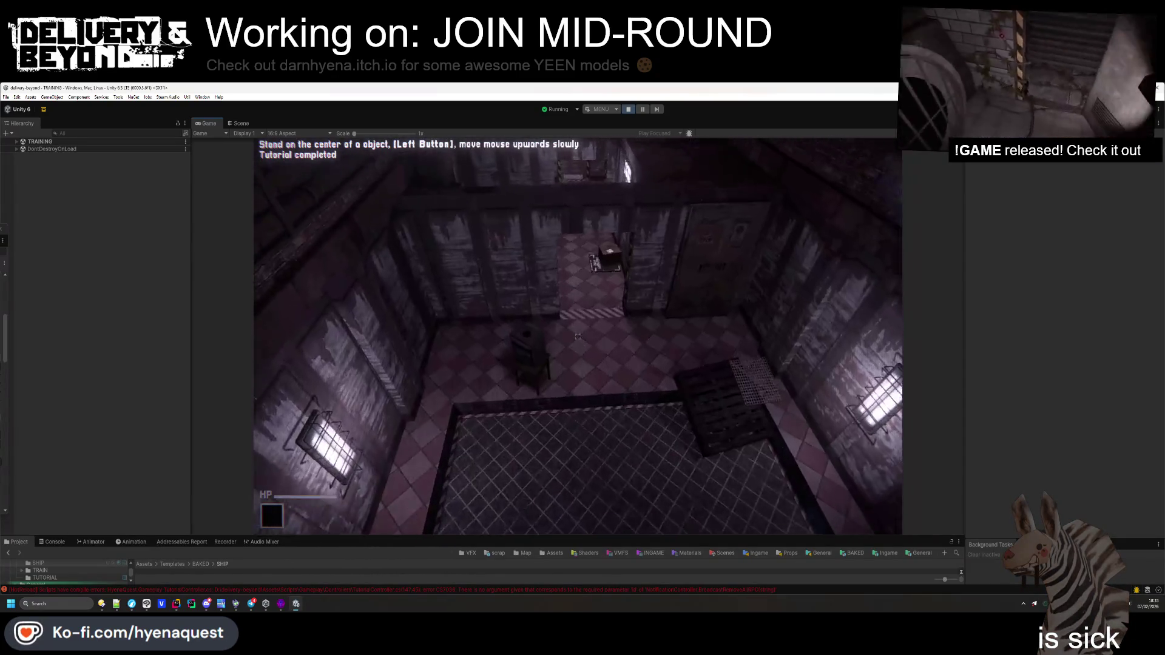
Disconnect from the tutorial session and open the main menu's Play screen
key("Escape")
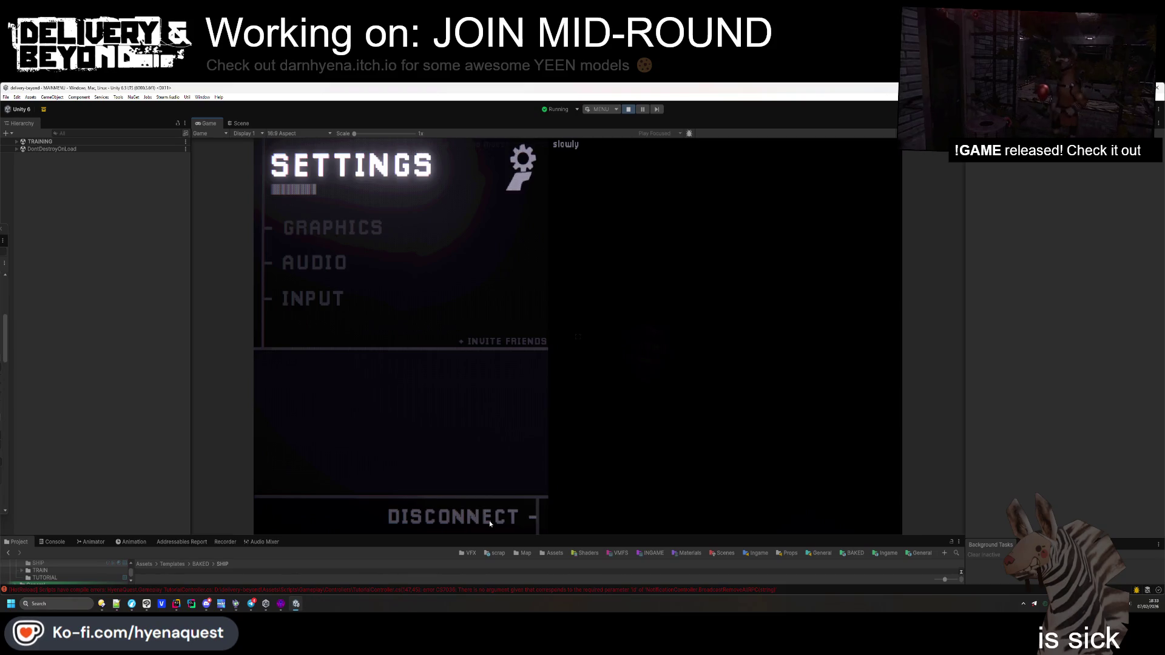
left_click(490, 520)
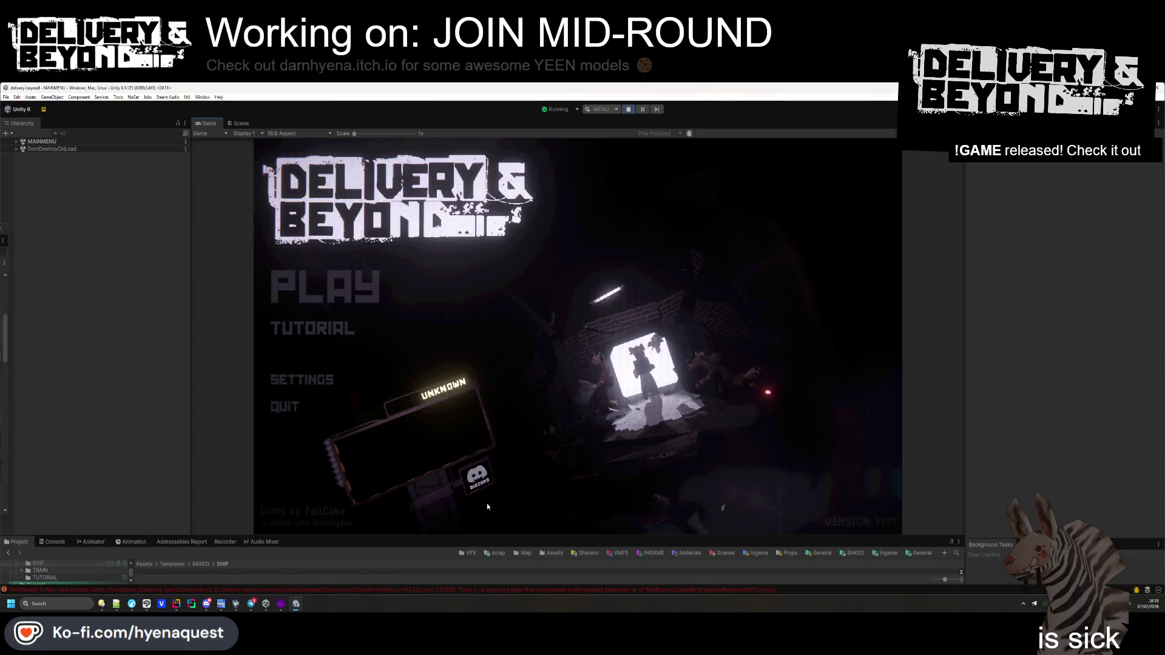
key("alt+Tab")
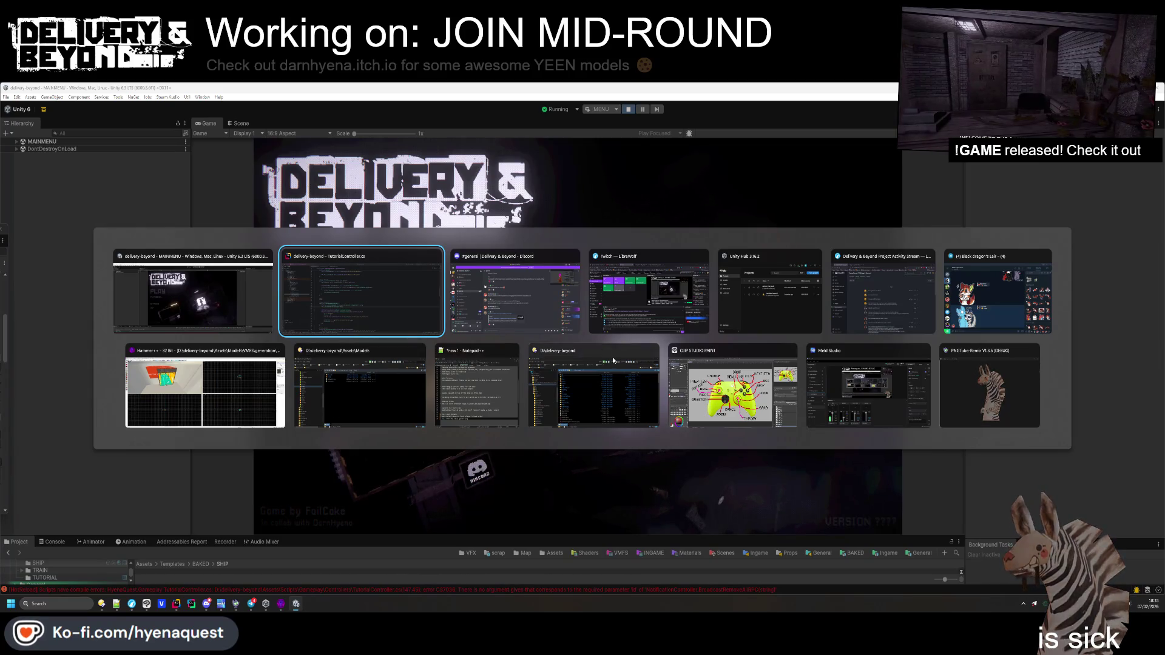
left_click(419, 319)
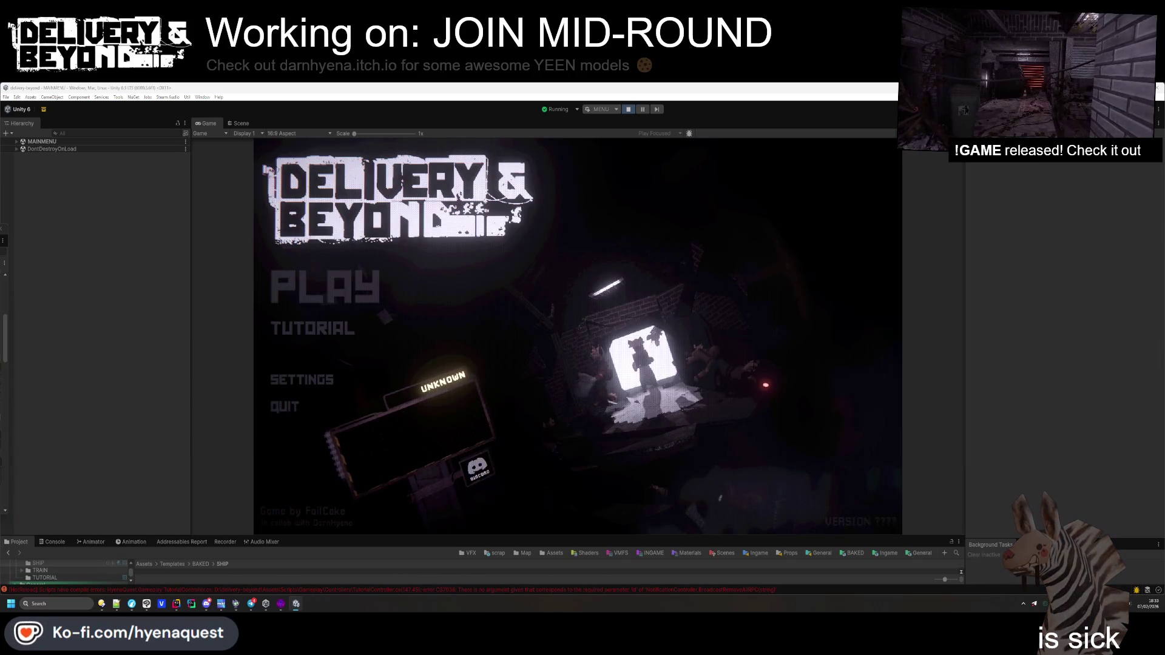
key("alt+Tab")
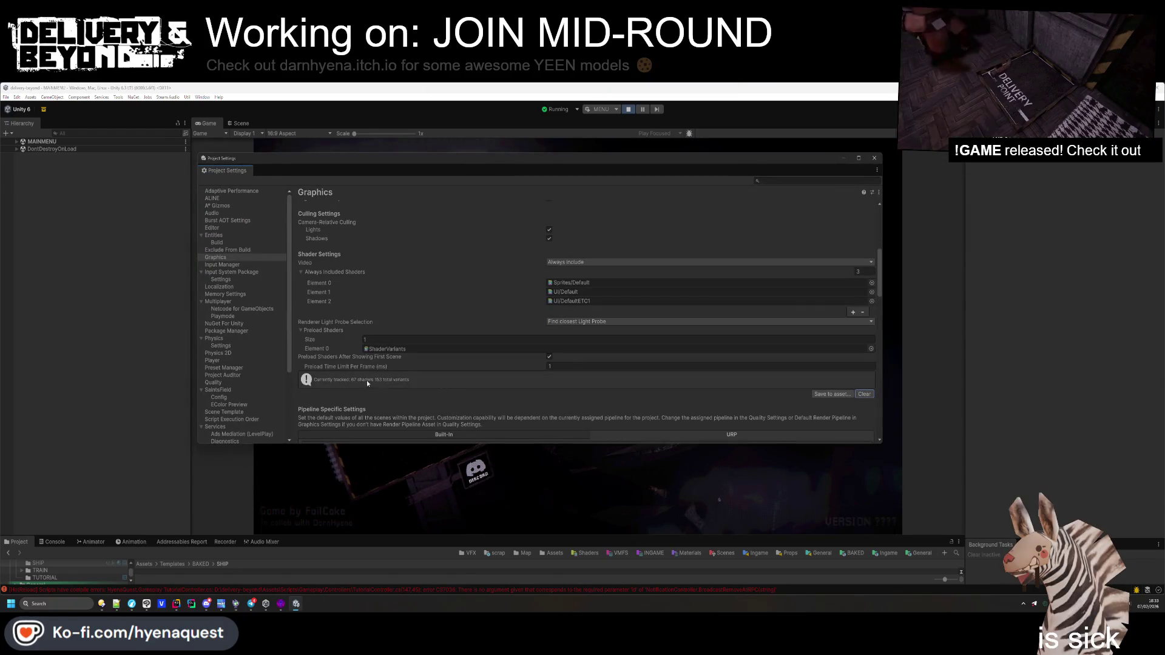
mouse_move(448, 190)
left_mouse_down()
mouse_move(0, 291)
mouse_move(0, 310)
left_mouse_up()
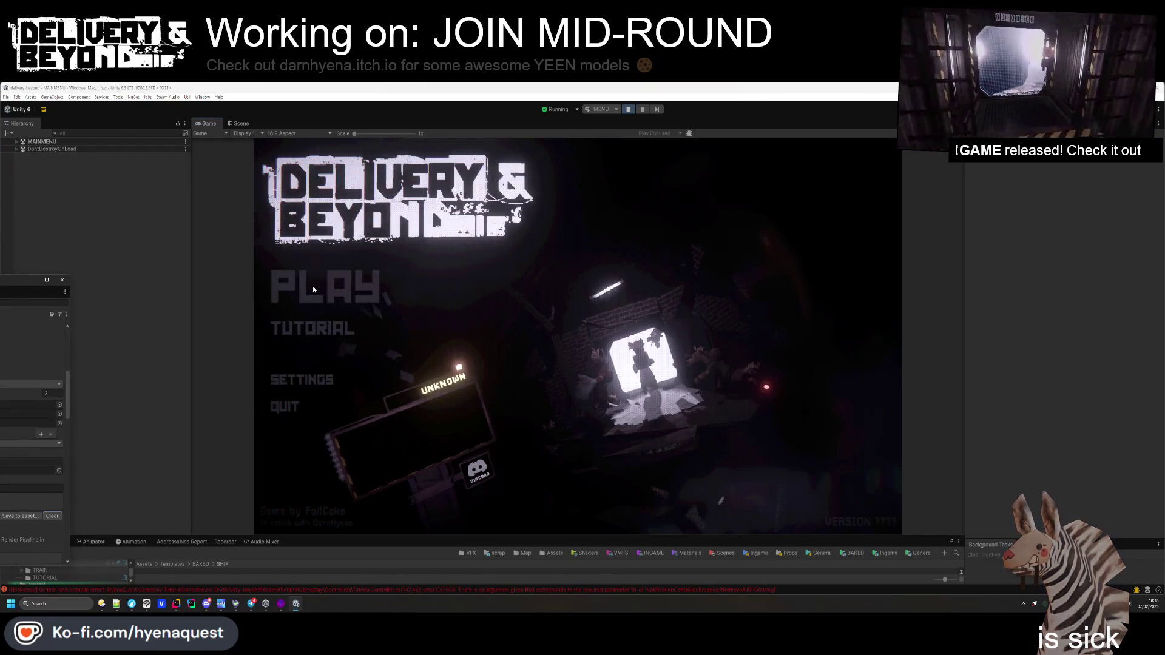
left_click(313, 290)
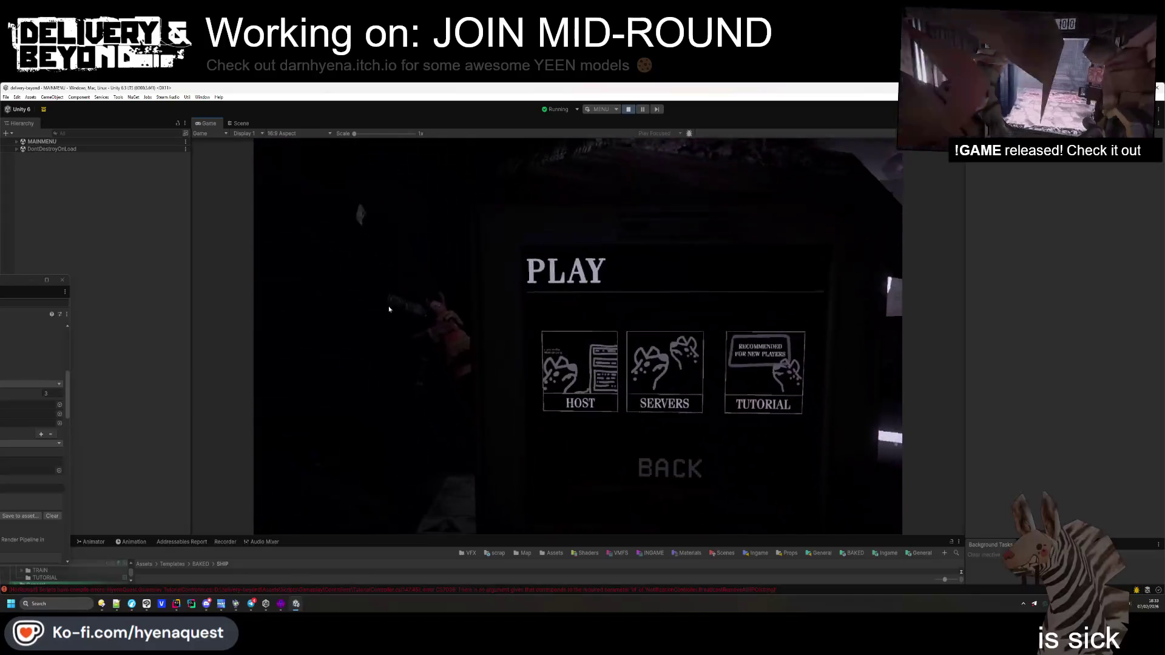
Host a public game, walk toward the store area, and pick up the scrap item
left_click(584, 382)
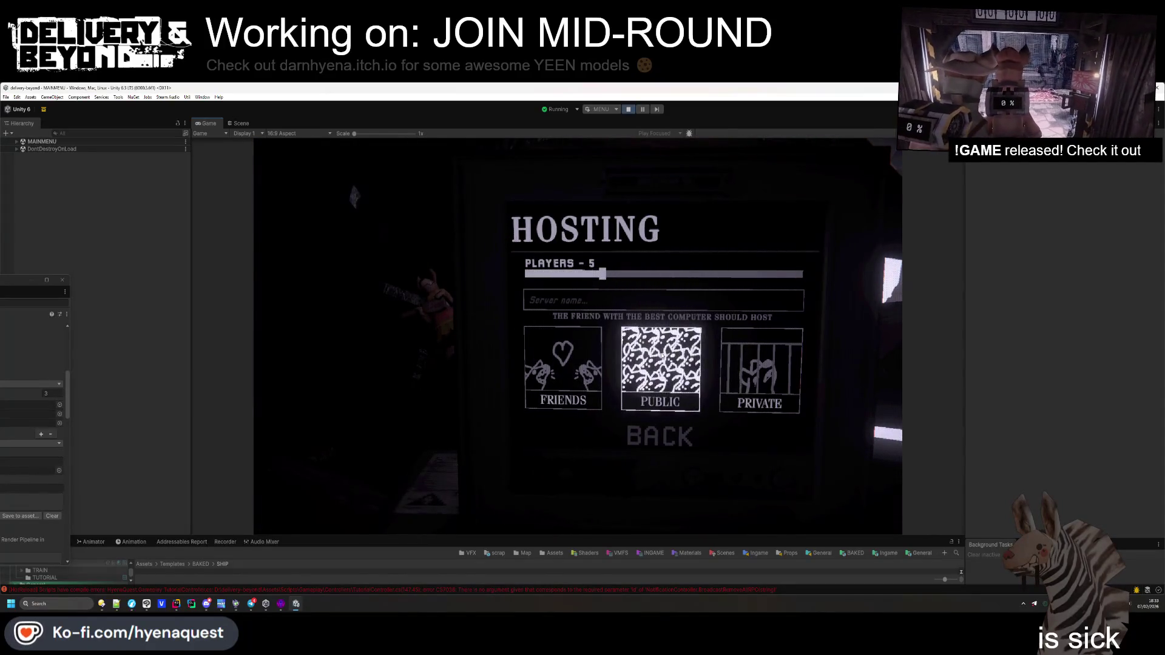
left_click(760, 370)
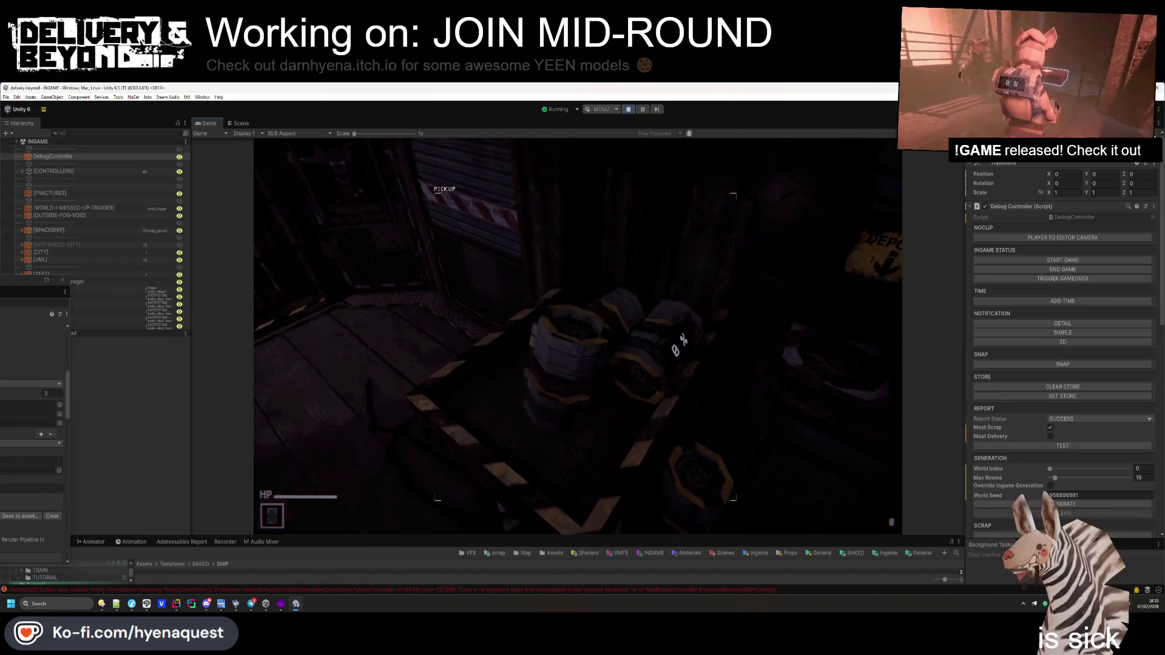
key("w")
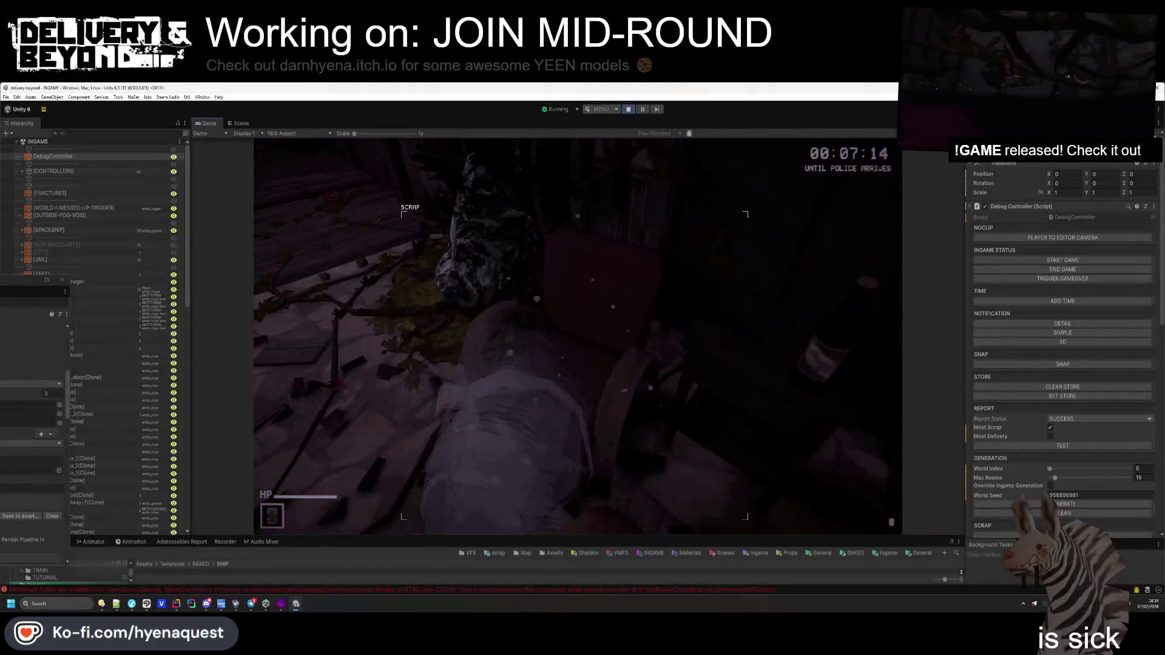
key("e")
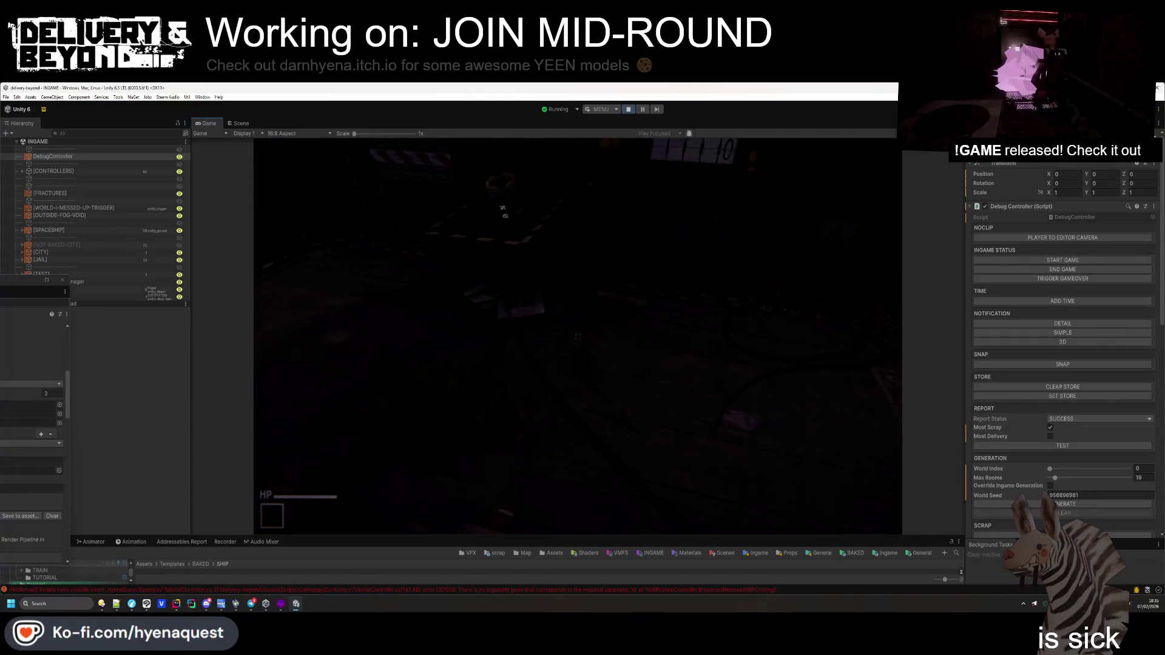
Enable Override Ingame Generation with World Index 1 and Max Rooms 7
key("super")
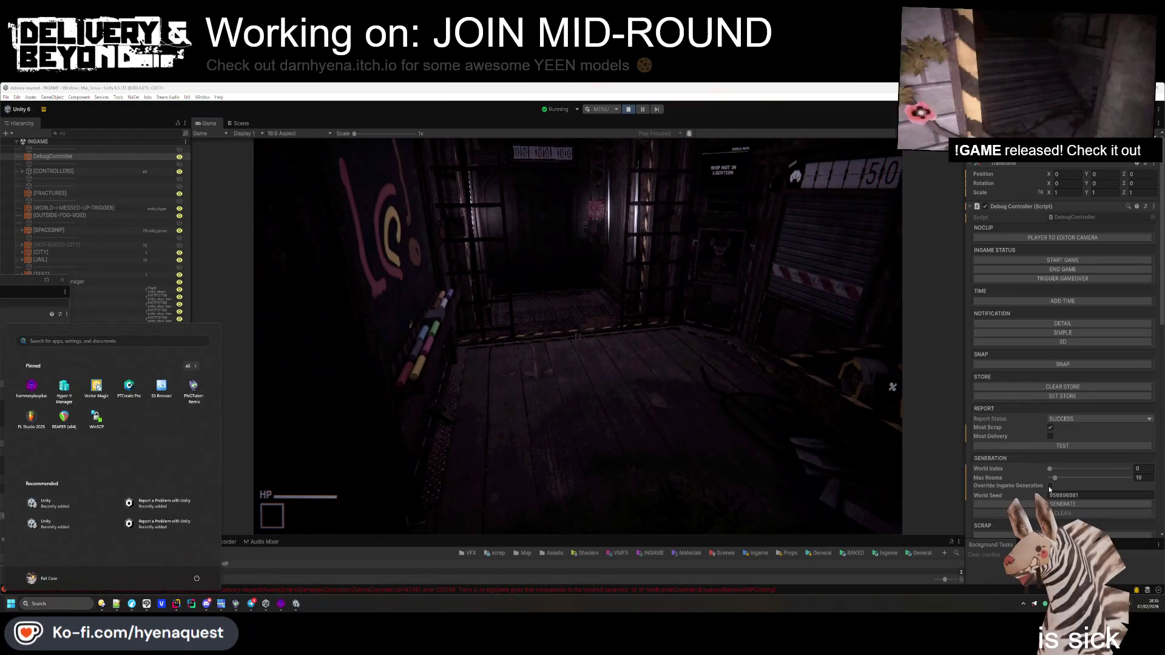
left_click(1051, 486)
left_click_drag(1055, 477, 1110, 478)
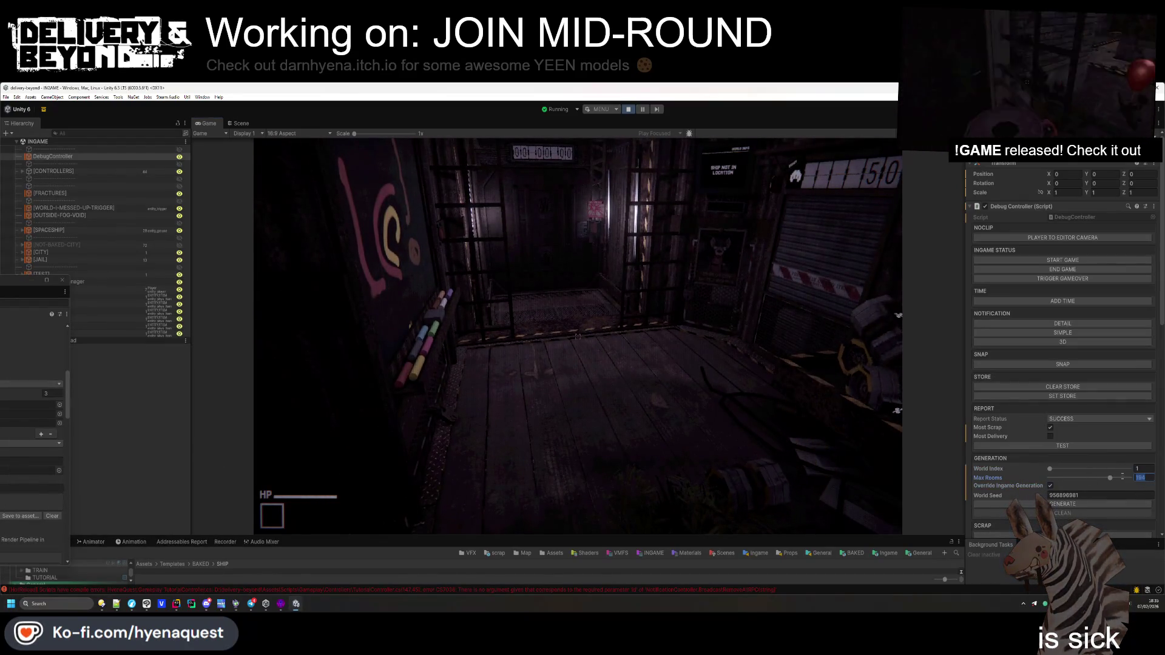
type("4")
key("Return")
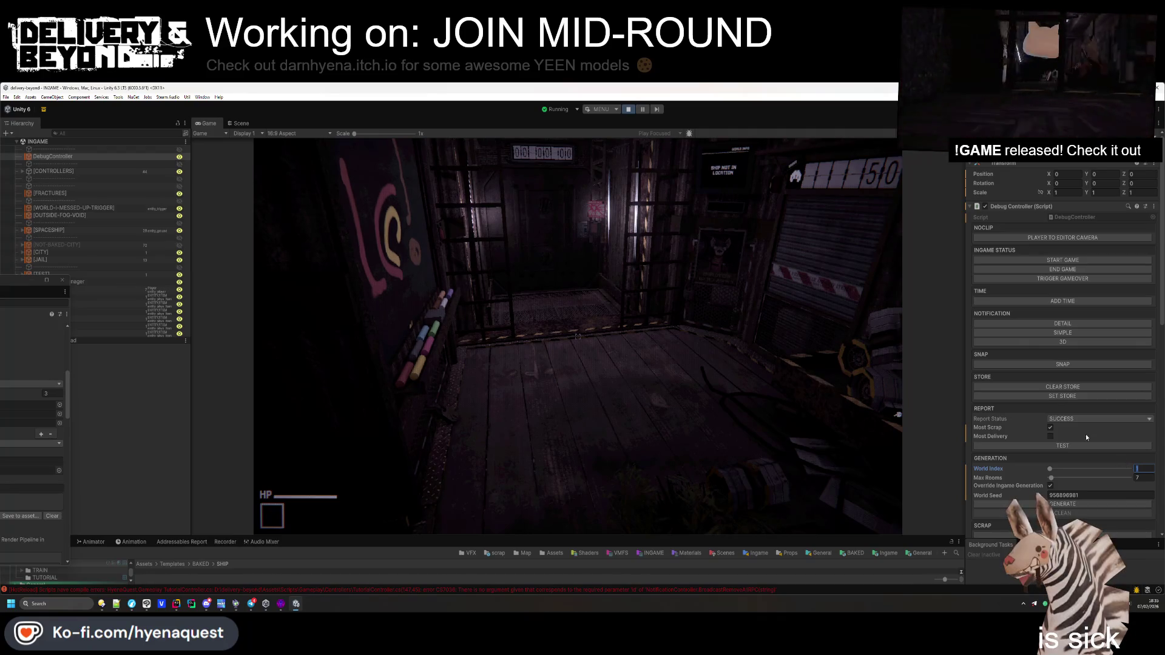
Restart the game by running game.start in the in-game debug console
left_click(824, 354)
key("grave")
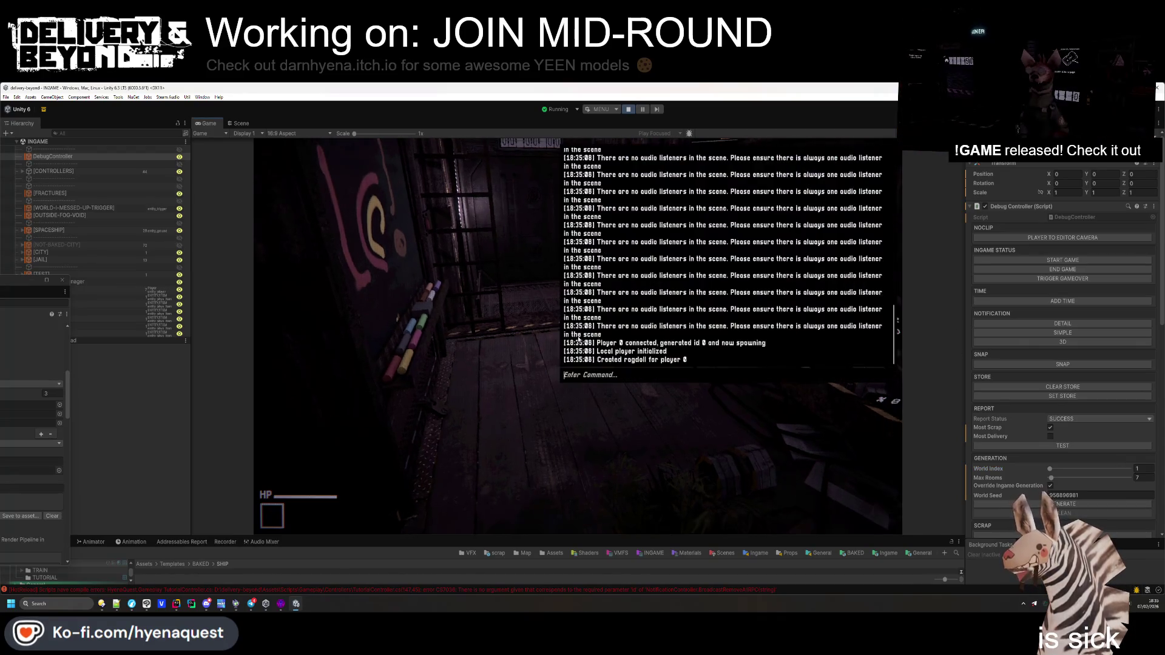
type("go")
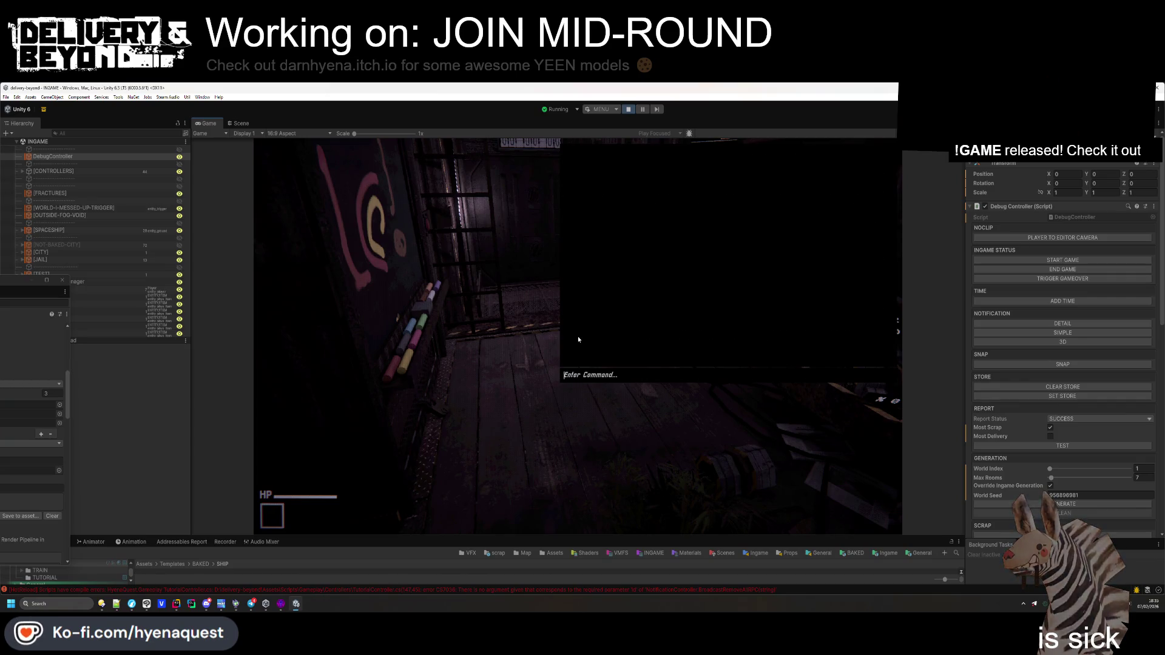
type("game.start")
key("Return")
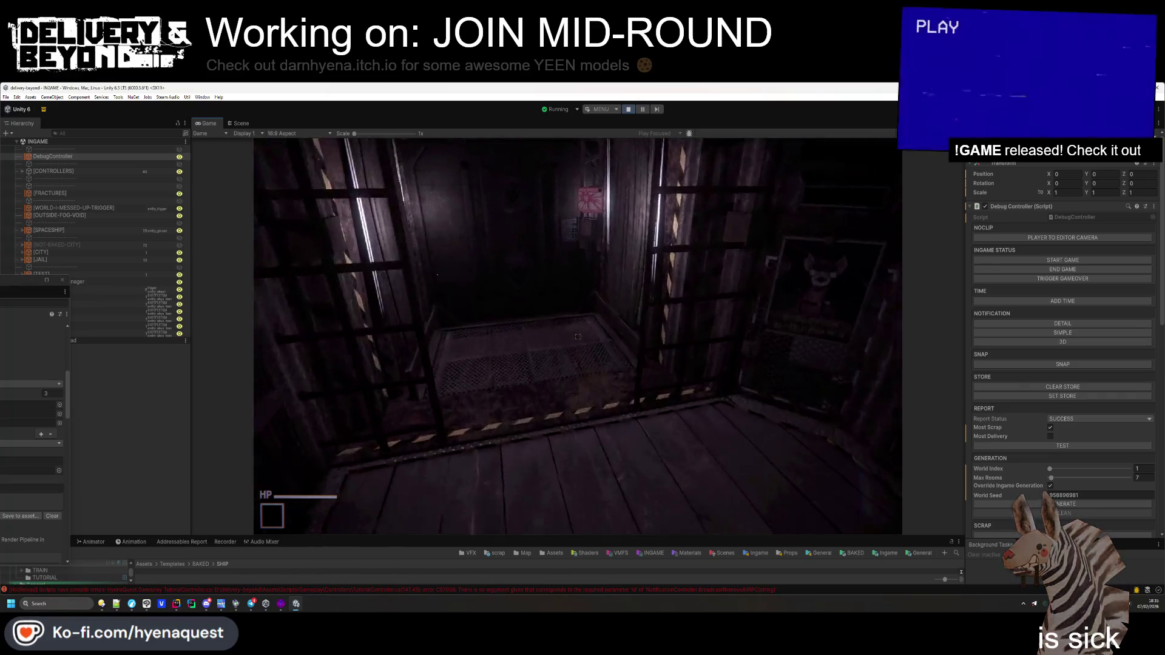
key("alt+Tab")
key("super")
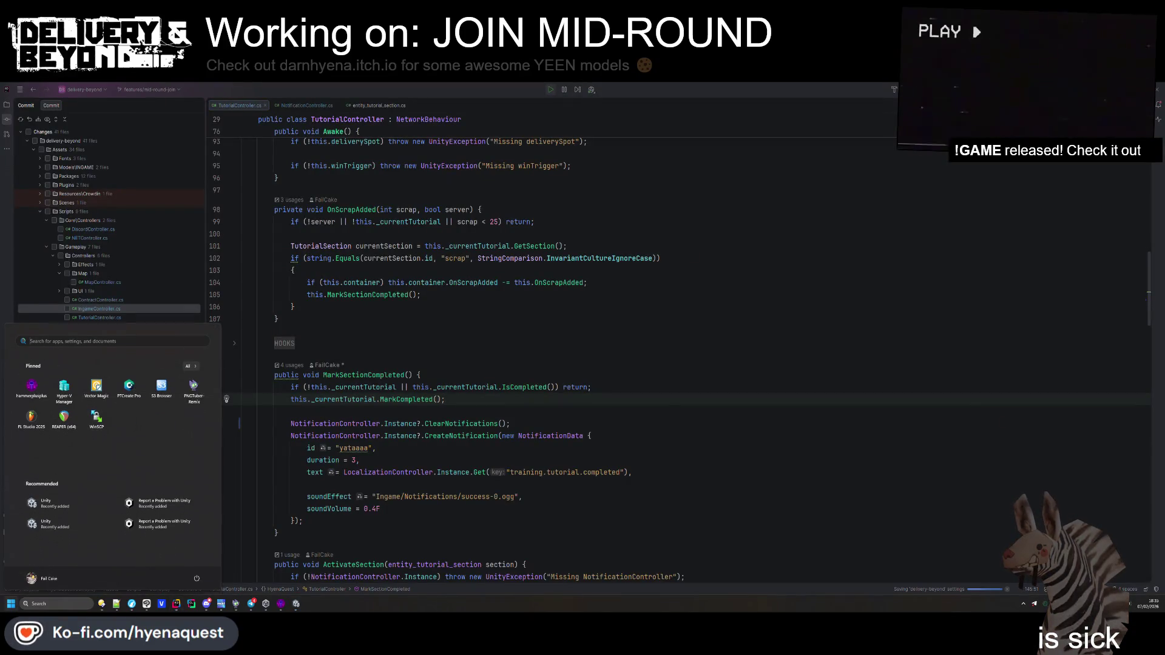
Review MarkSectionCompleted's ClearNotifications() call in Rider, then return to Unity
key("Escape")
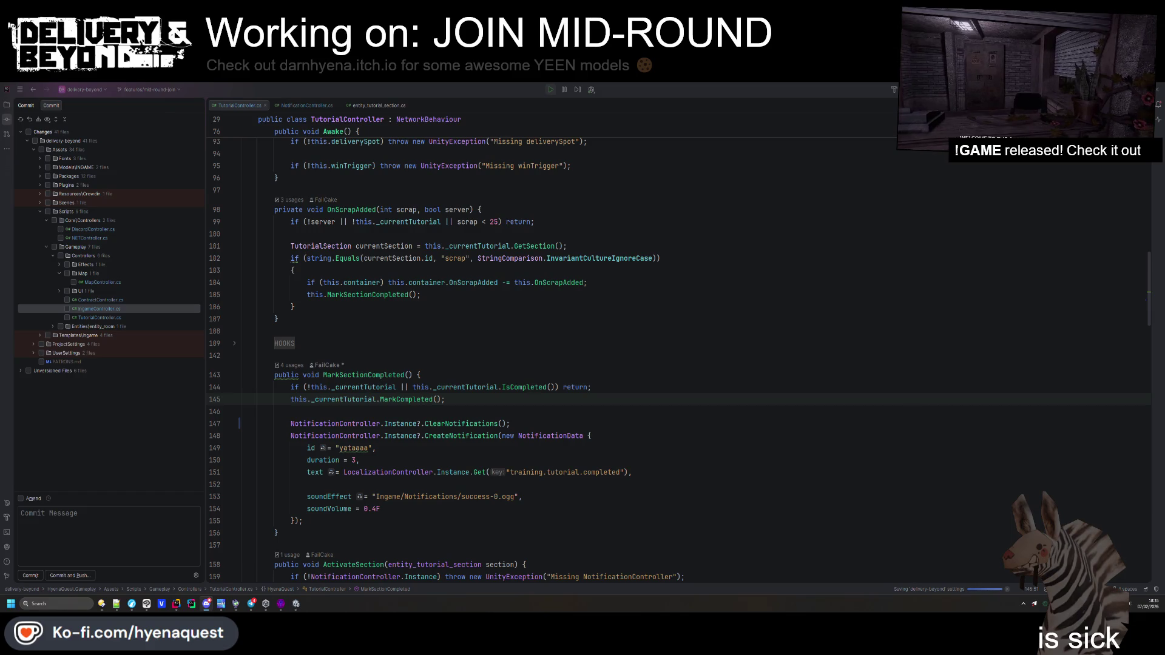
left_click(296, 604)
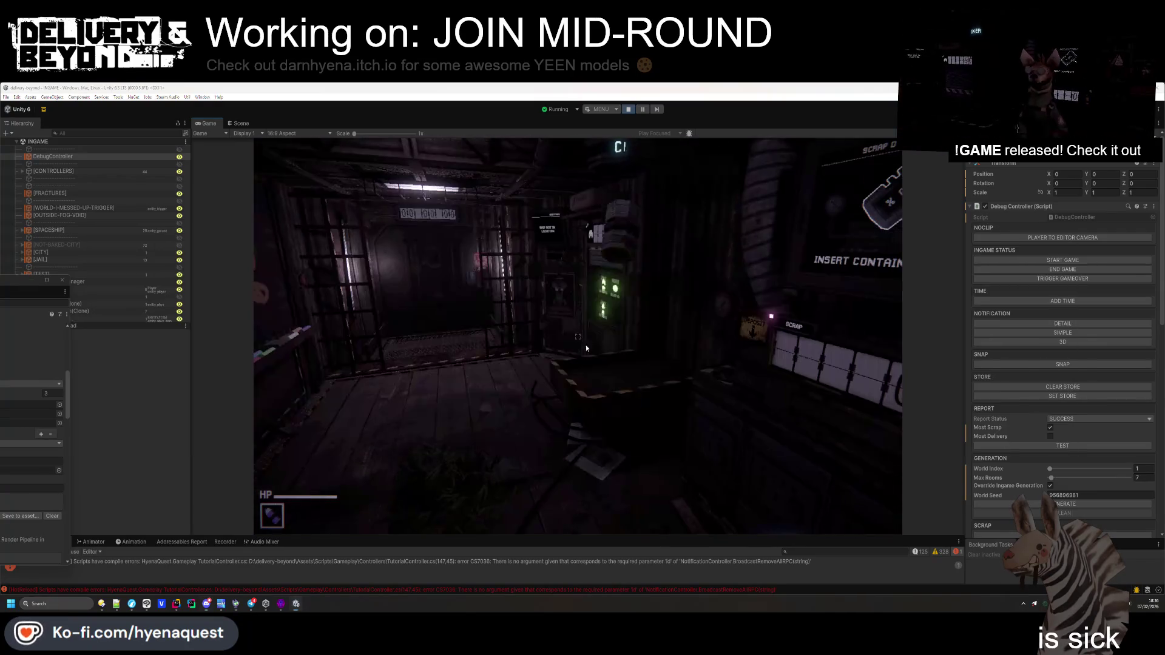
Set the Debug Controller's World Index to 2
left_click(1143, 469)
type("-1")
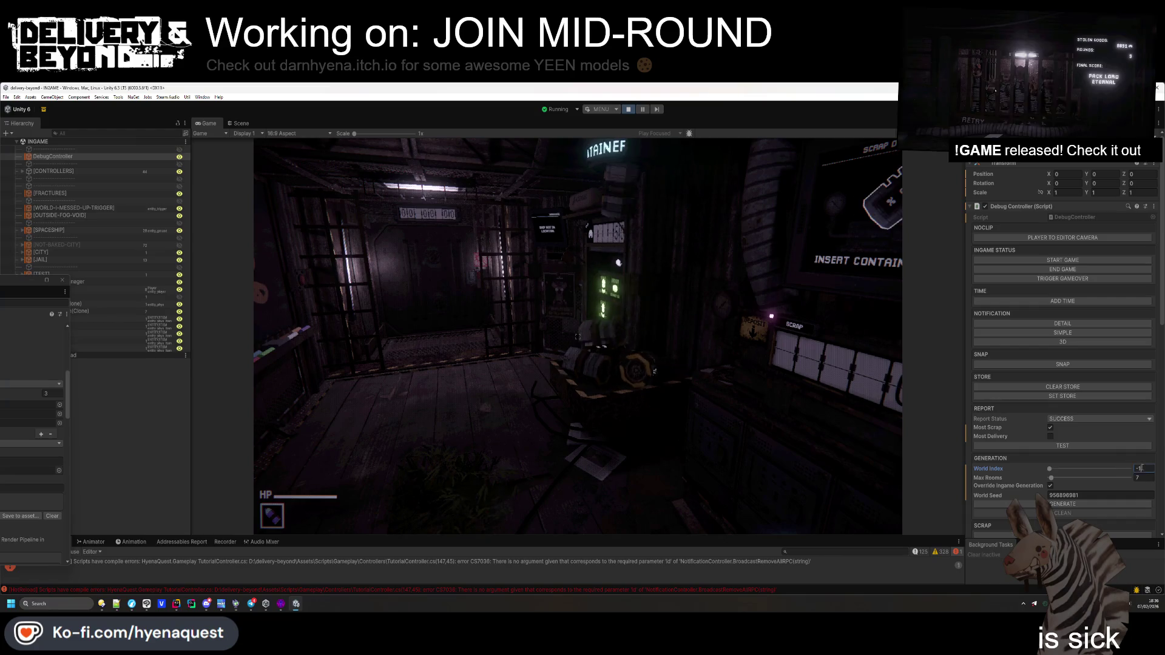
left_click(896, 470)
Restart with game.start from the debug console and spray purple paint on the floor
key("grave")
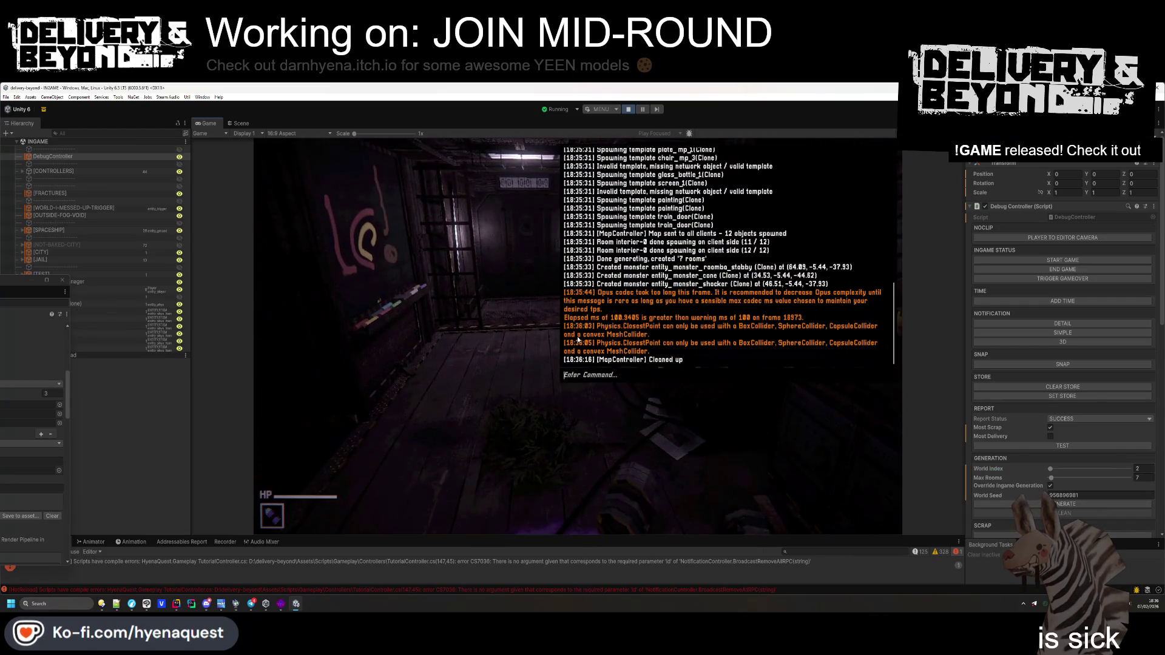
type("game.start")
key("Return")
key("grave")
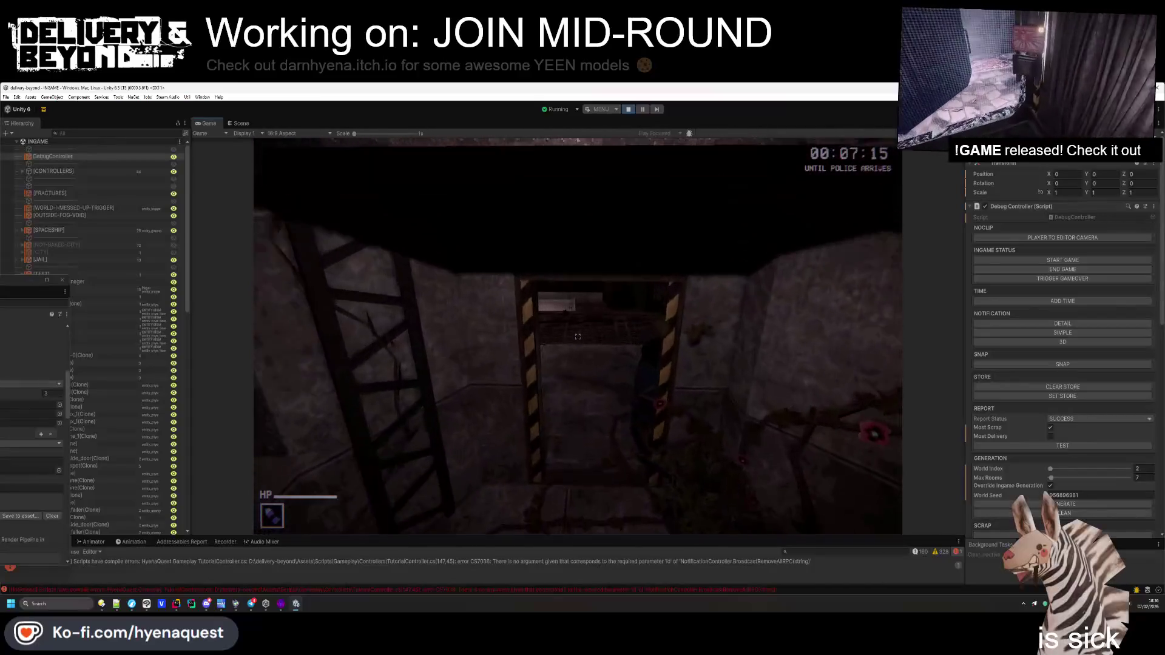
left_click_drag(578, 336, 577, 336)
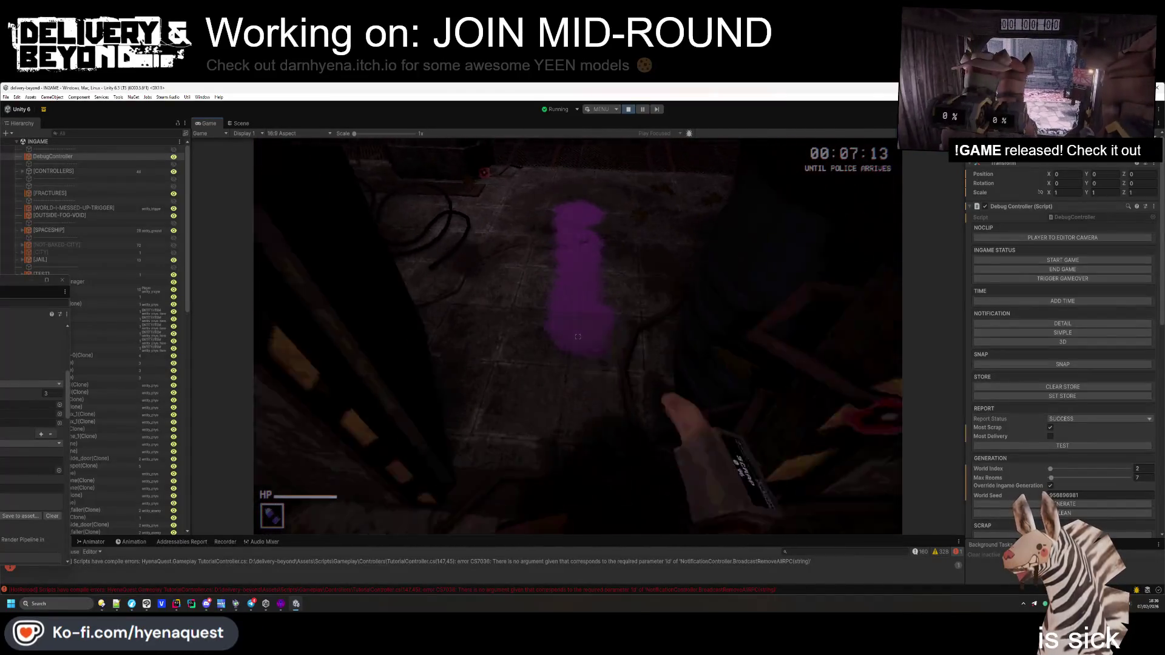
key("w")
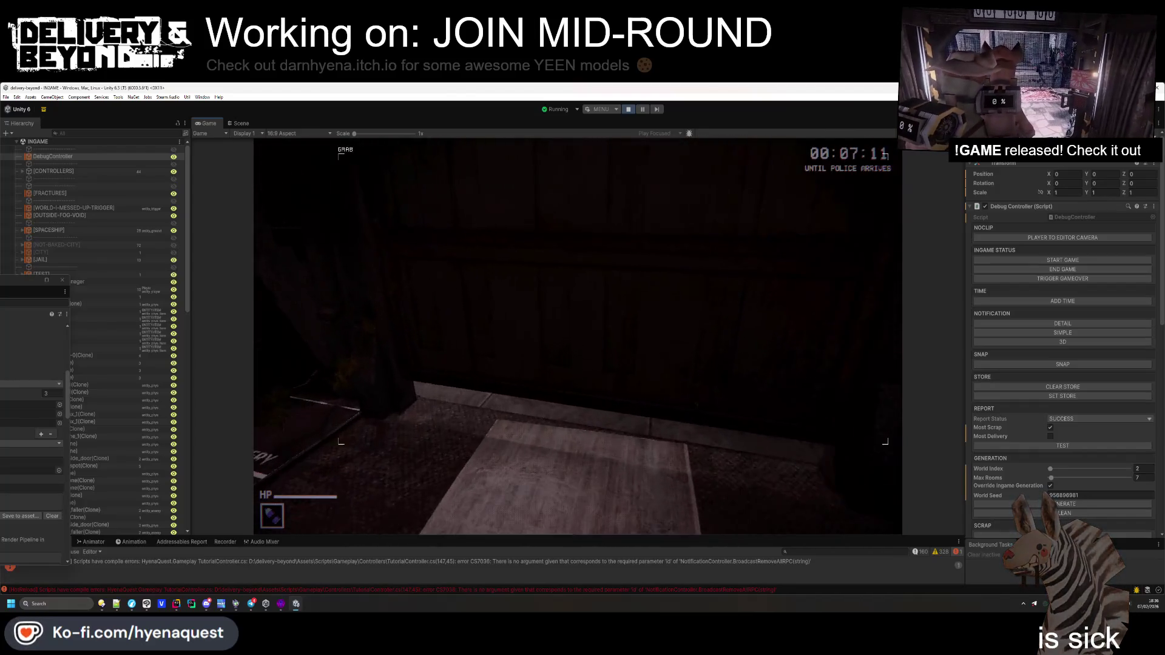